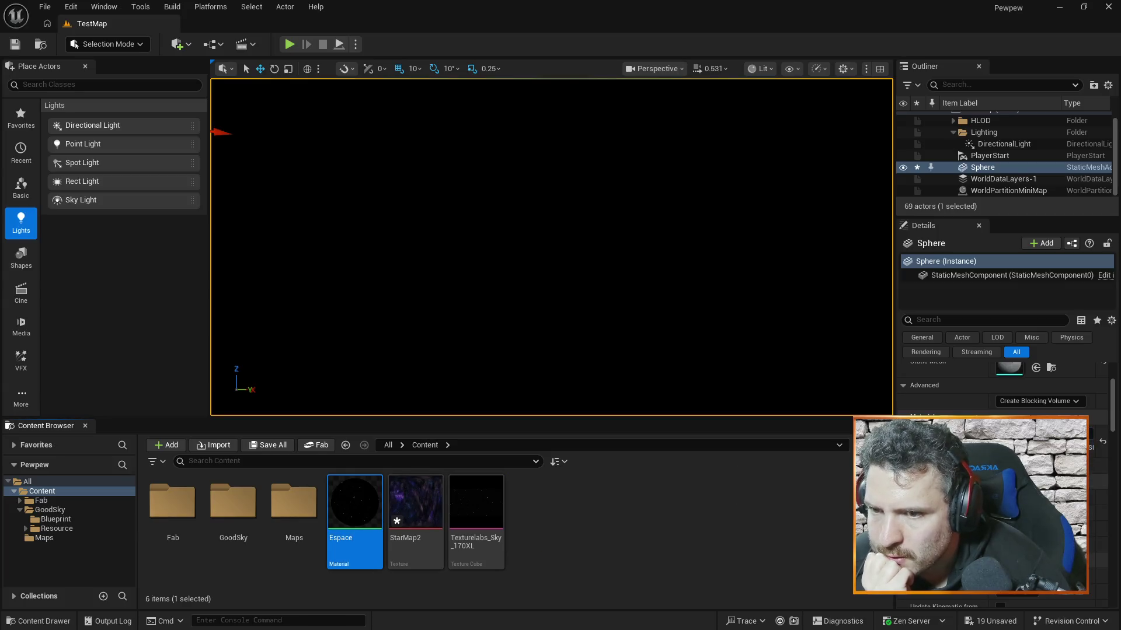
# Step: Centre the Sphere in the TestMap viewport, then resume the skybox tutorial in Firefox
pyautogui.moveTo(551, 246); pyautogui.dragTo(531, 243)
pyautogui.scroll(5, 1003, 391)
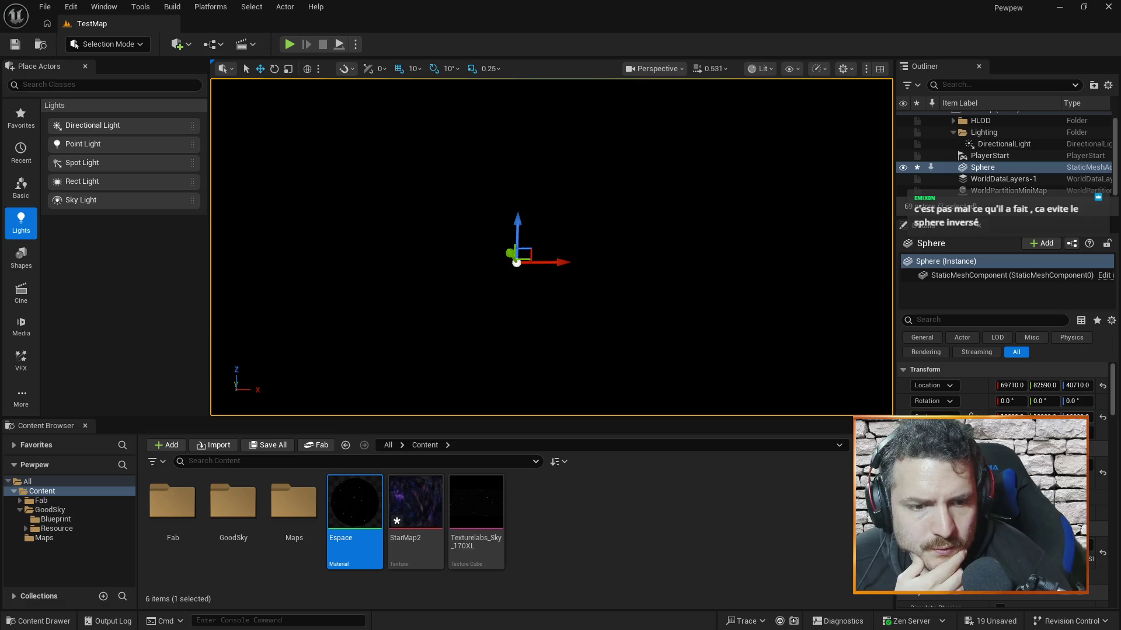
pyautogui.hotkey('alt', 'Tab')
pyautogui.click(677, 264)
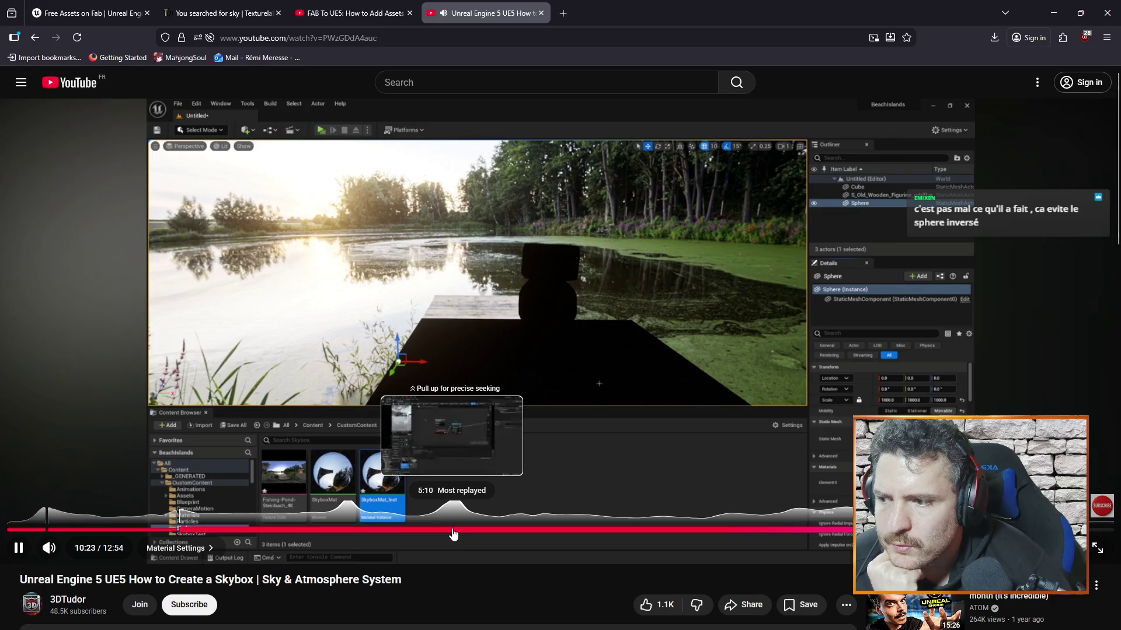
# Step: Seek the tutorial to about 5:10 and play it full screen without the suggested-videos grid
pyautogui.click(453, 530)
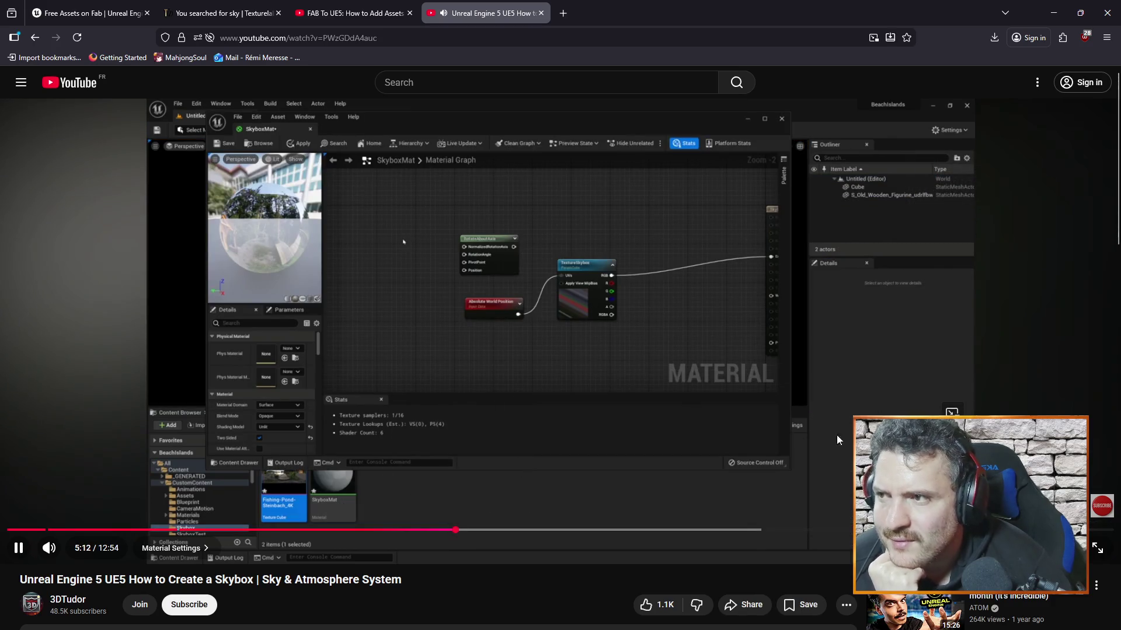
pyautogui.click(1103, 552)
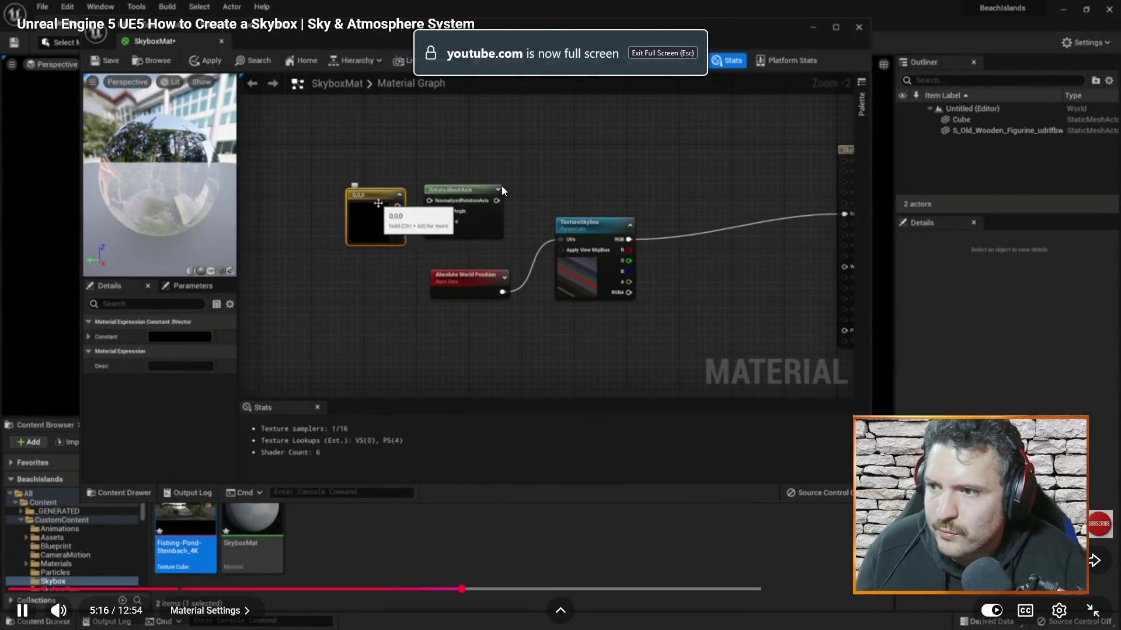
pyautogui.scroll(-2, 503, 233)
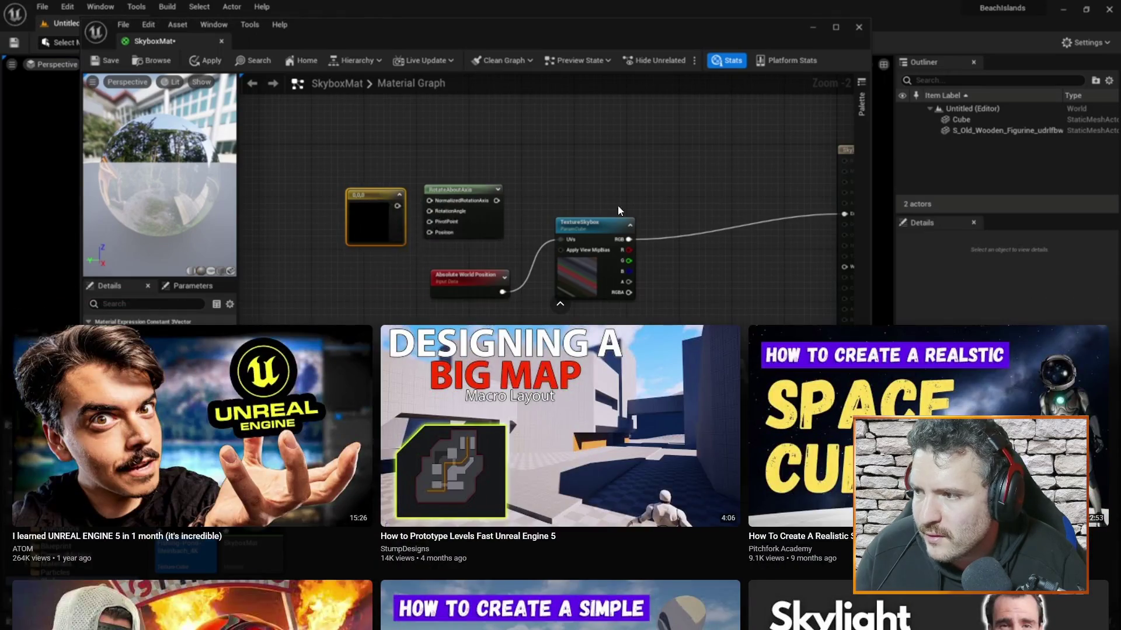
pyautogui.click(724, 234)
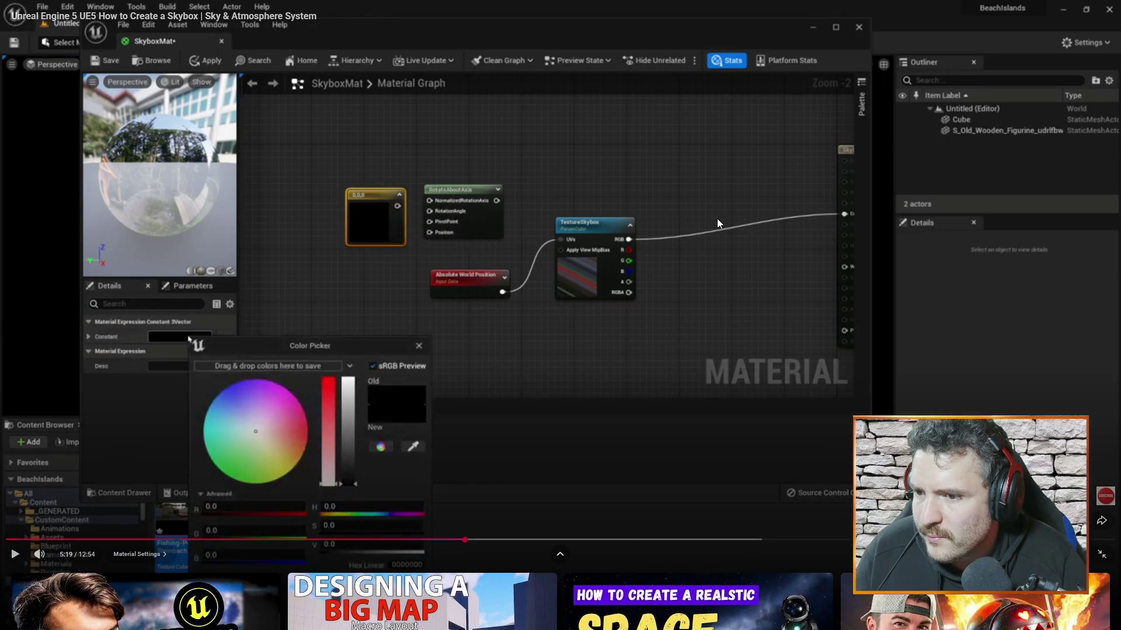
pyautogui.scroll(2, 718, 224)
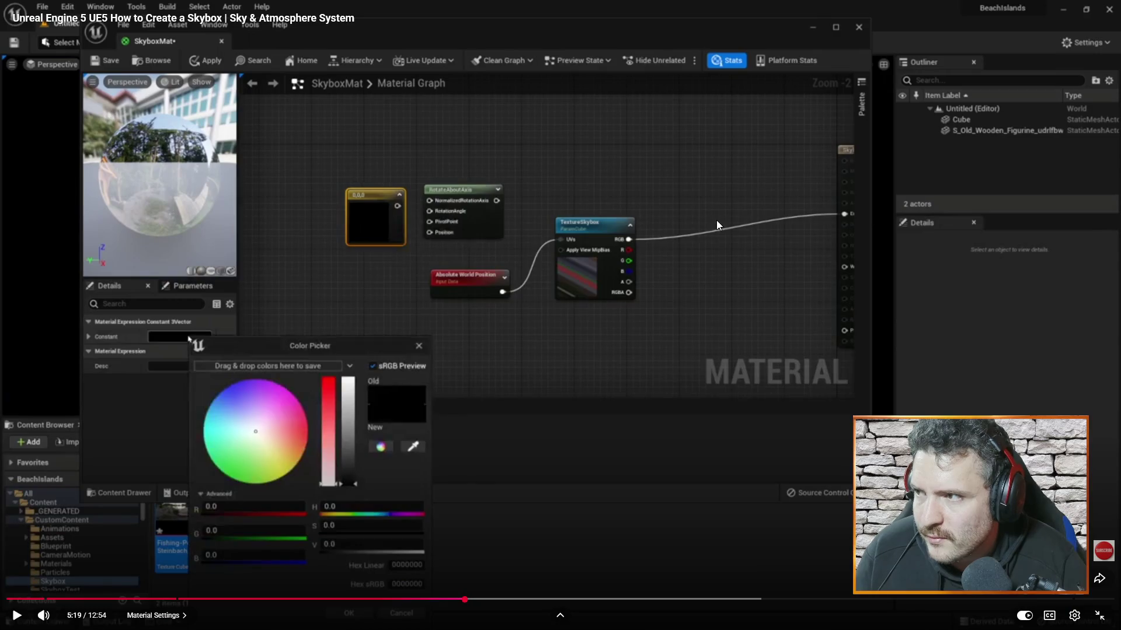
pyautogui.click(719, 240)
# Step: Reset browser zoom to 100%, return to full screen, and rewind to 5:08
pyautogui.press('Escape')
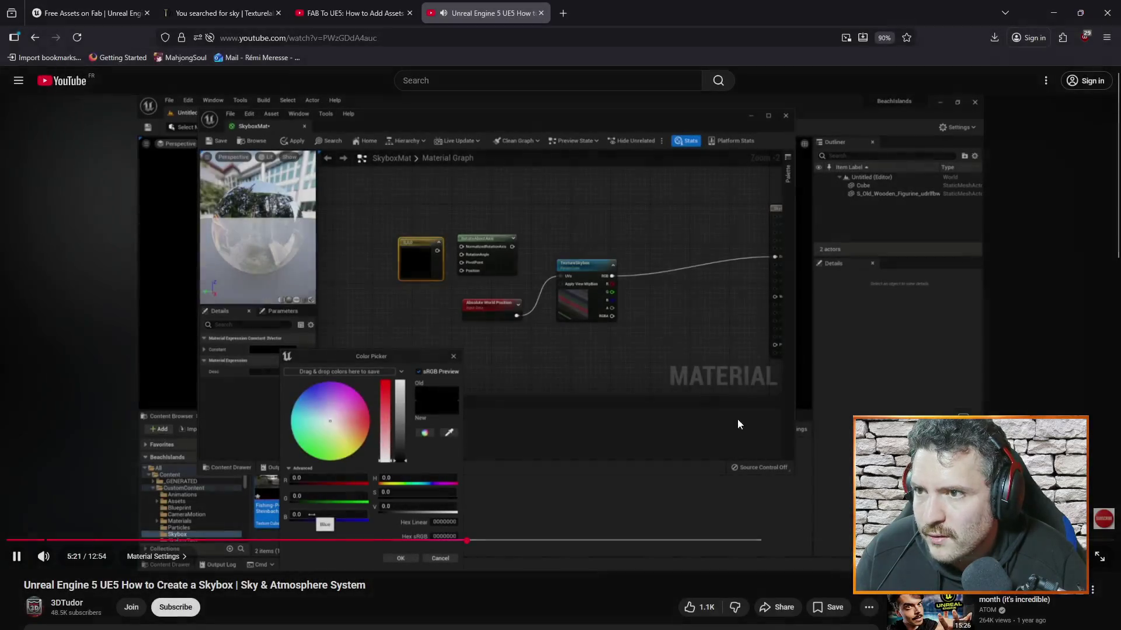
pyautogui.hotkey('ctrl', '0')
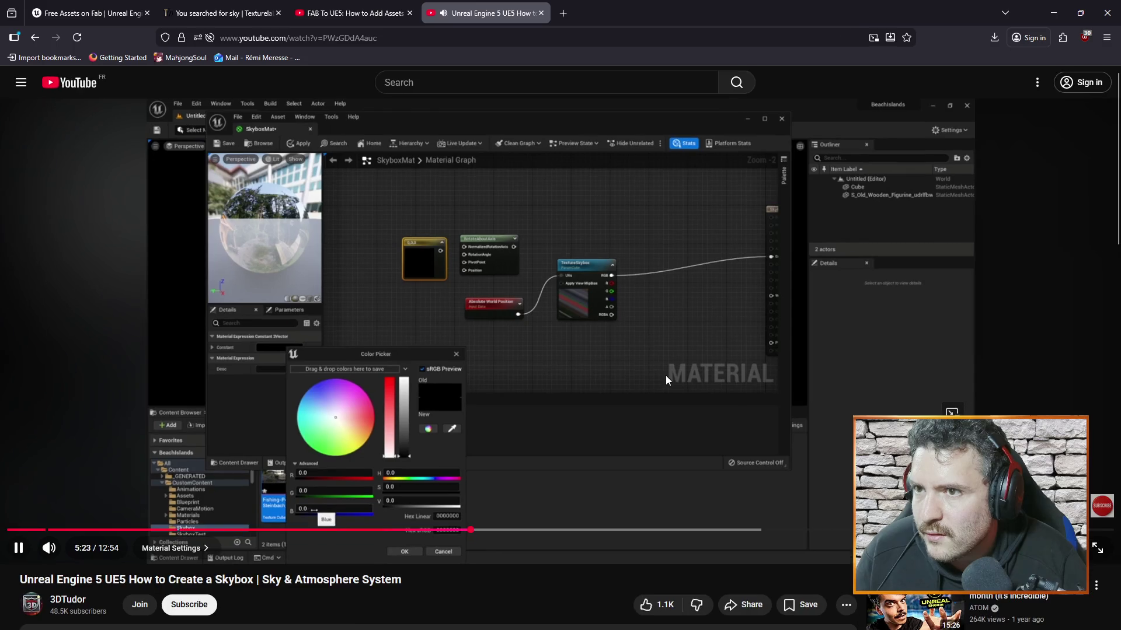
pyautogui.click(1097, 548)
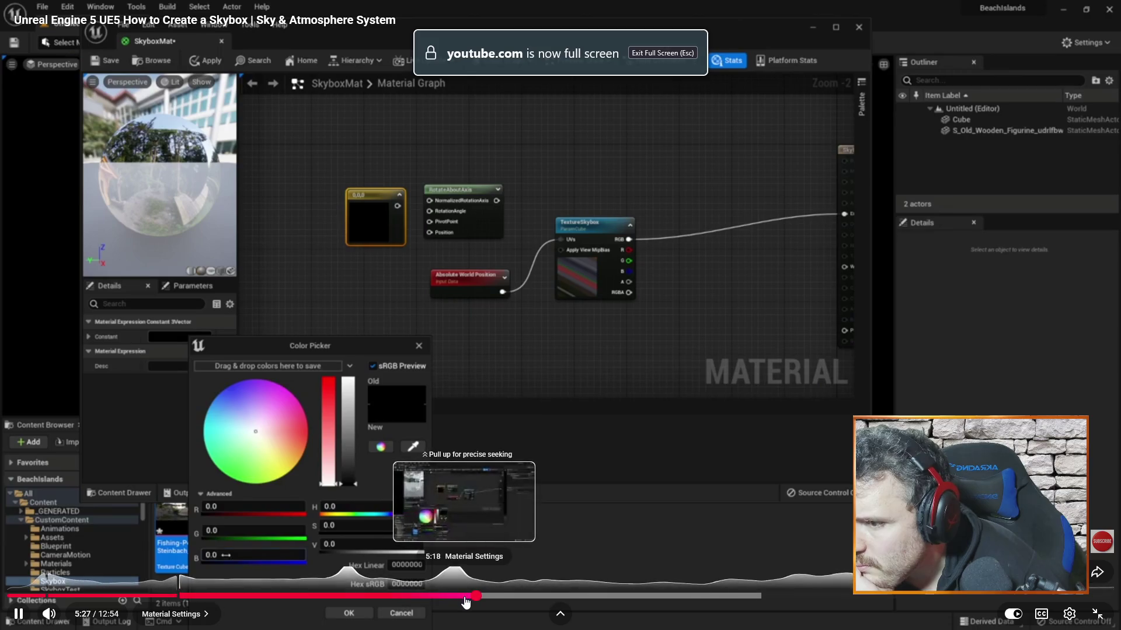
pyautogui.click(463, 596)
pyautogui.click(450, 598)
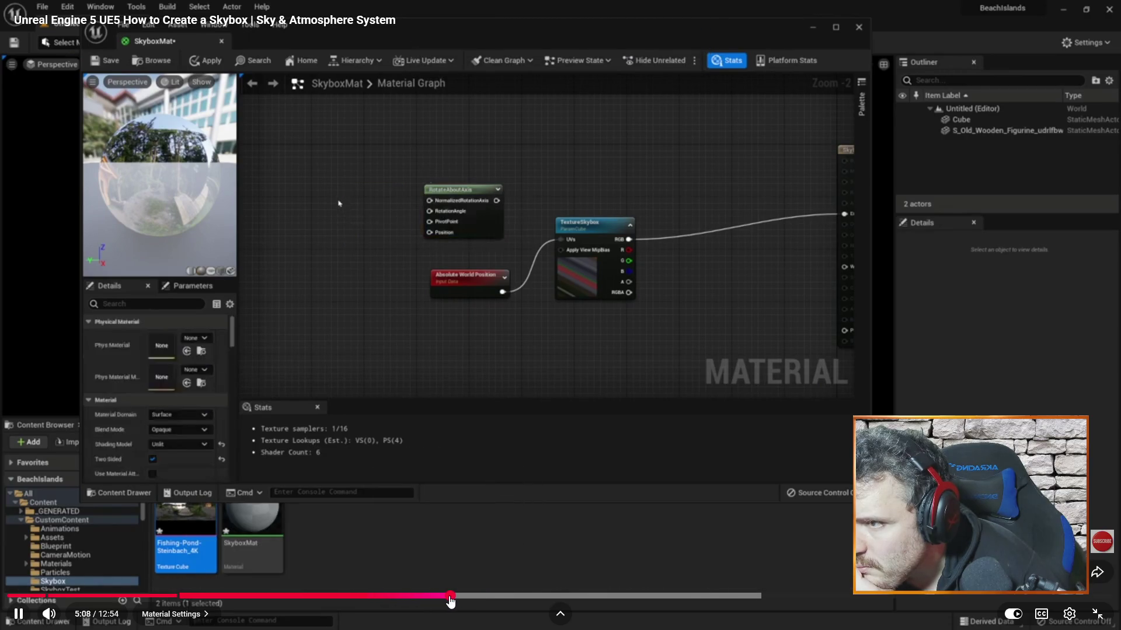
# Step: Replay the tutorial from 4:53, pause at 5:40 on the blue 0,0,1 constant, and switch back to Unreal
pyautogui.click(427, 596)
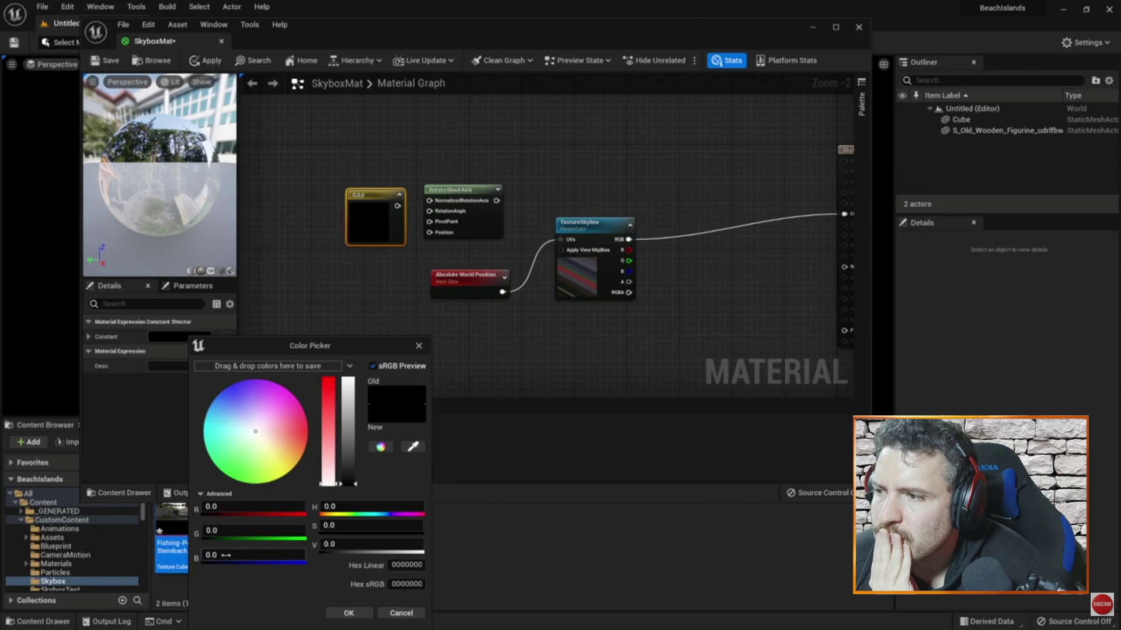
pyautogui.write('1')
pyautogui.press('Return')
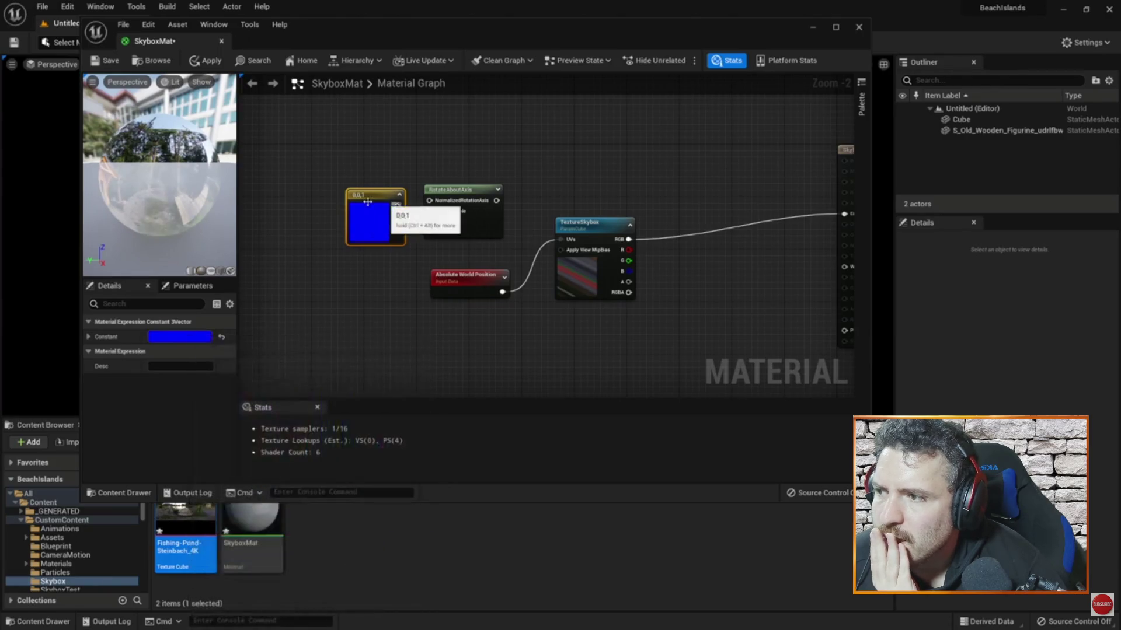
pyautogui.moveTo(490, 471)
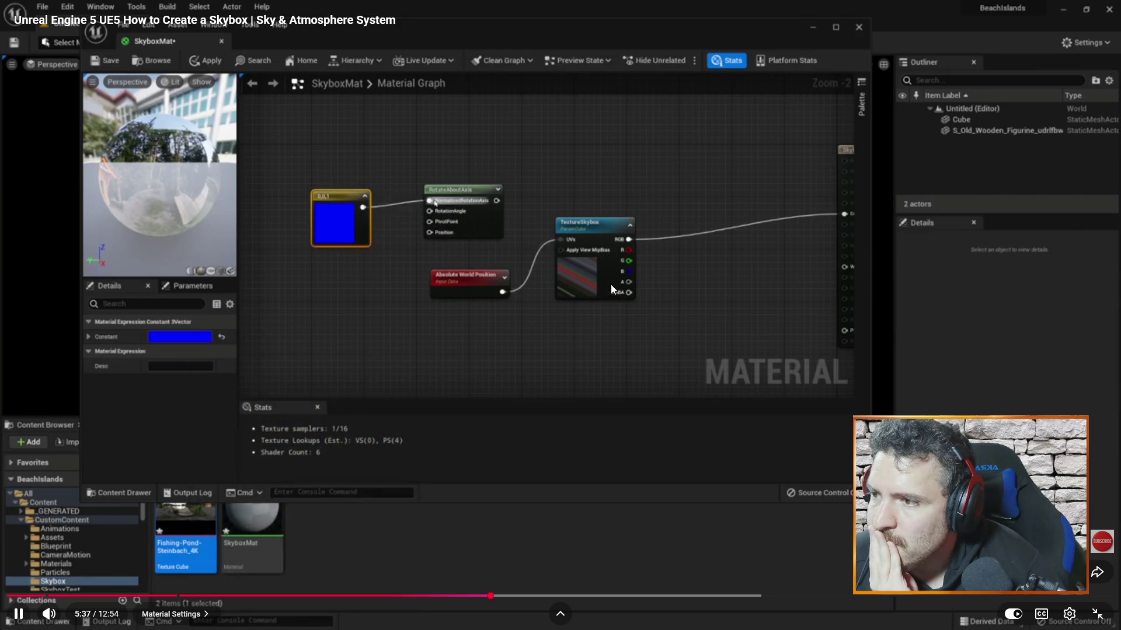
pyautogui.click(510, 384)
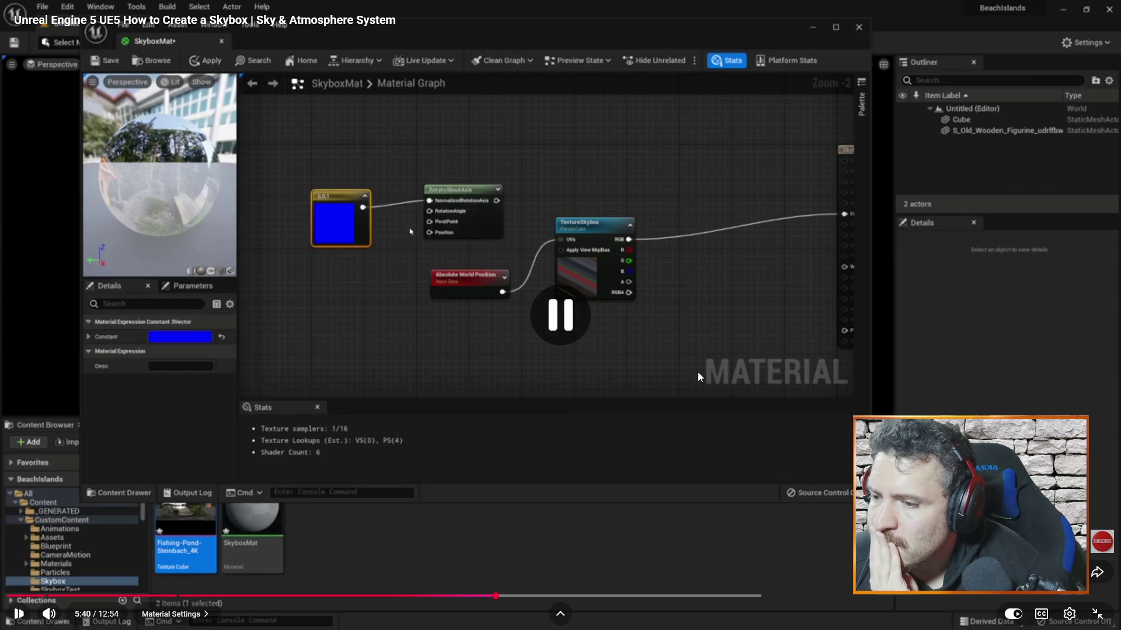
pyautogui.hotkey('alt', 'Tab')
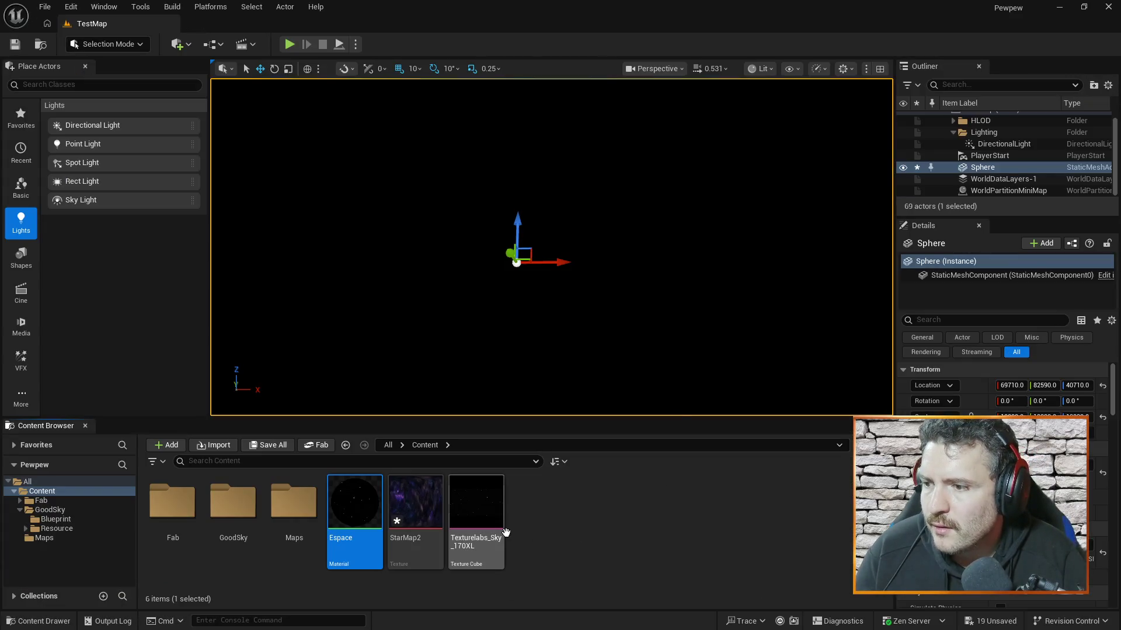
# Step: Open Espace from the Content Browser and shift its 0,0,0 Constant and Reflection Vector nodes downward
pyautogui.doubleClick(363, 498)
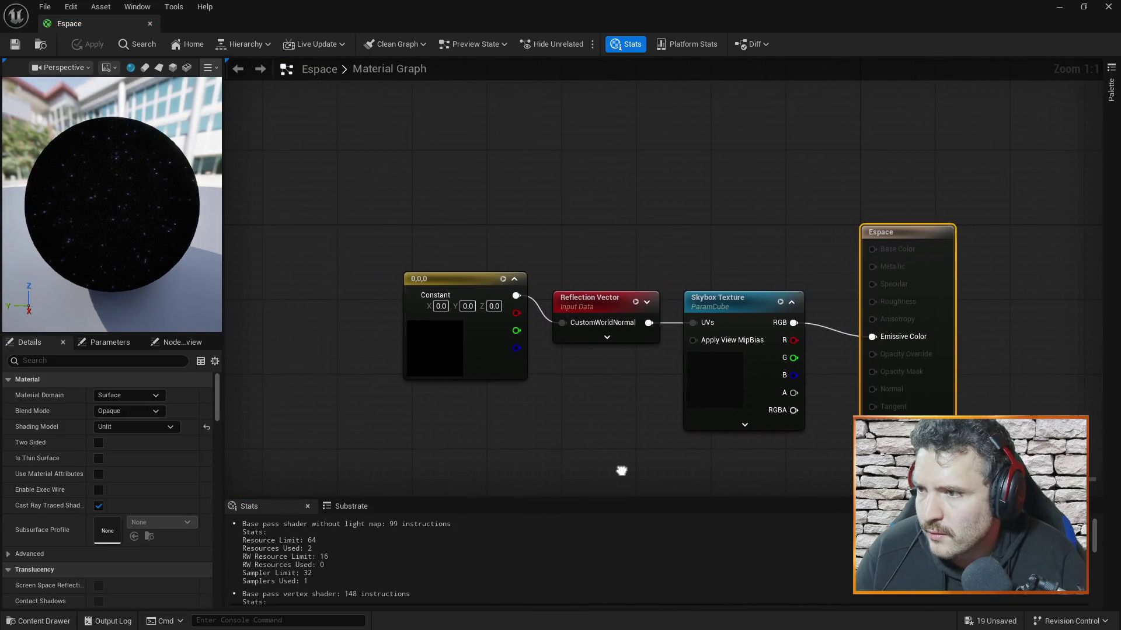
pyautogui.moveTo(464, 274); pyautogui.dragTo(436, 385)
pyautogui.moveTo(585, 305); pyautogui.dragTo(582, 426)
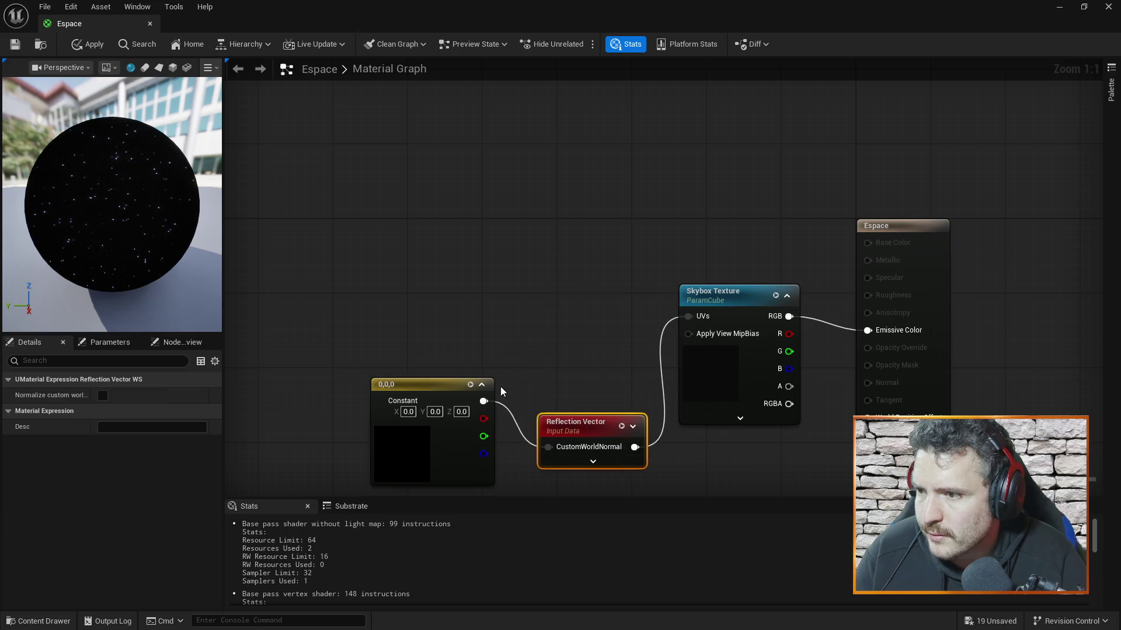
# Step: Back in Firefox, rewind the tutorial to 3:49 and pause on the Absolute World Position–Texture Sample setup
pyautogui.rightClick(530, 187)
pyautogui.click(466, 134)
pyautogui.hotkey('alt', 'Tab')
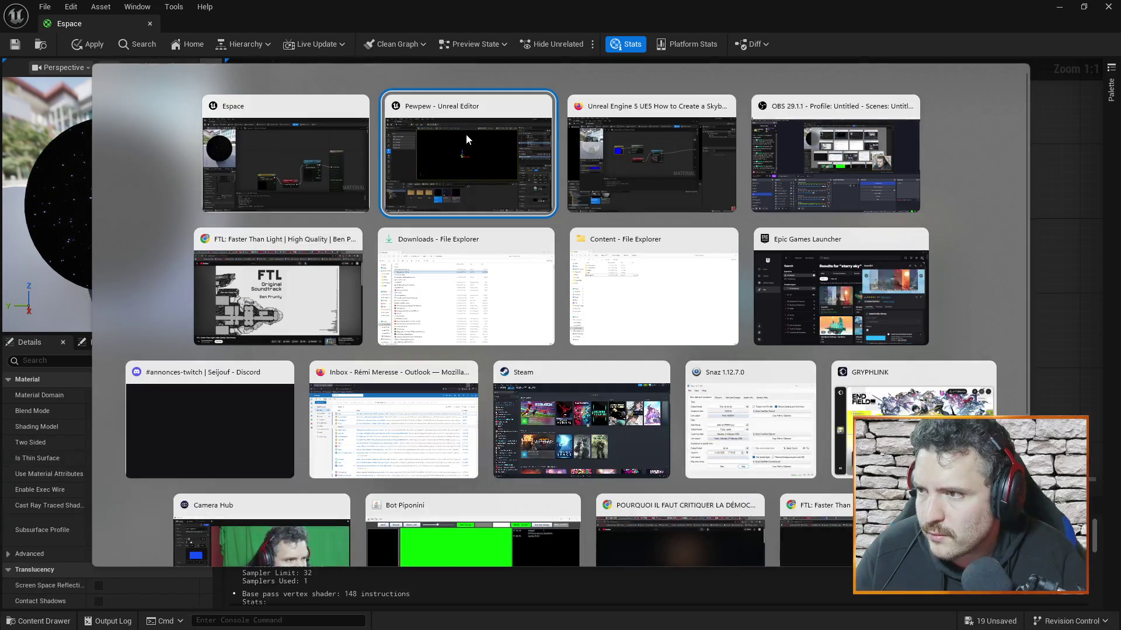
pyautogui.press('Escape')
pyautogui.hotkey('alt', 'Tab')
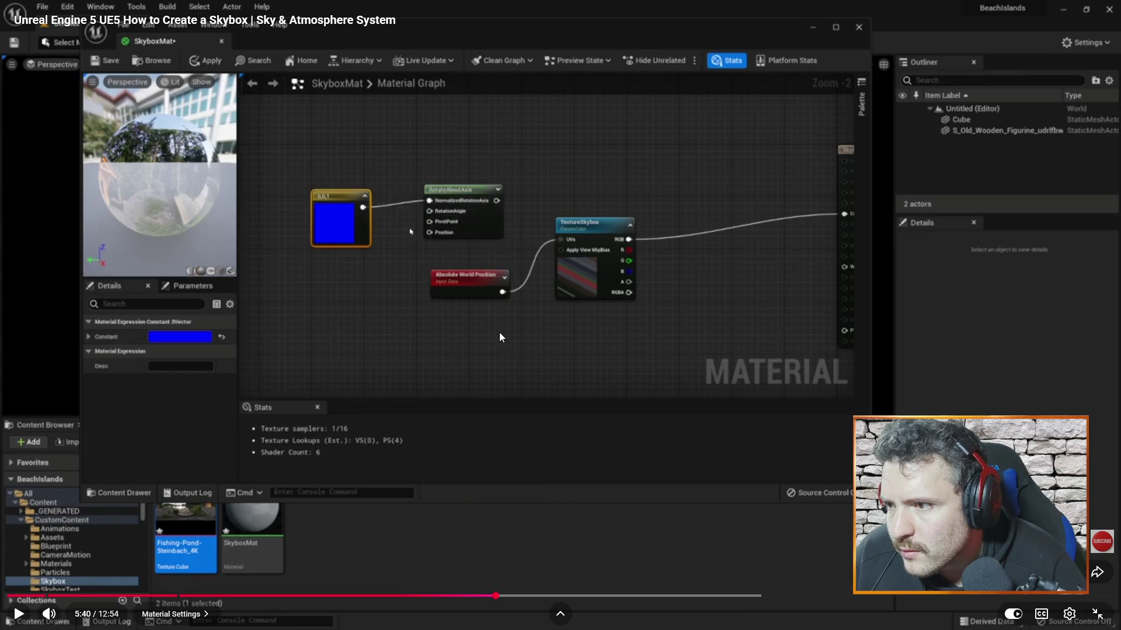
pyautogui.moveTo(475, 595); pyautogui.dragTo(336, 599)
pyautogui.click(480, 478)
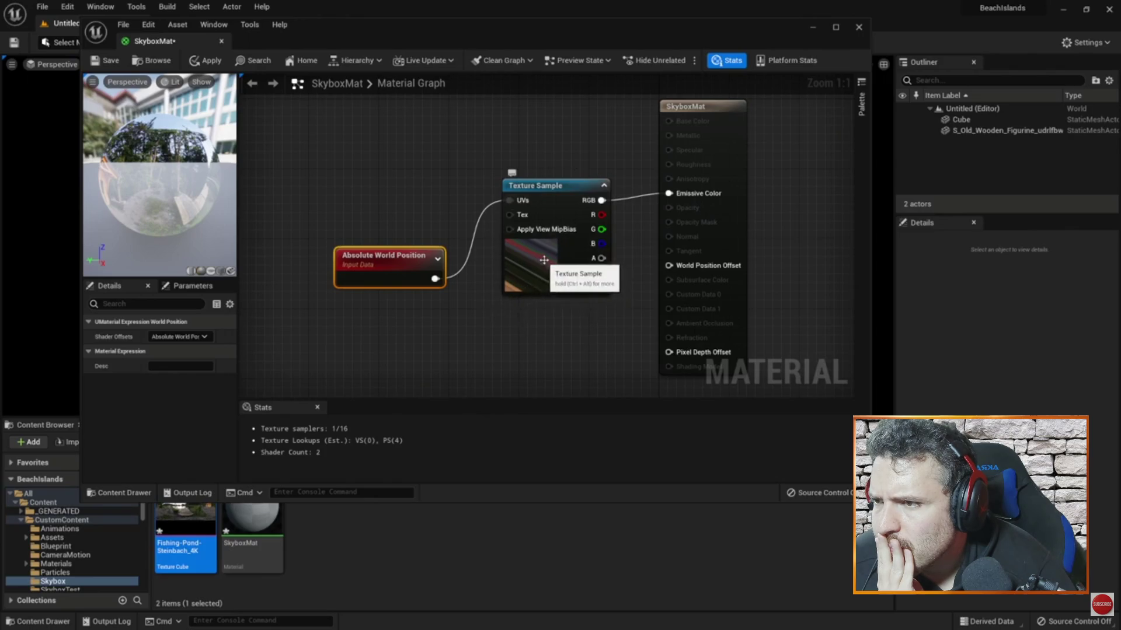
pyautogui.click(548, 534)
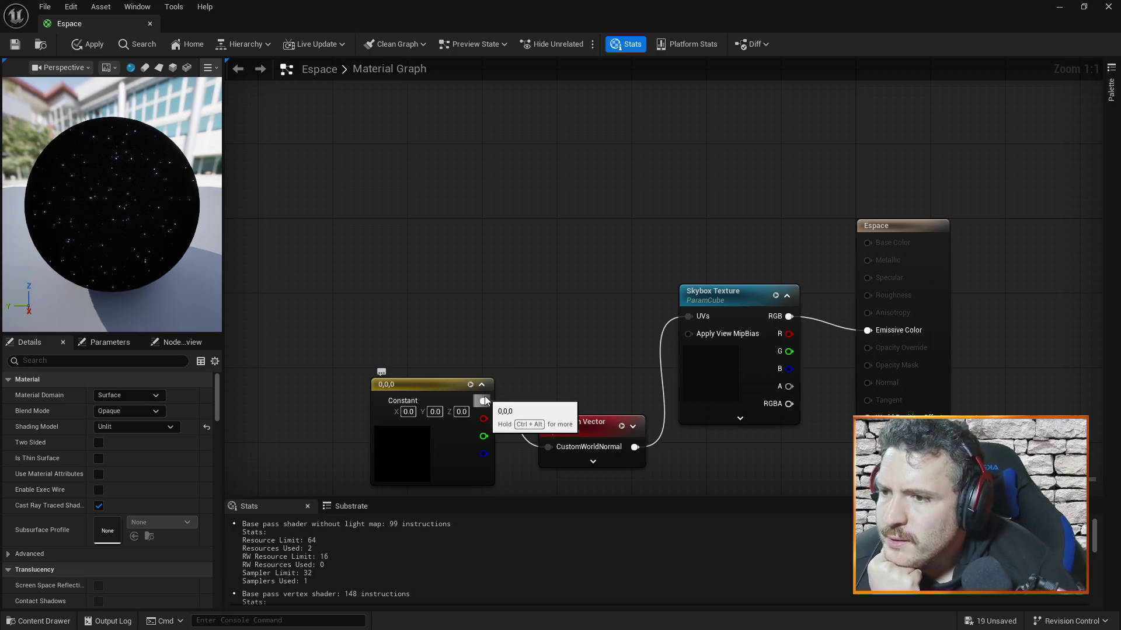
# Step: Delete the 0,0,0 Constant and Reflection Vector nodes from the Espace graph
pyautogui.rightClick(444, 382)
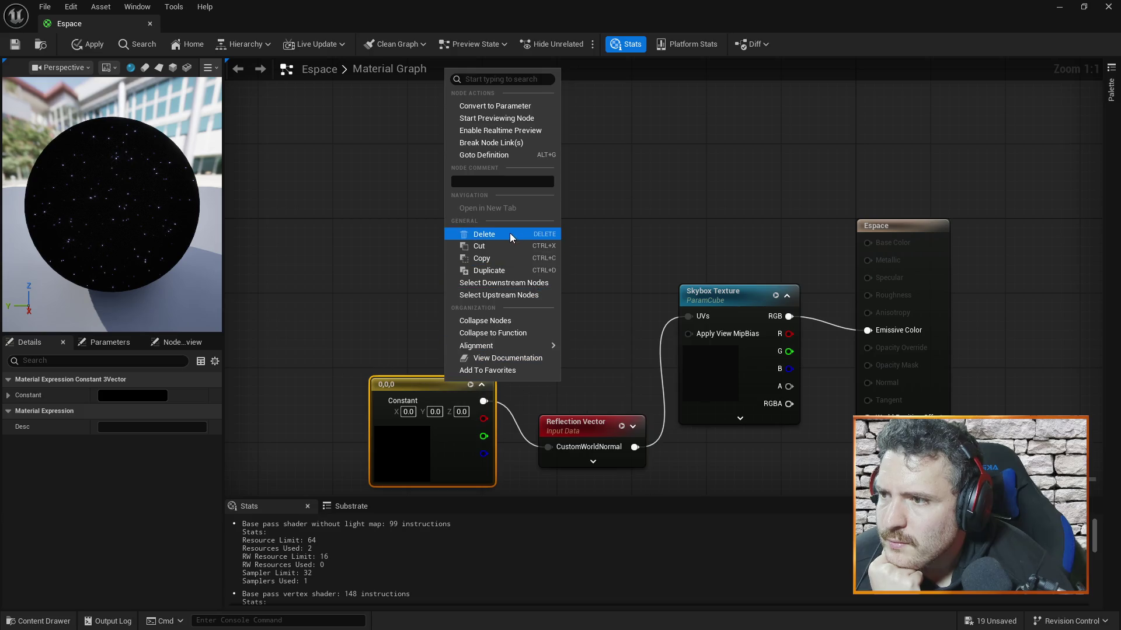
pyautogui.click(484, 234)
pyautogui.click(575, 416)
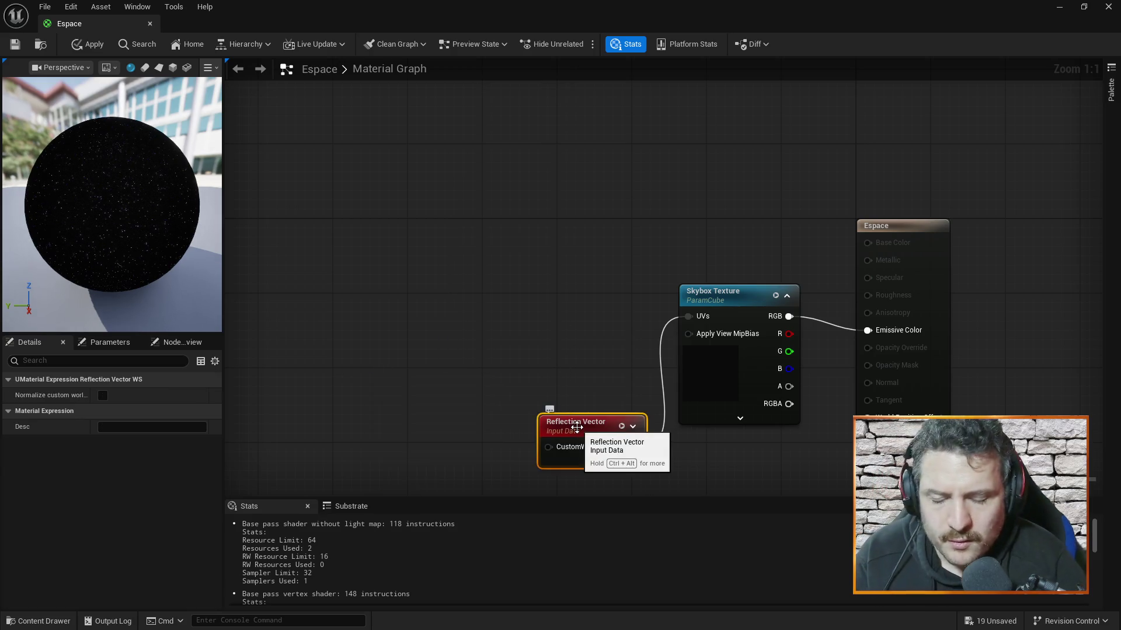
pyautogui.press('Delete')
# Step: Add an Absolute World Position node via a 'world po' search and nudge it left
pyautogui.rightClick(580, 395)
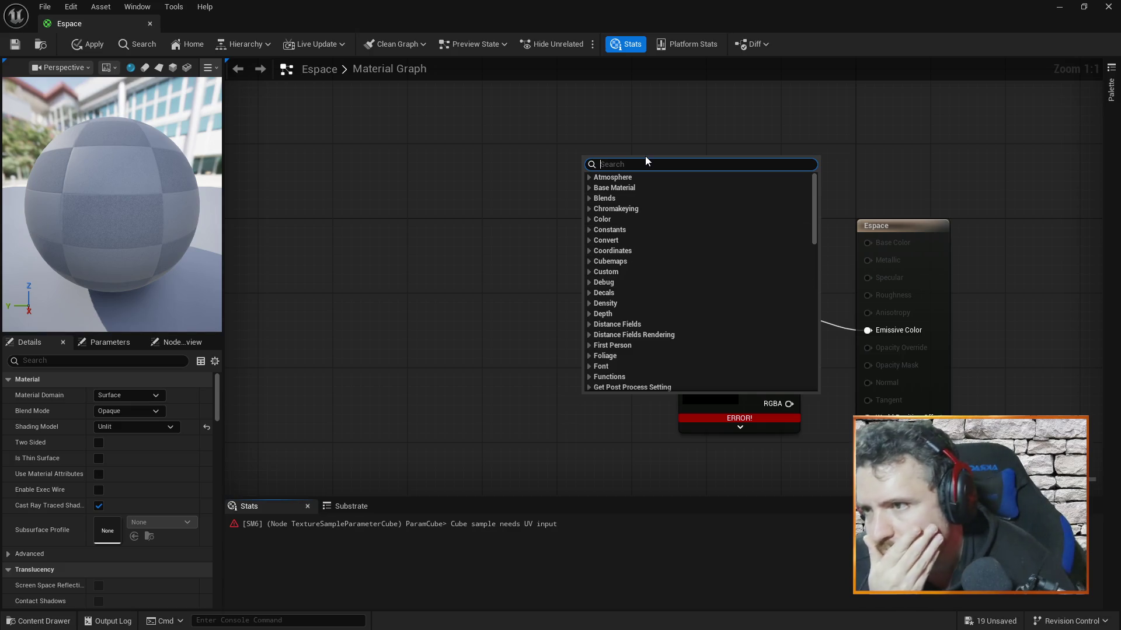
pyautogui.write('zorld')
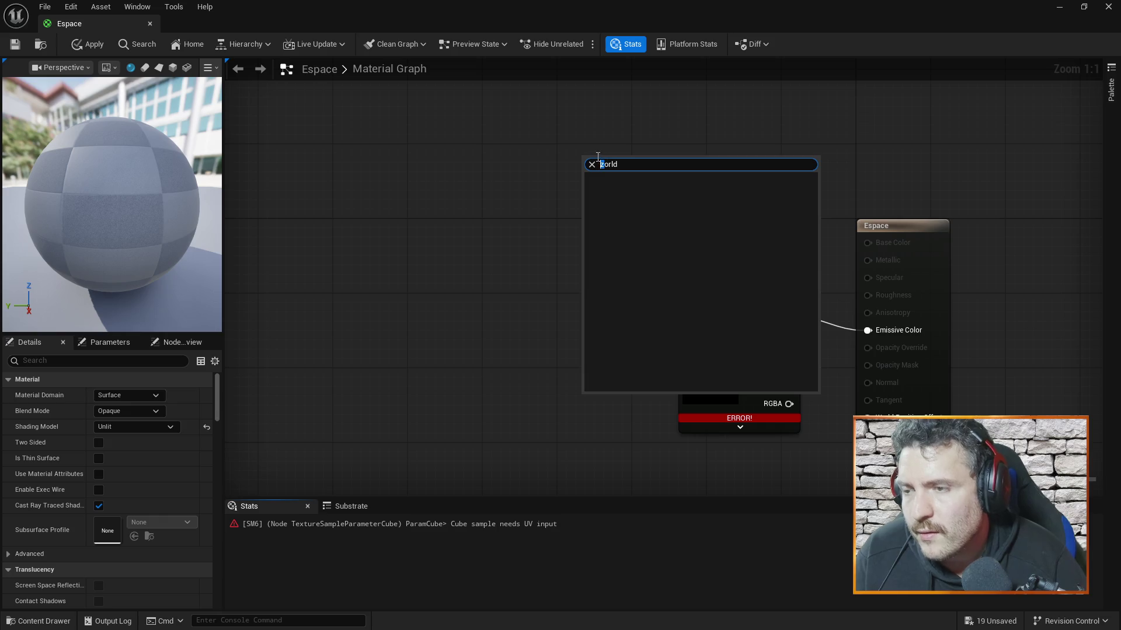
pyautogui.write('w')
pyautogui.hotkey('alt', 'shift')
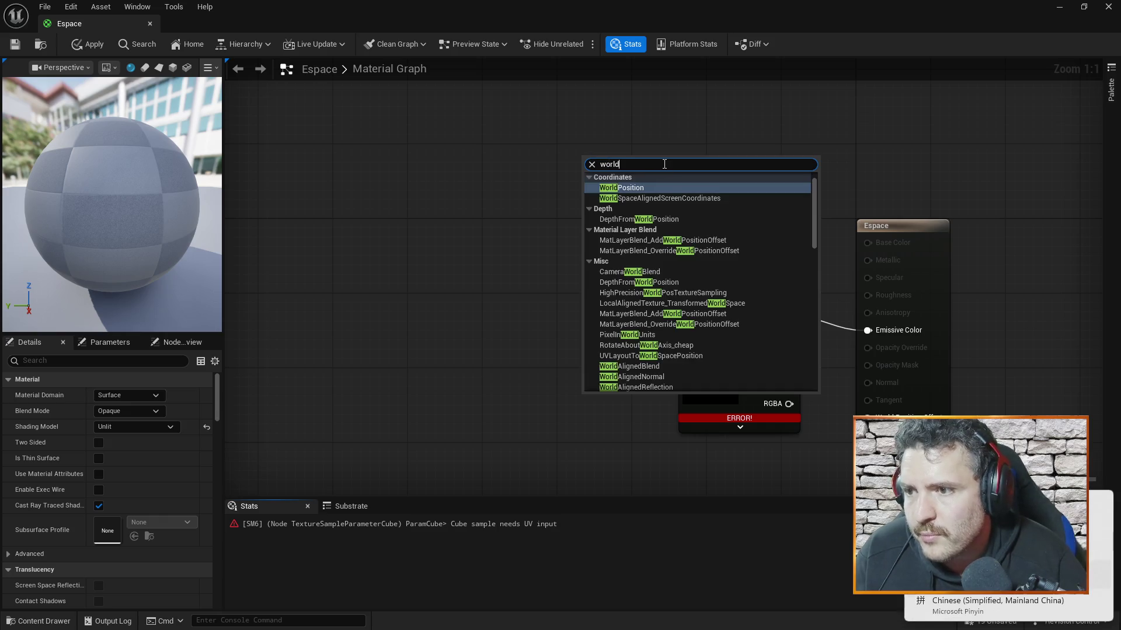
pyautogui.write('po')
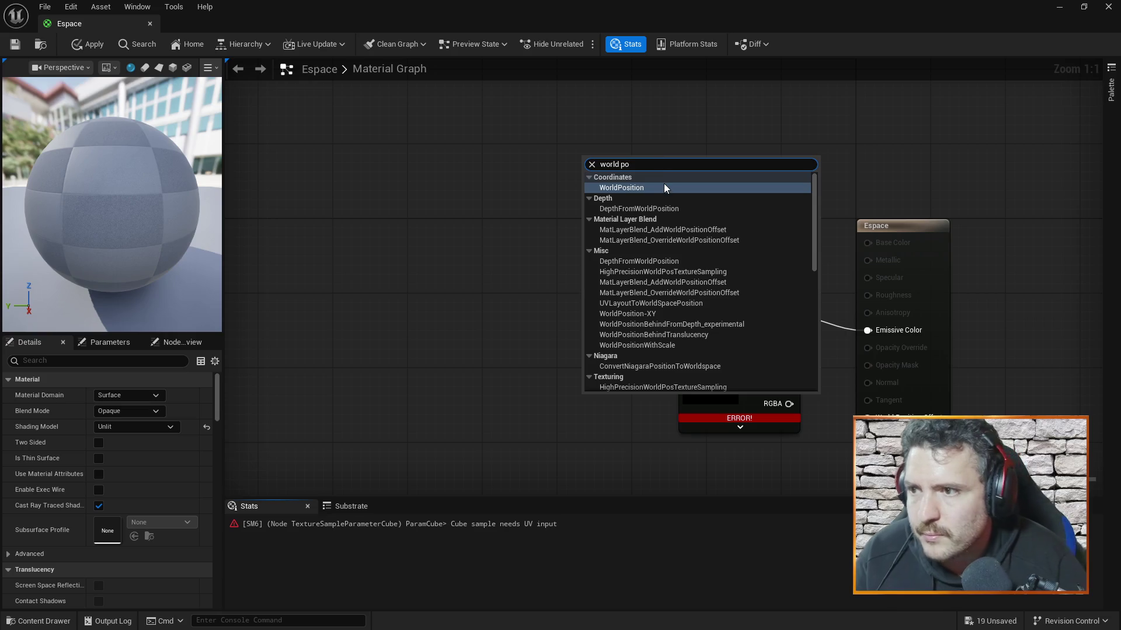
pyautogui.click(664, 188)
pyautogui.moveTo(629, 399)
pyautogui.mouseDown()
pyautogui.moveTo(573, 390)
pyautogui.moveTo(696, 317)
pyautogui.moveTo(597, 410)
pyautogui.mouseUp()
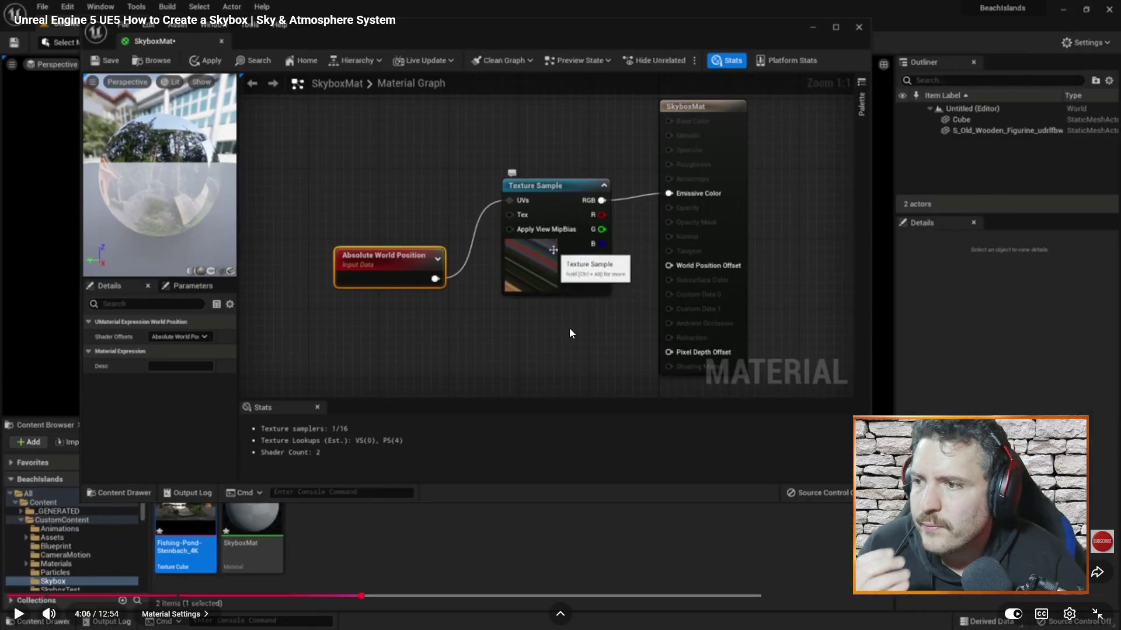
# Step: Resume the tutorial and watch a RotateAboutAxis node being added to SkyboxMat
pyautogui.click(569, 296)
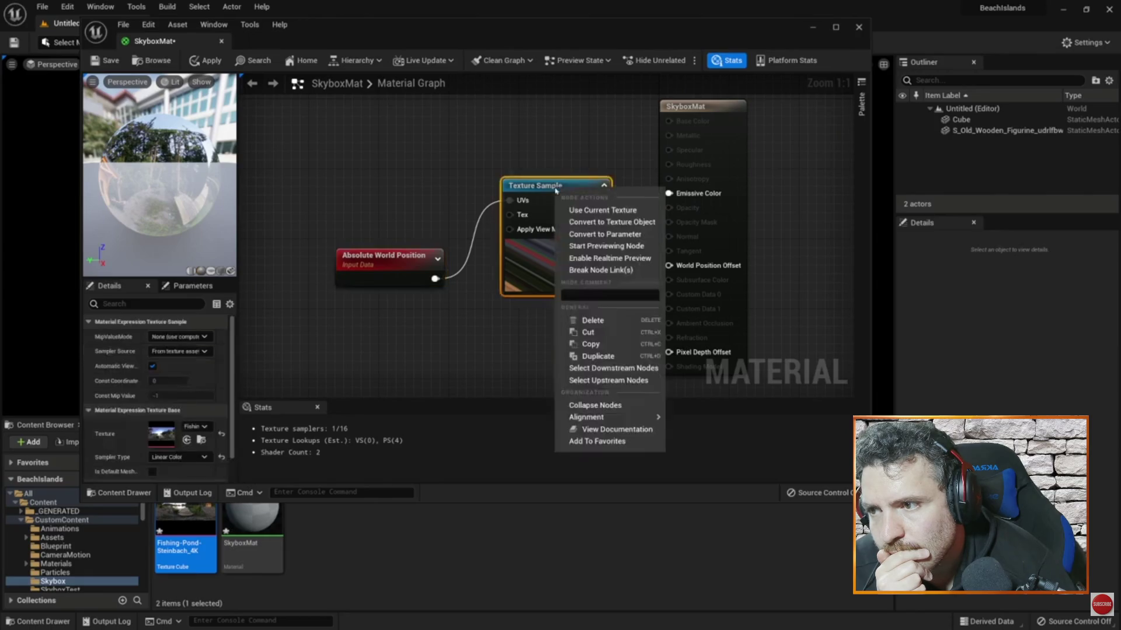
pyautogui.moveTo(801, 493)
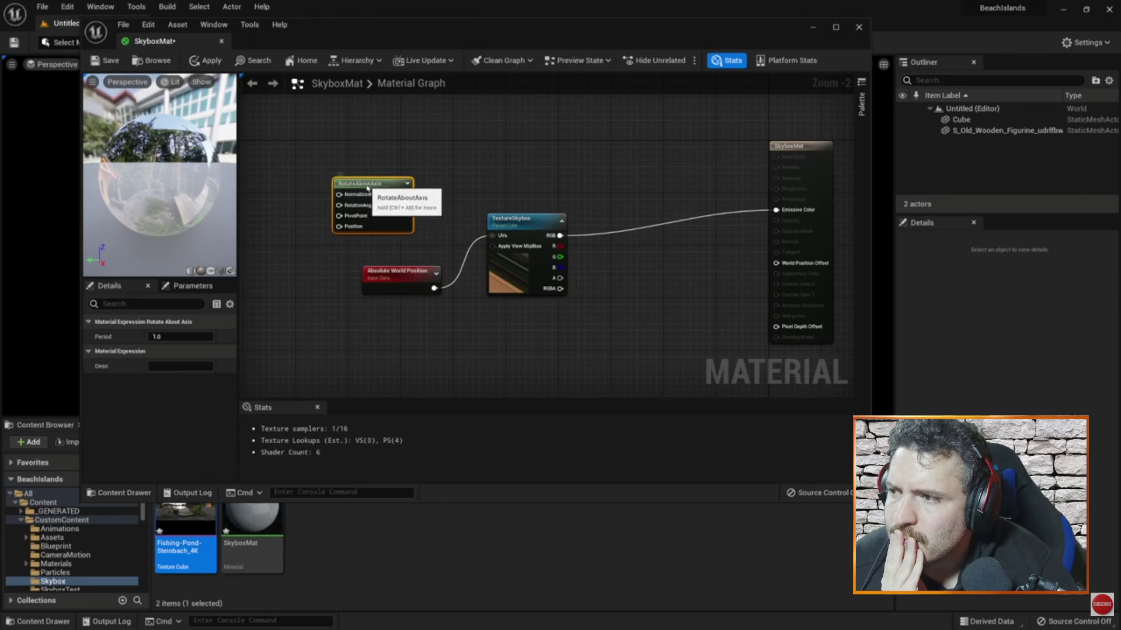
# Step: Pause, resume and skip the tutorial around the RotateAboutAxis setup
pyautogui.moveTo(373, 189); pyautogui.dragTo(396, 192)
pyautogui.moveTo(558, 480)
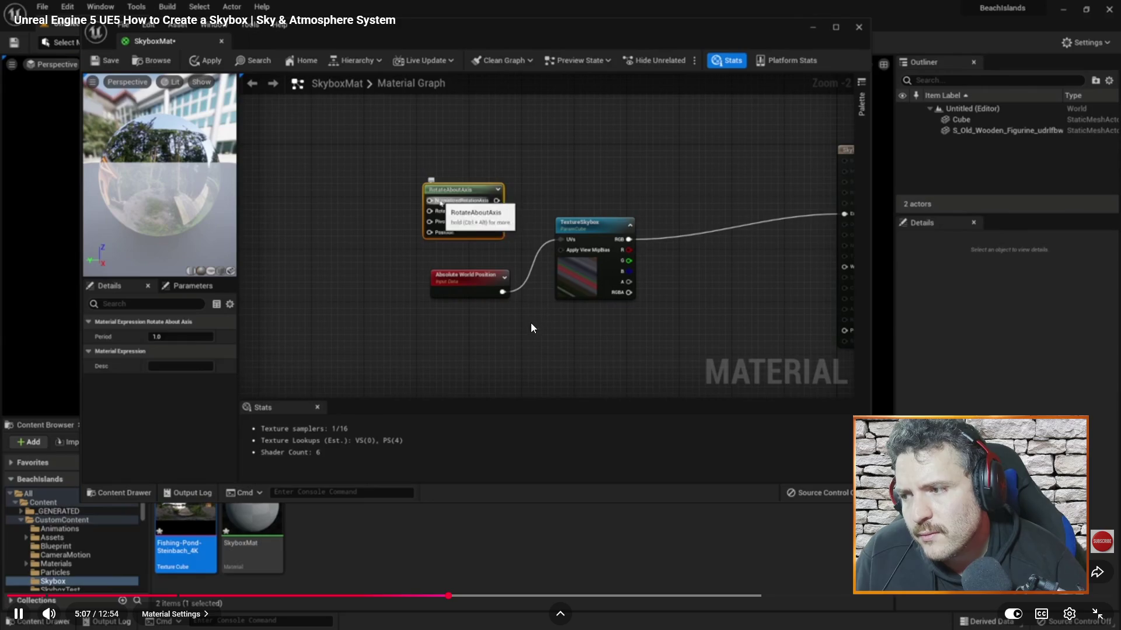
pyautogui.click(475, 395)
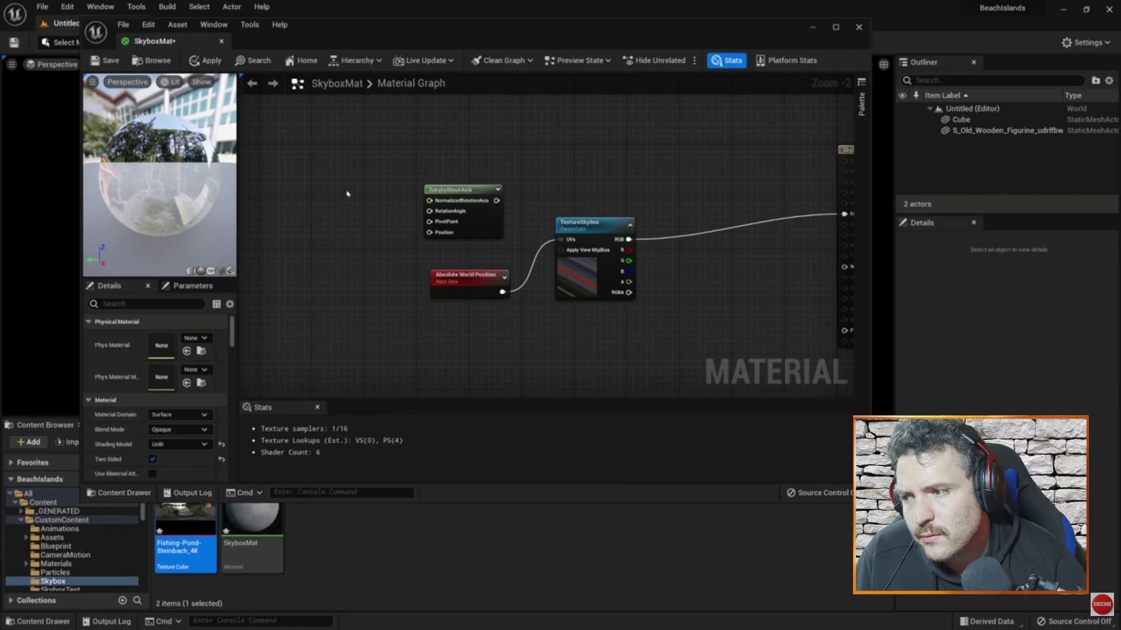
pyautogui.click(479, 408)
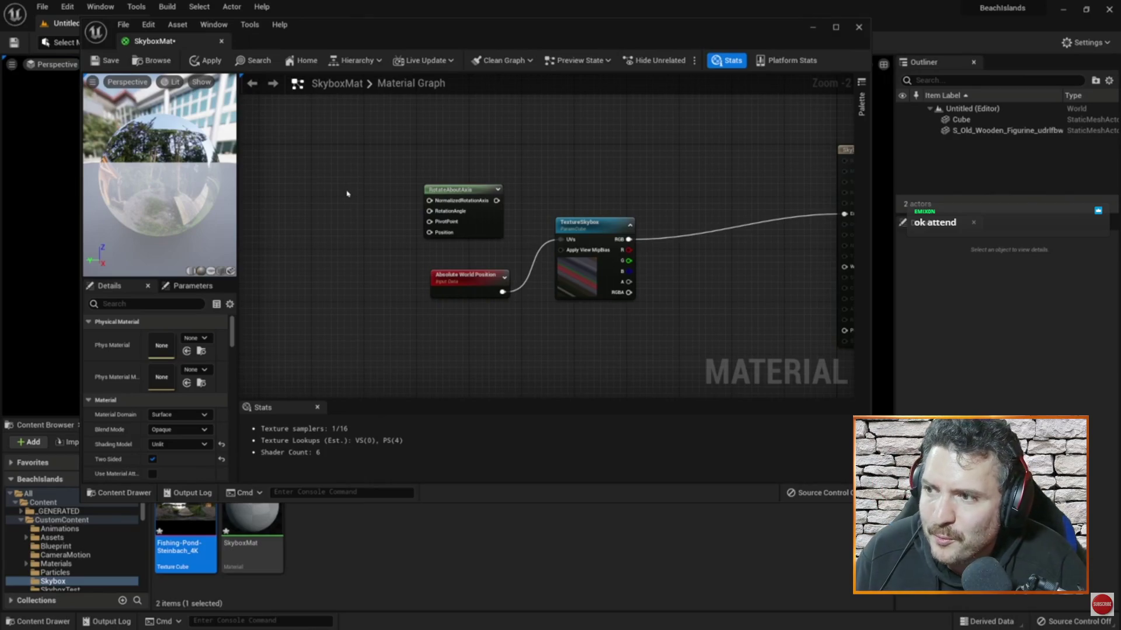
pyautogui.press('Right')
pyautogui.press('Right')
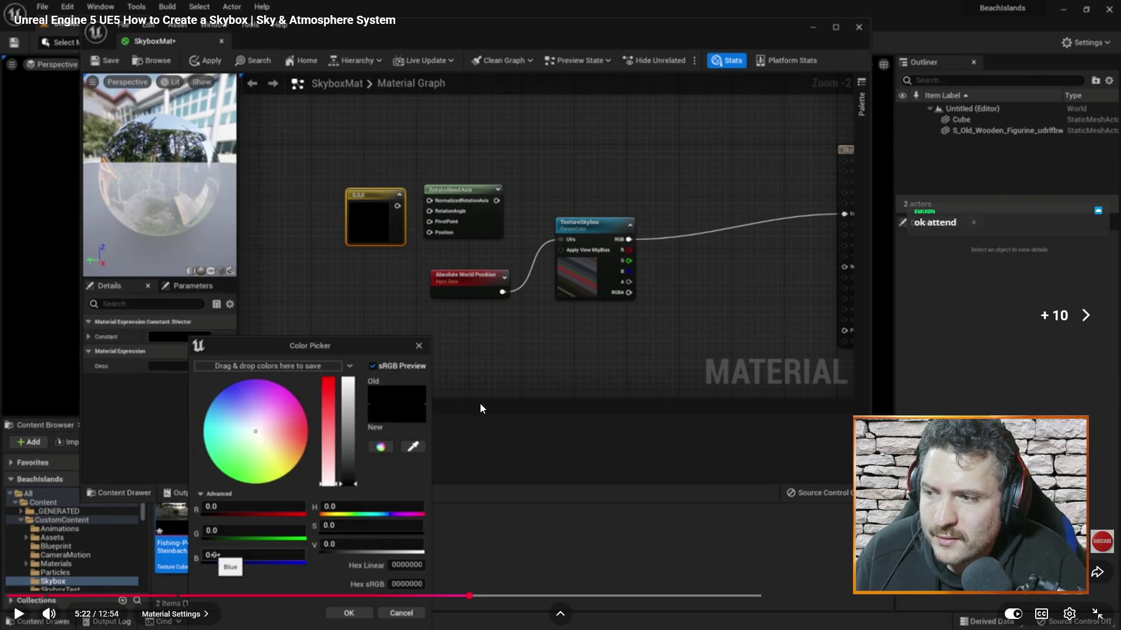
pyautogui.press('Right')
pyautogui.press('Right')
pyautogui.press('Right')
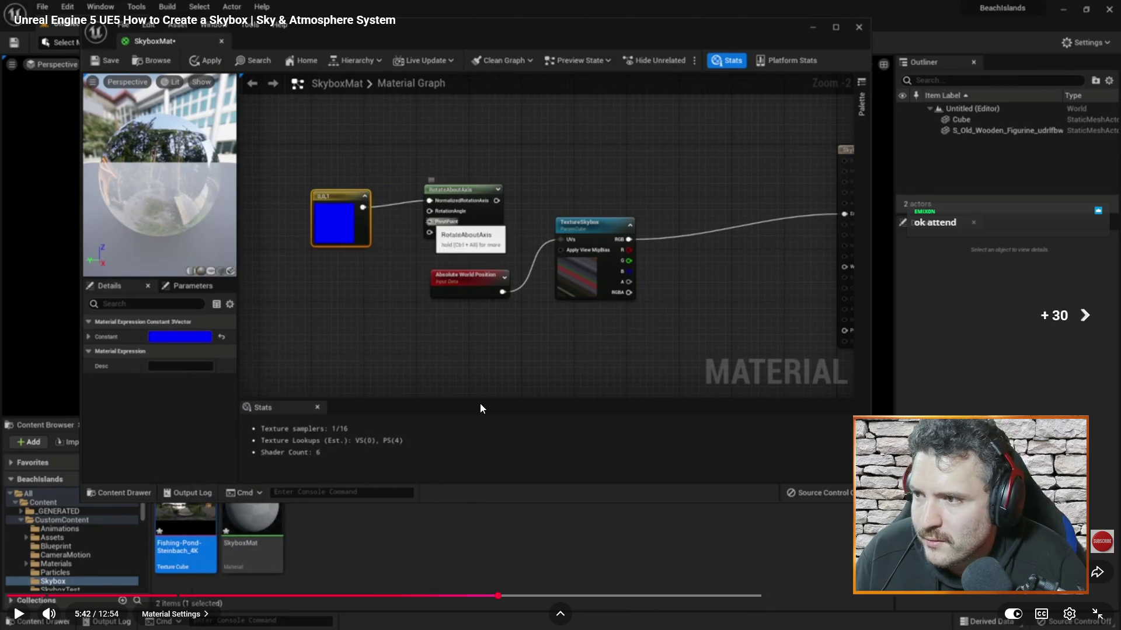
pyautogui.press('Right')
pyautogui.press('Right')
pyautogui.press('Right')
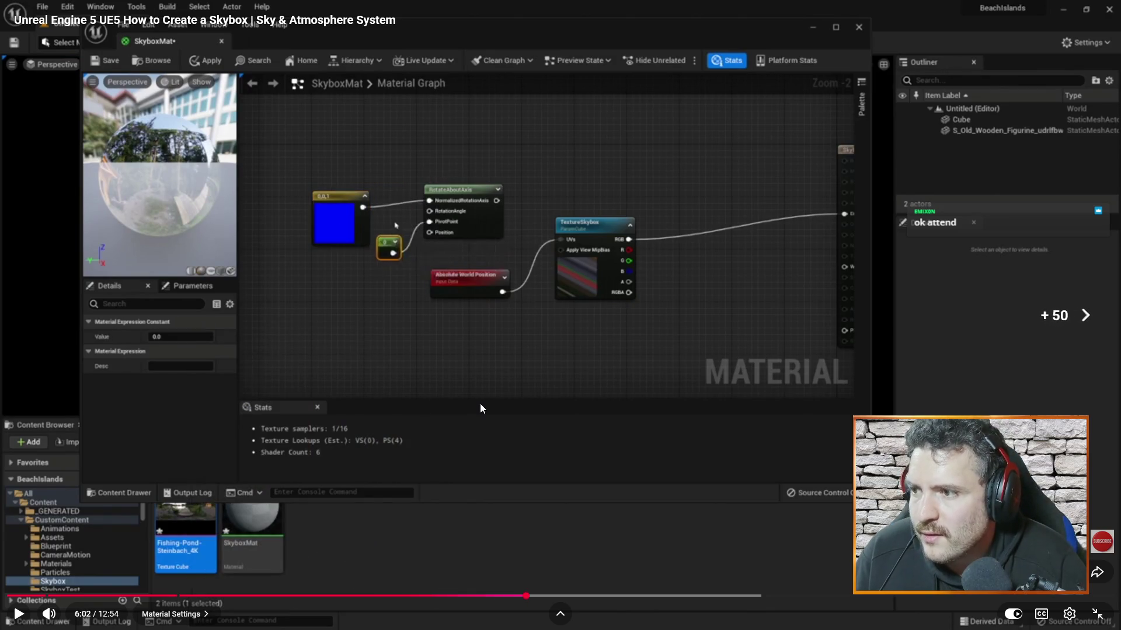
pyautogui.press('Left')
pyautogui.press('Left')
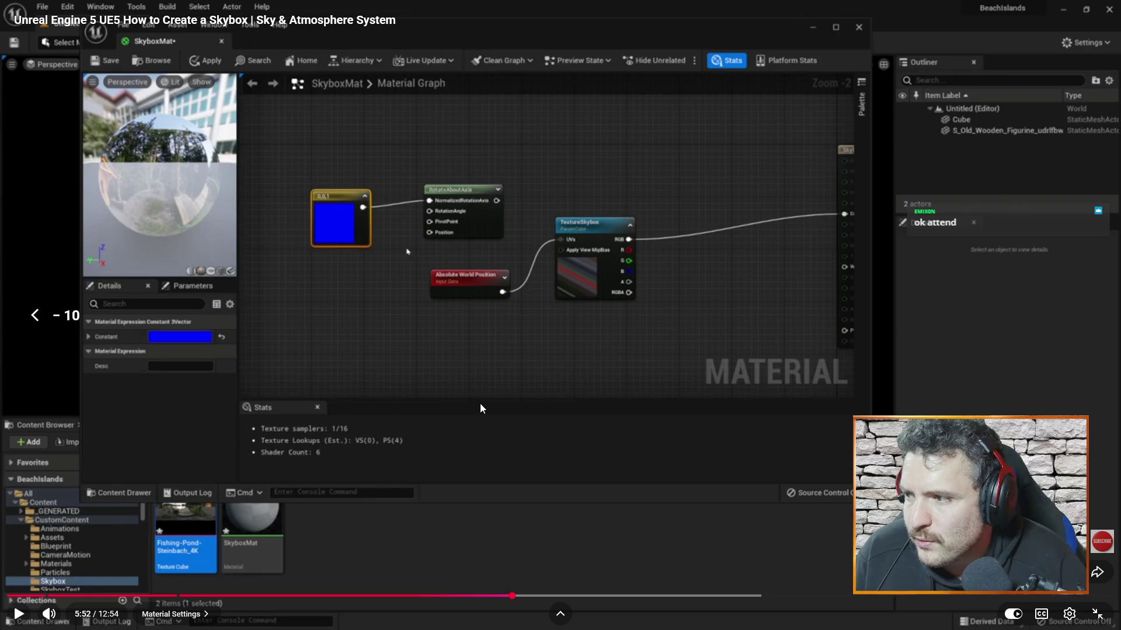
pyautogui.press('k')
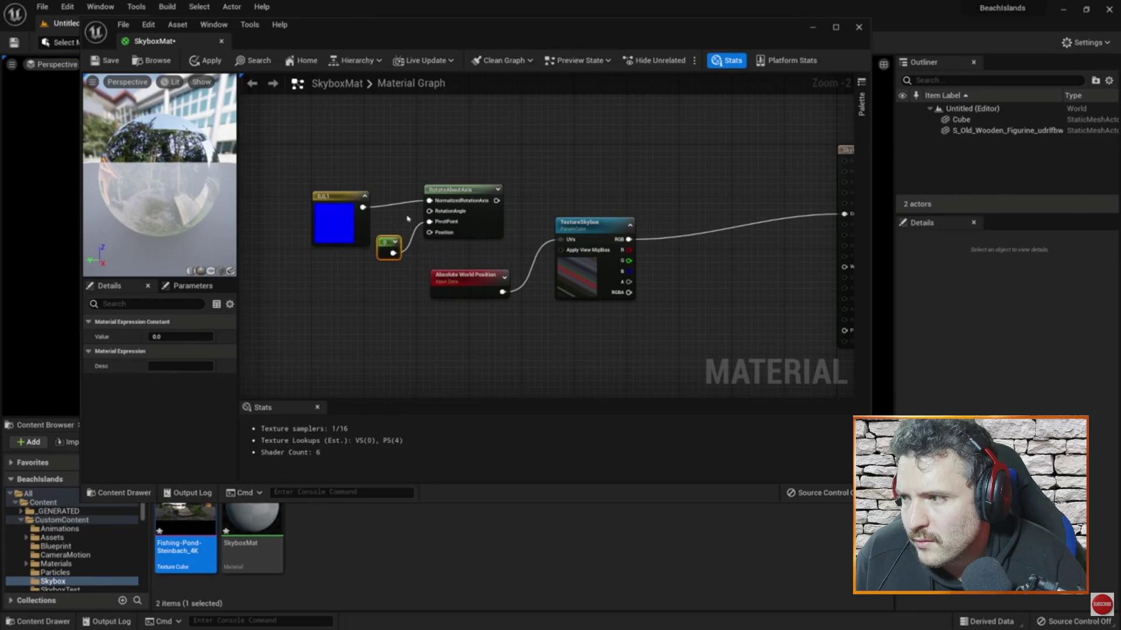
# Step: Seek back and forth to replay the 100 constant and Divide node steps
pyautogui.press('Left')
pyautogui.press('Left')
pyautogui.press('Left')
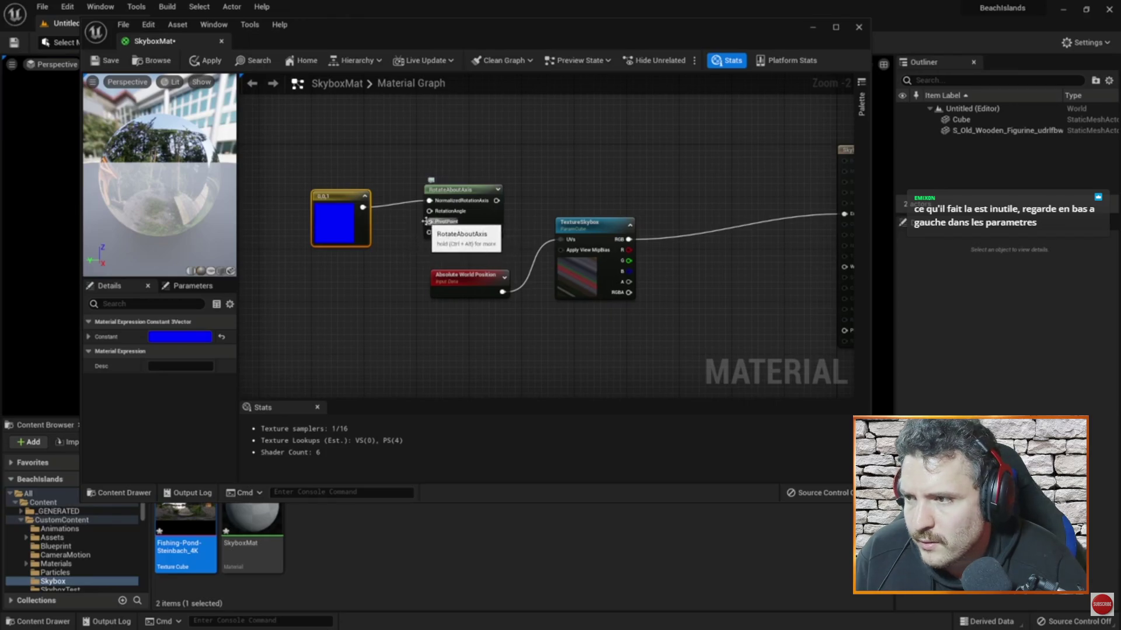
pyautogui.press('Right')
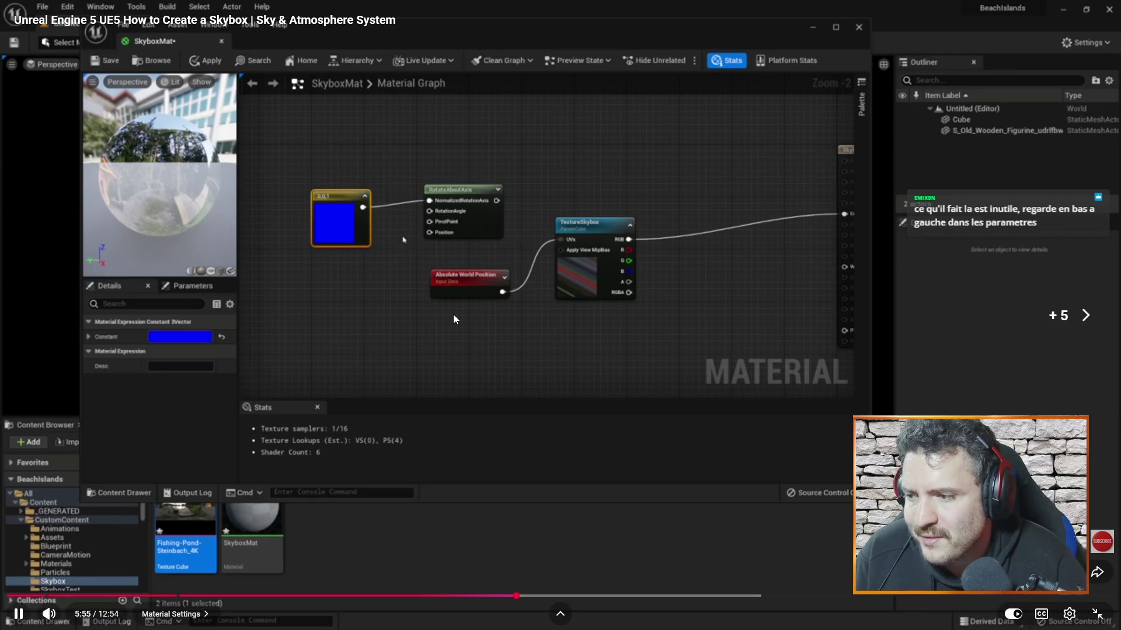
pyautogui.press('Right')
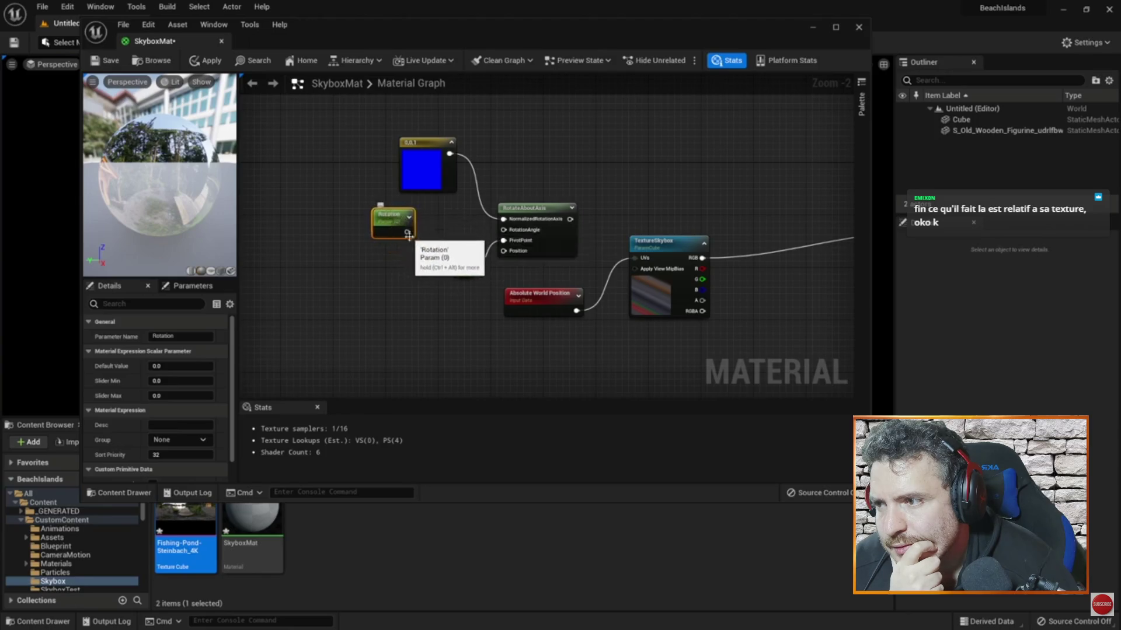
pyautogui.press('Left')
pyautogui.press('Left')
pyautogui.press('Left')
pyautogui.press('Left')
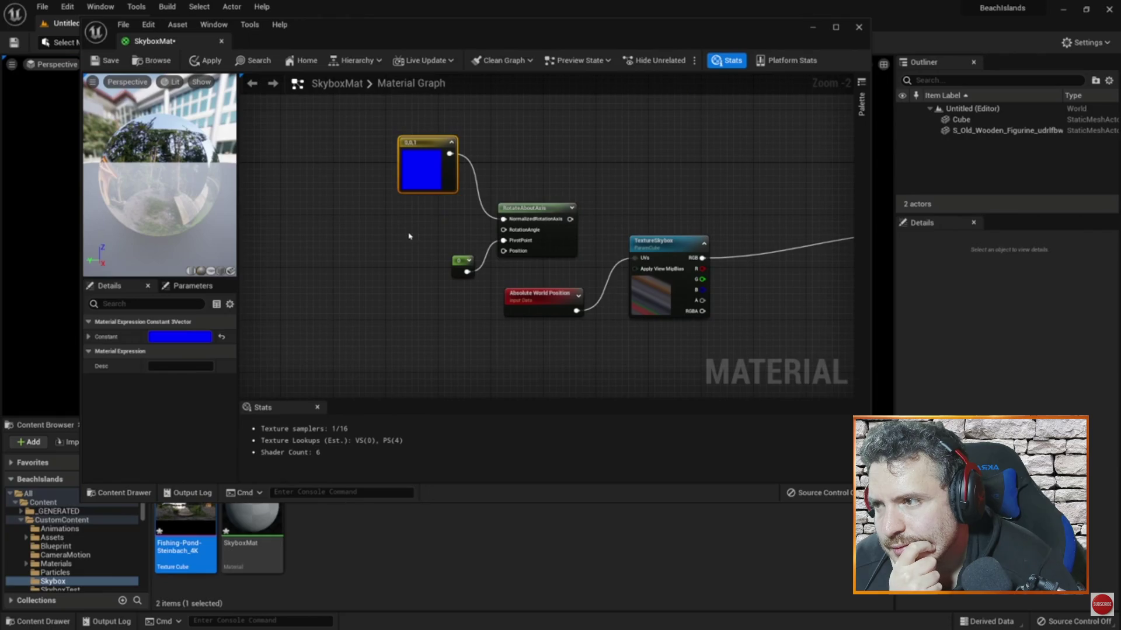
pyautogui.press('Right')
pyautogui.press('Right')
pyautogui.press('Right')
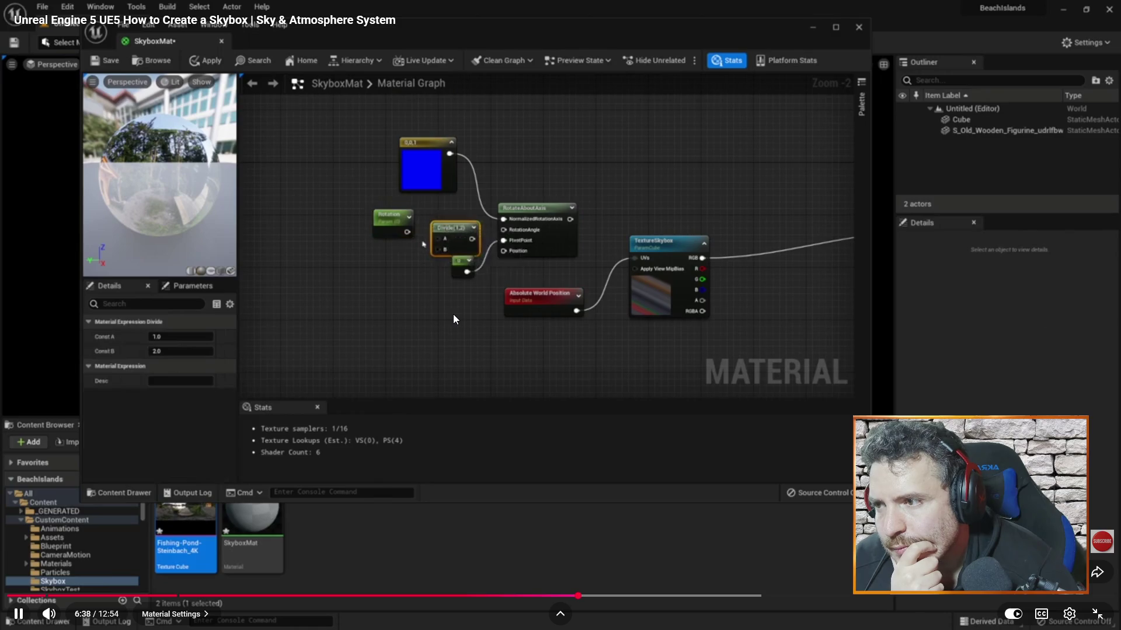
pyautogui.press('Left')
pyautogui.press('Left')
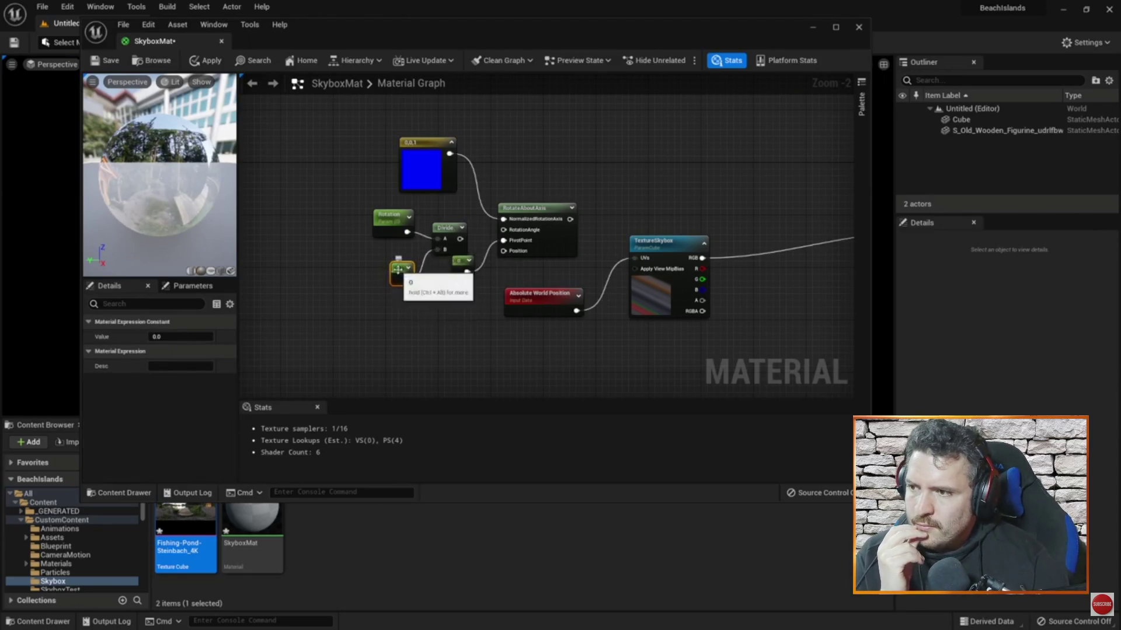
pyautogui.click(198, 337)
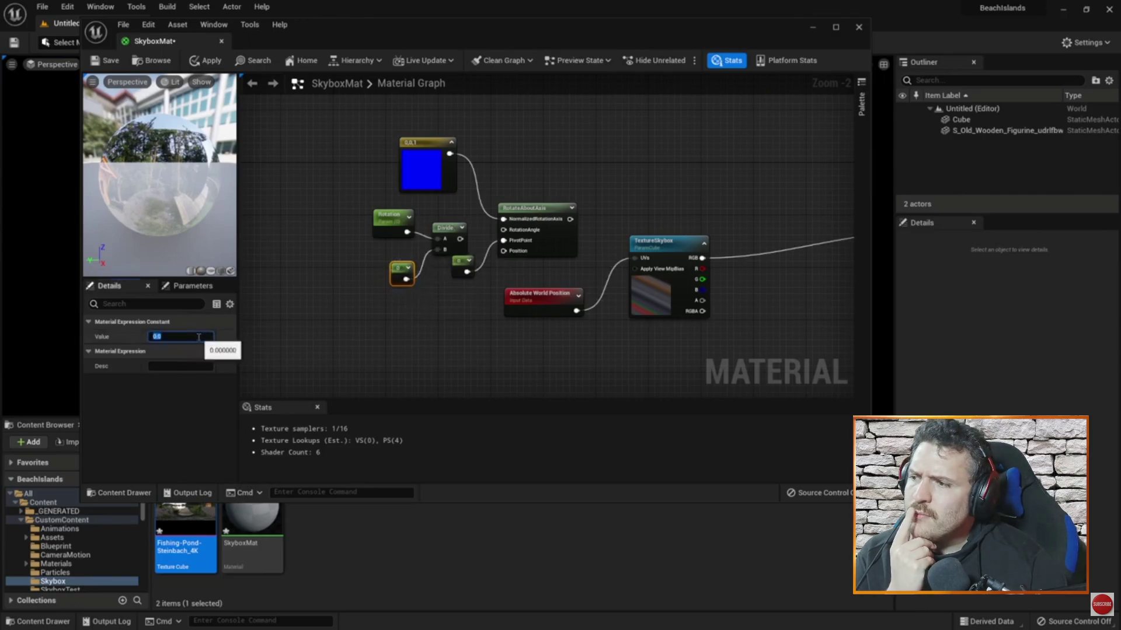
pyautogui.write('100')
pyautogui.press('Return')
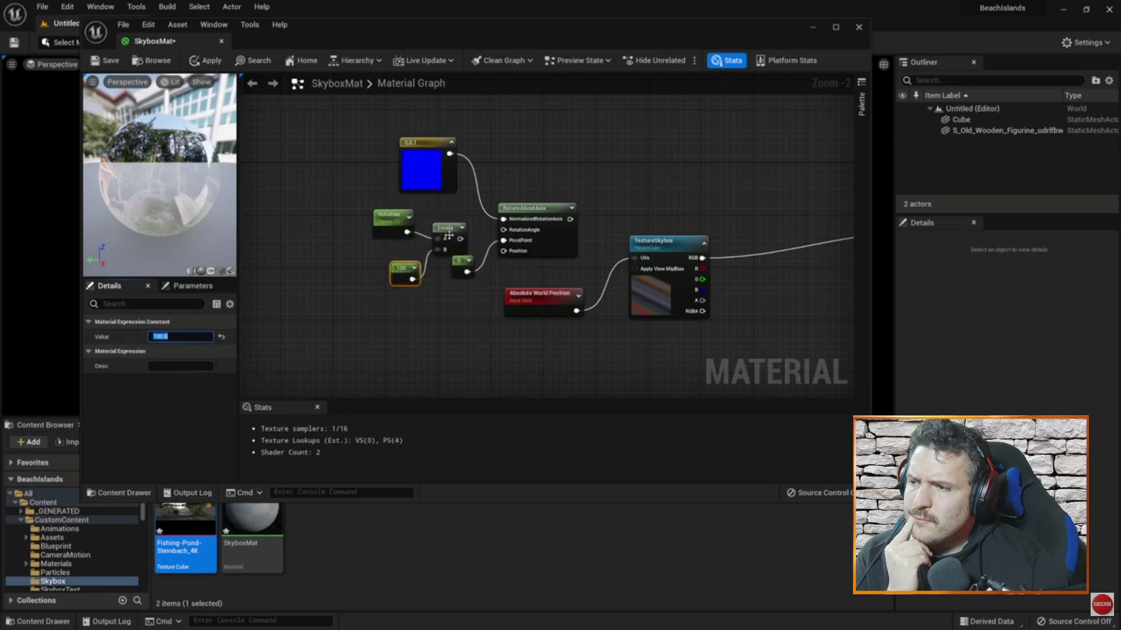
pyautogui.moveTo(460, 239); pyautogui.dragTo(502, 230)
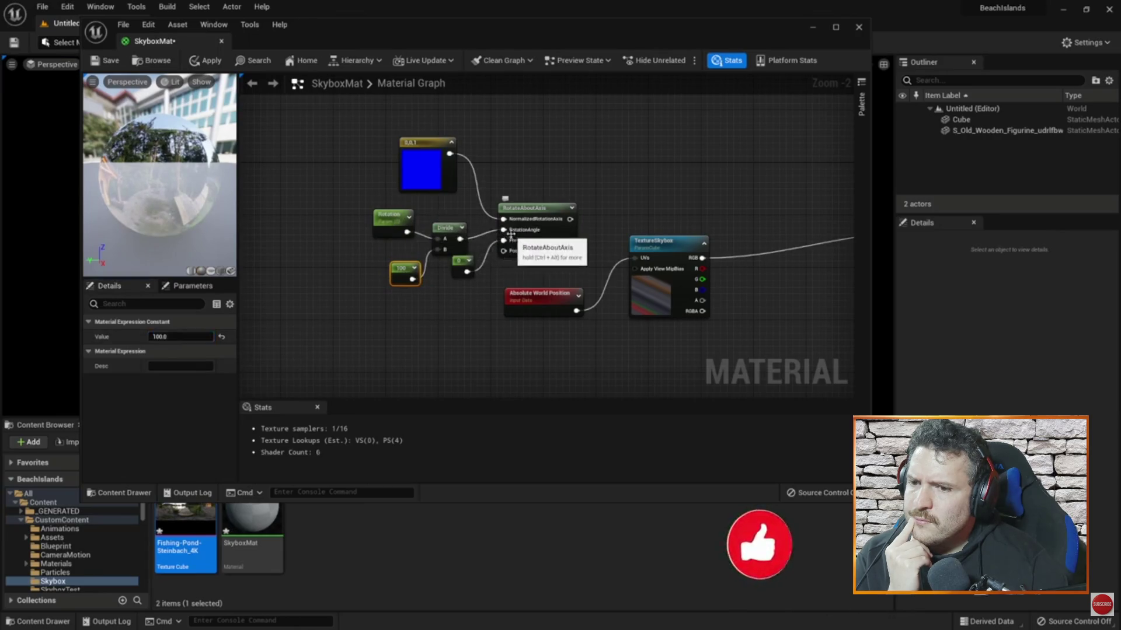
# Step: Skip ahead, then rewind the tutorial to replay where the Add node appears
pyautogui.moveTo(452, 315)
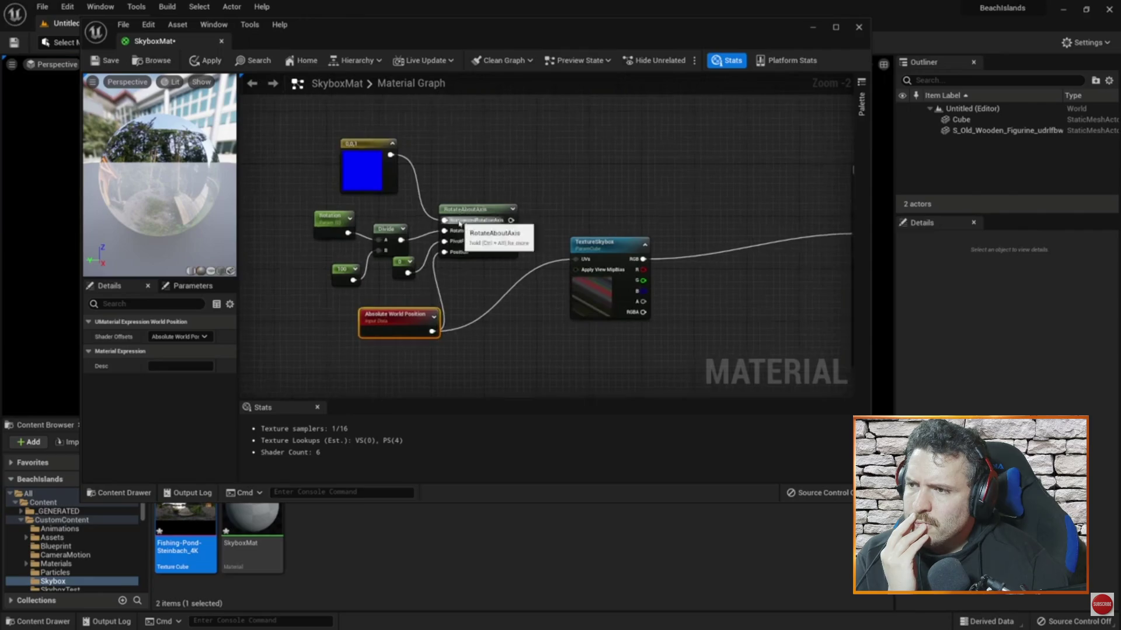
pyautogui.press('Right')
pyautogui.press('Right')
pyautogui.press('Right')
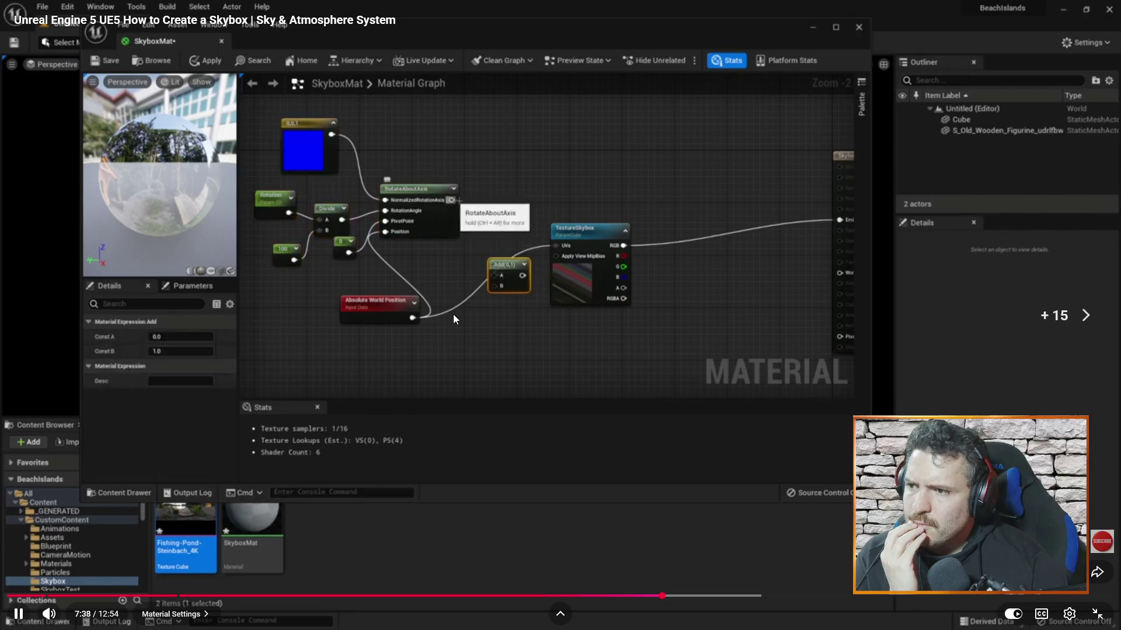
pyautogui.press('Left')
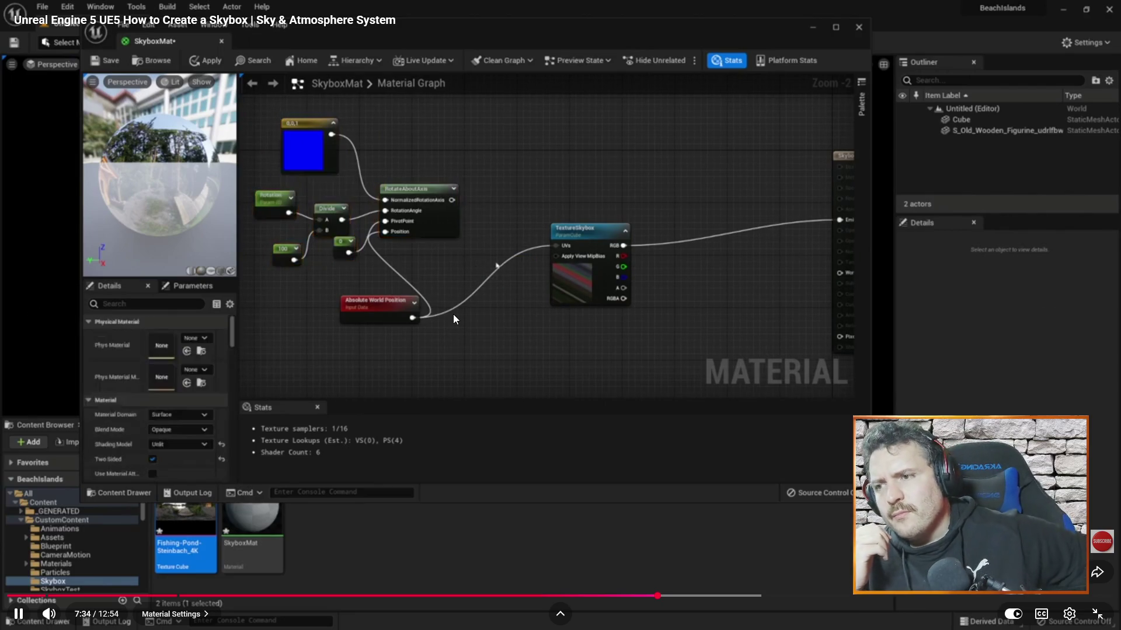
pyautogui.press('Left')
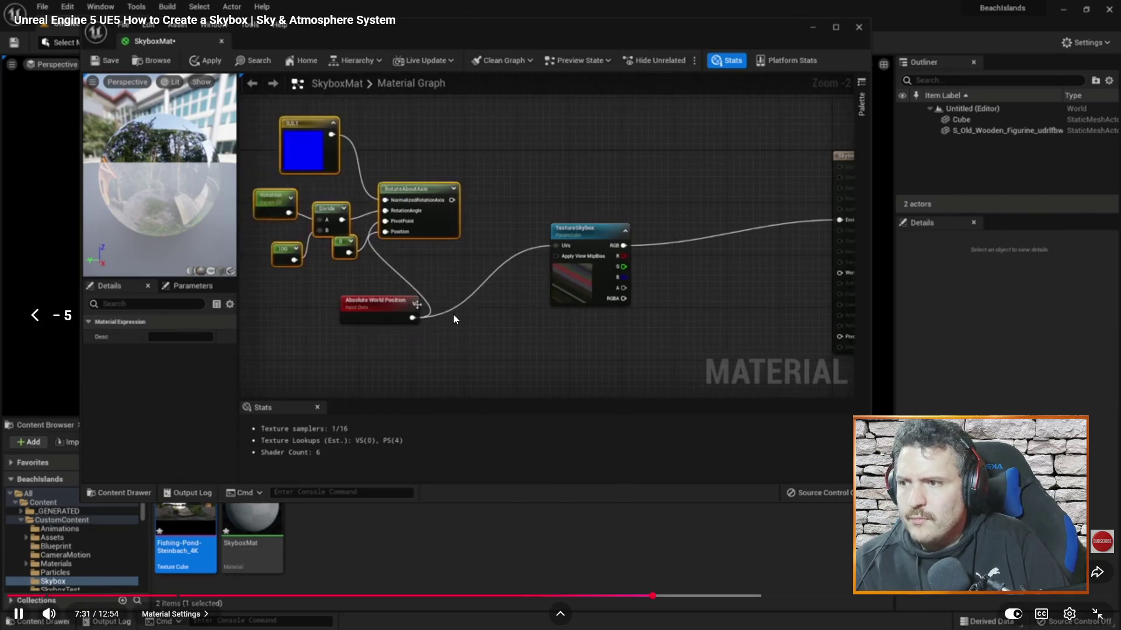
pyautogui.press('Left')
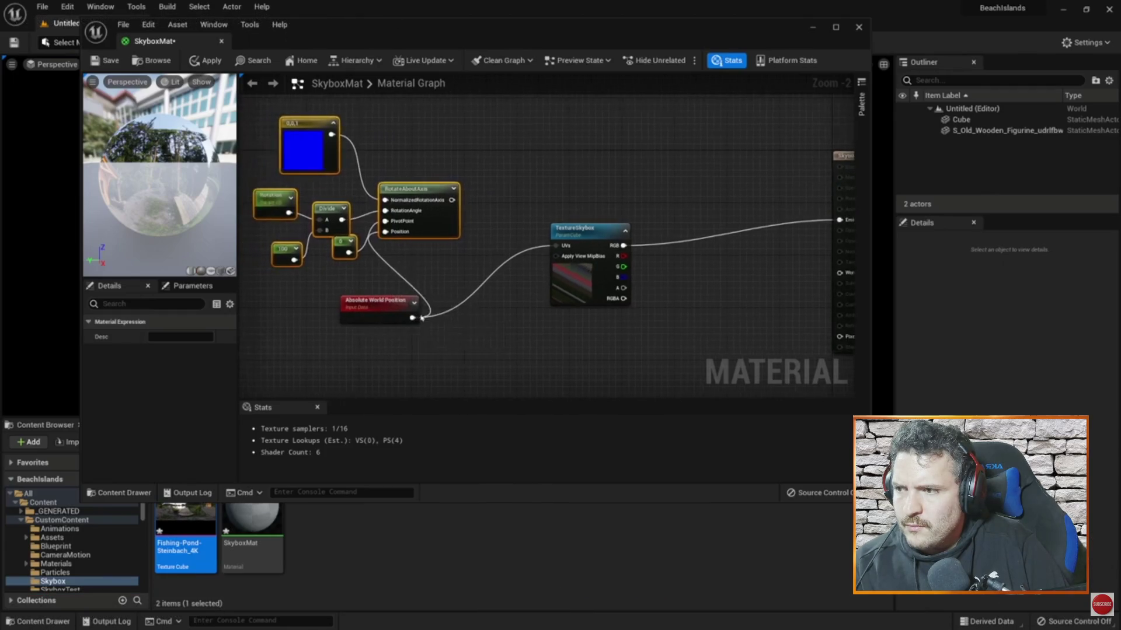
pyautogui.press('Left')
pyautogui.press('Left')
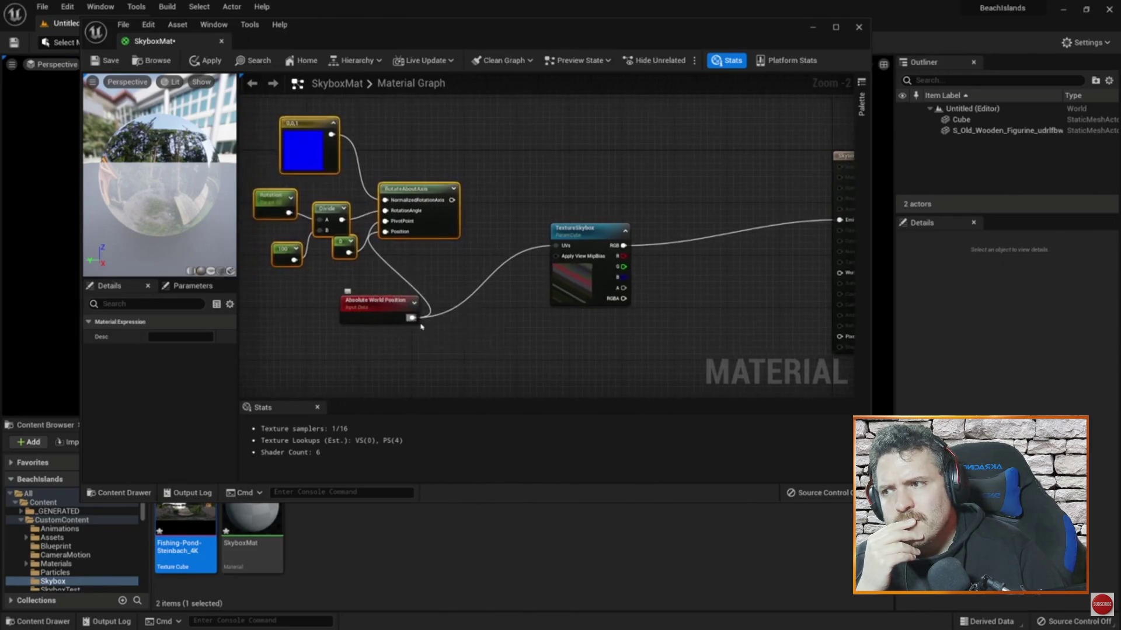
# Step: Follow the Add node wiring of RotateAboutAxis and world position into the Texture Skybox UVs
pyautogui.click(474, 263)
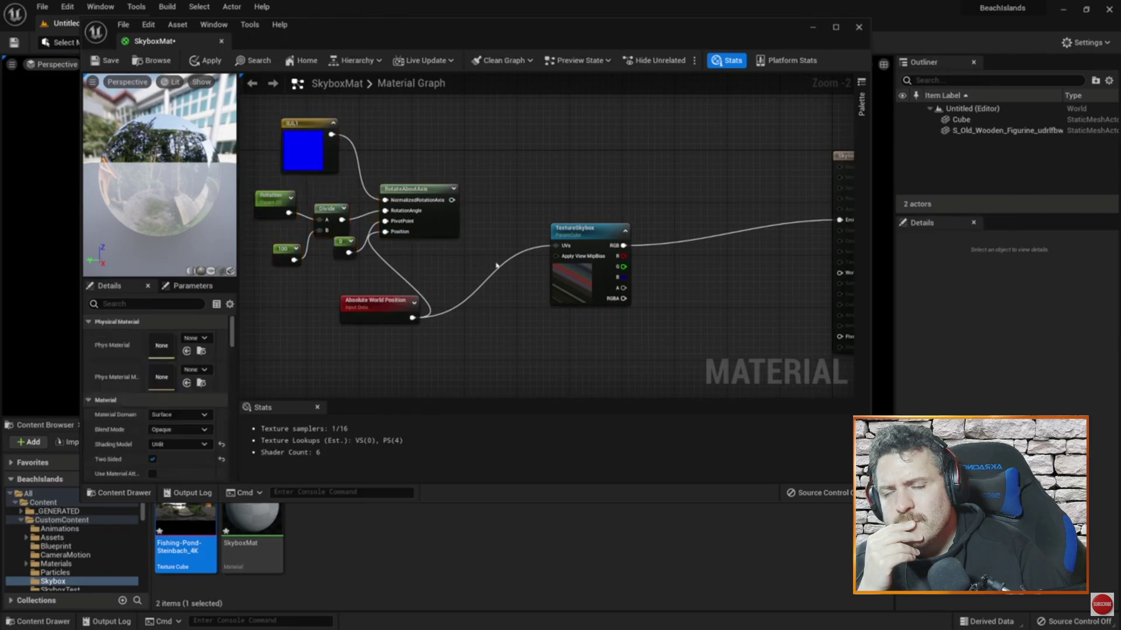
pyautogui.click(489, 263)
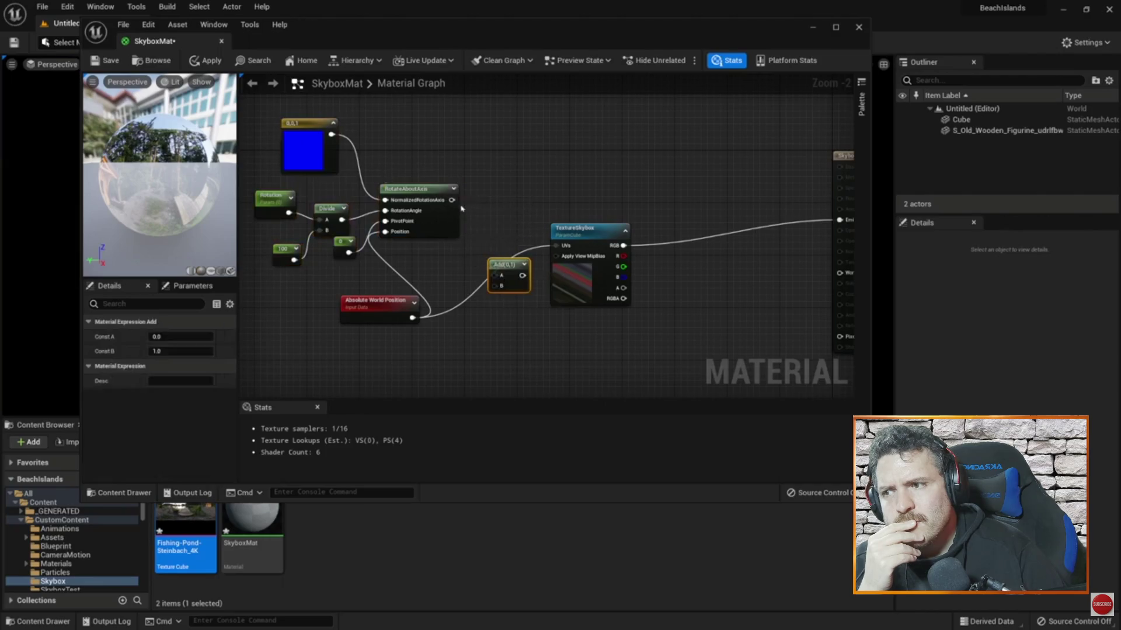
pyautogui.moveTo(452, 201); pyautogui.dragTo(495, 279)
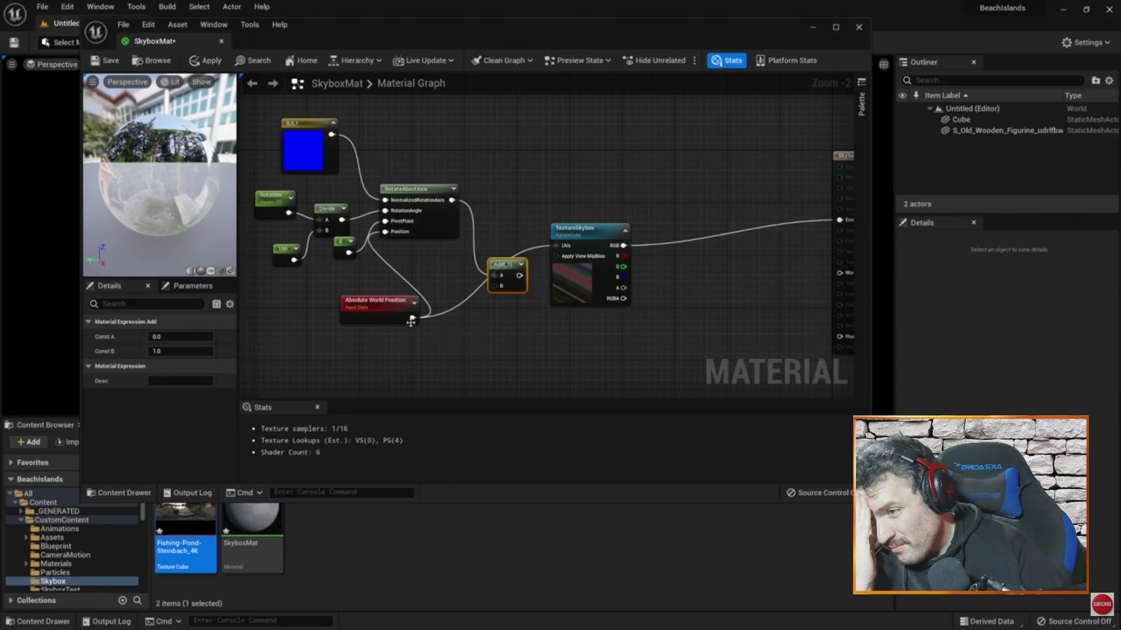
pyautogui.moveTo(412, 318); pyautogui.dragTo(493, 286)
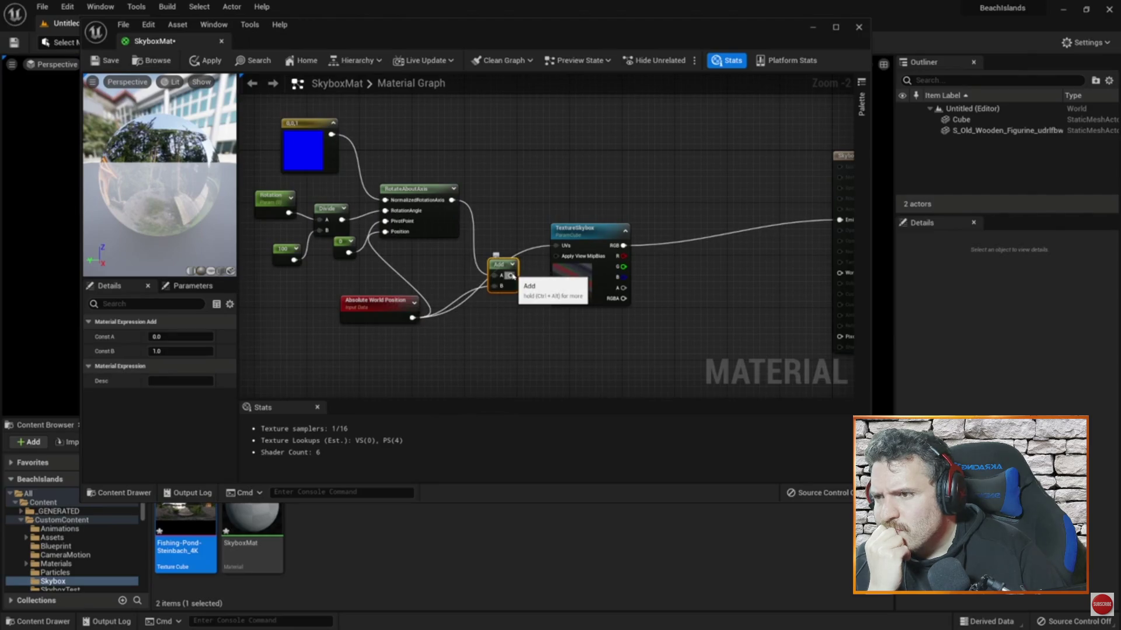
pyautogui.moveTo(511, 276); pyautogui.dragTo(558, 246)
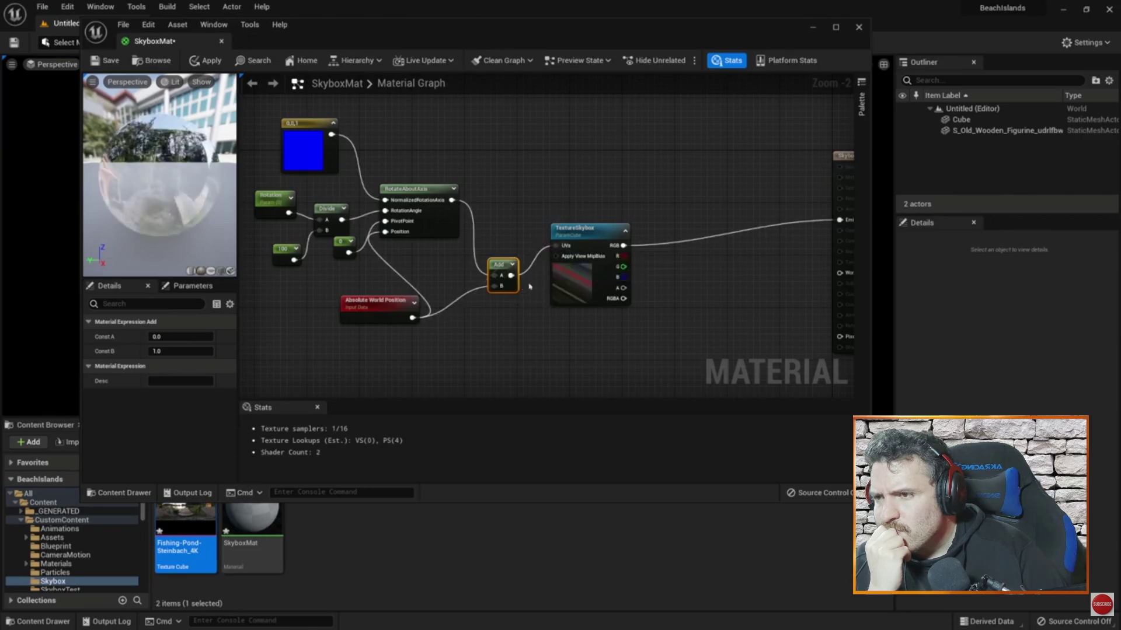
pyautogui.moveTo(524, 299); pyautogui.dragTo(492, 272)
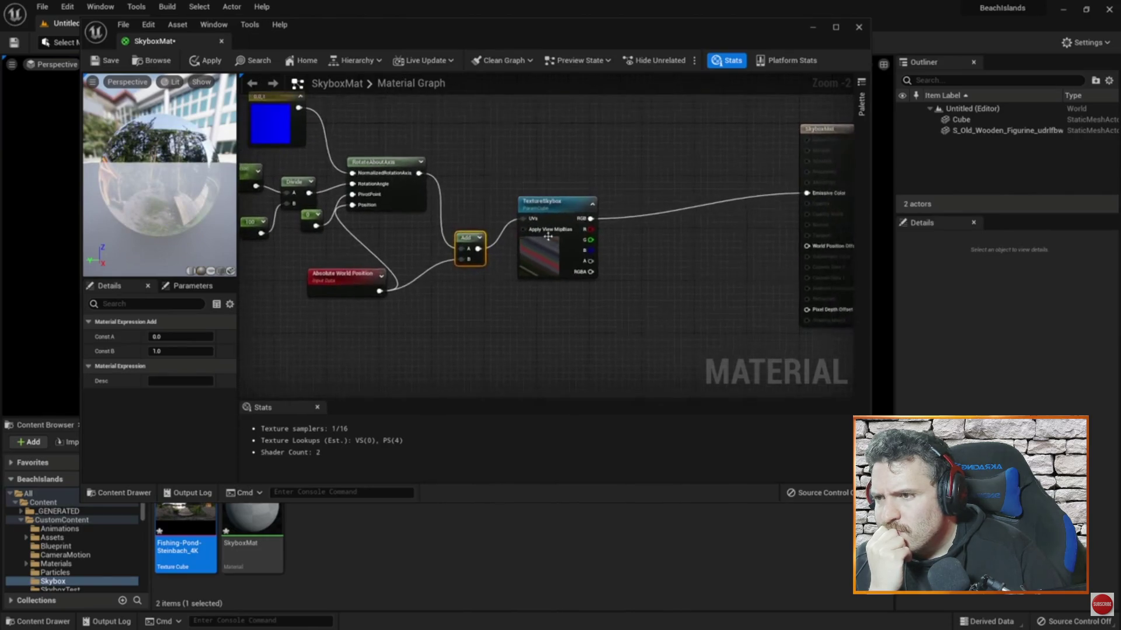
pyautogui.moveTo(383, 272); pyautogui.dragTo(450, 291)
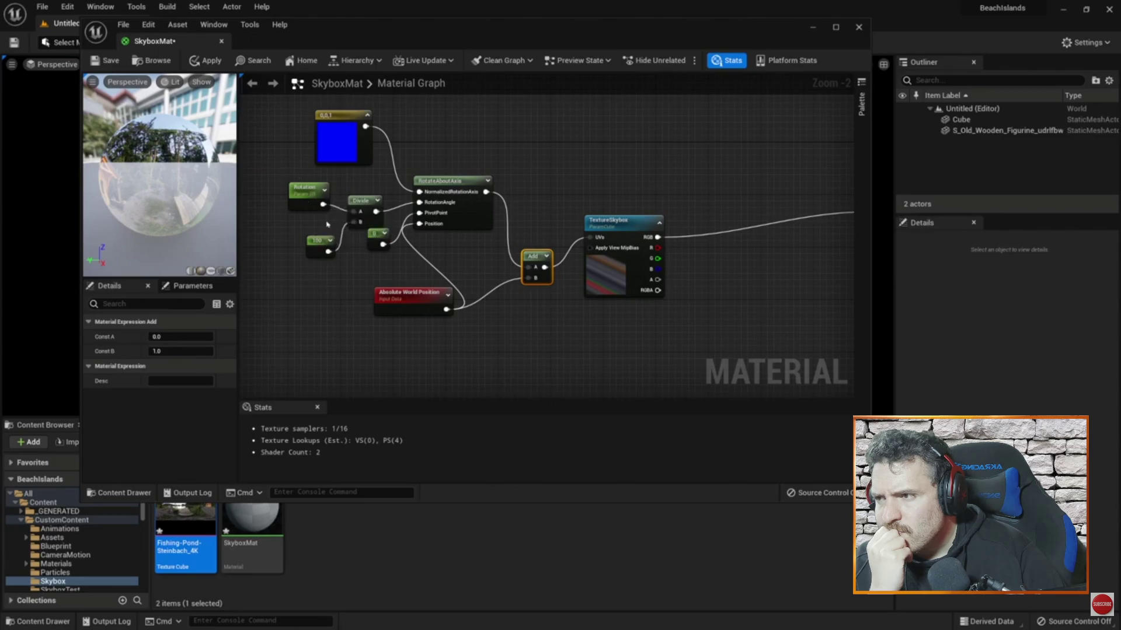
pyautogui.scroll(-1, 559, 241)
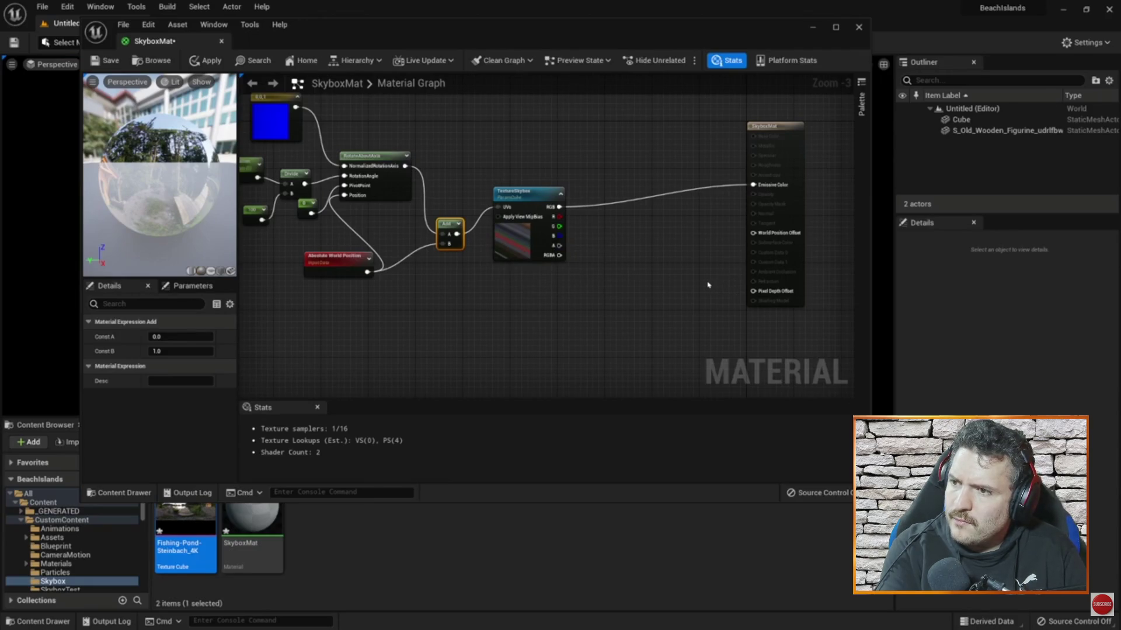
# Step: Rewind the tutorial to about 8:25, where the Multiply node and Param scalar parameter appear
pyautogui.press('Right')
pyautogui.press('Right')
pyautogui.press('Right')
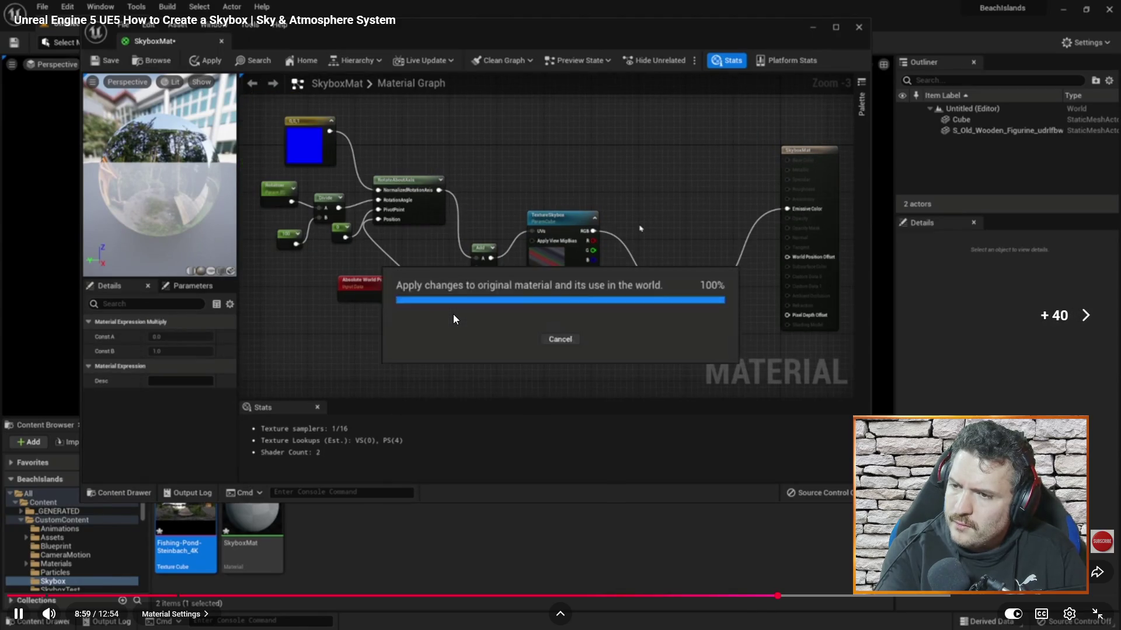
pyautogui.press('Left')
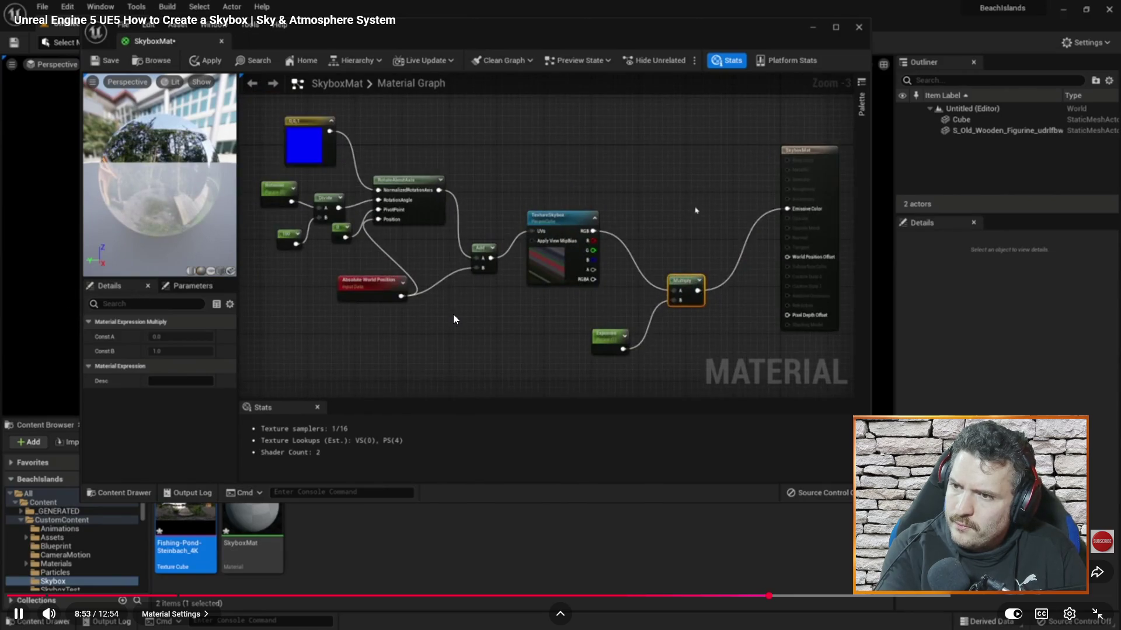
pyautogui.press('Left')
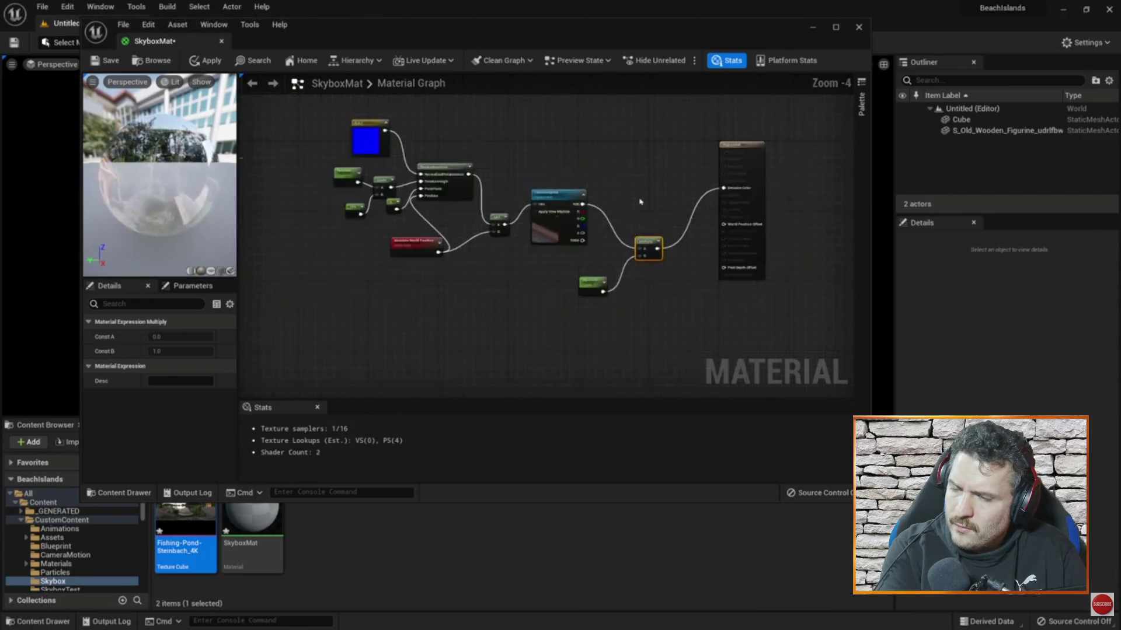
pyautogui.press('Left')
pyautogui.press('Left')
pyautogui.press('Left')
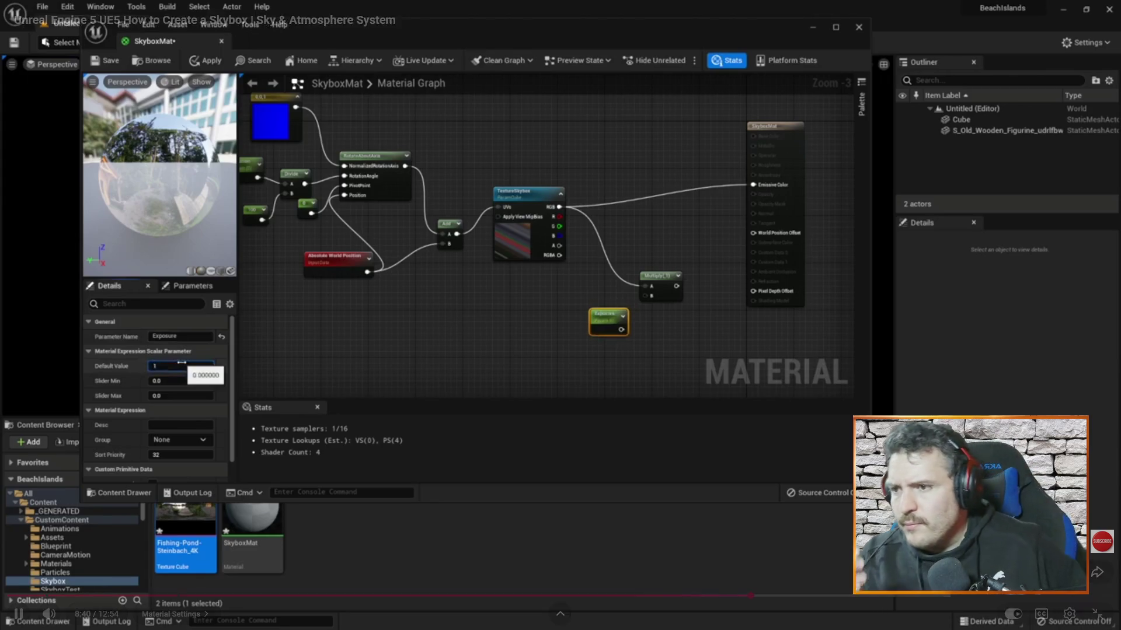
pyautogui.moveTo(652, 369)
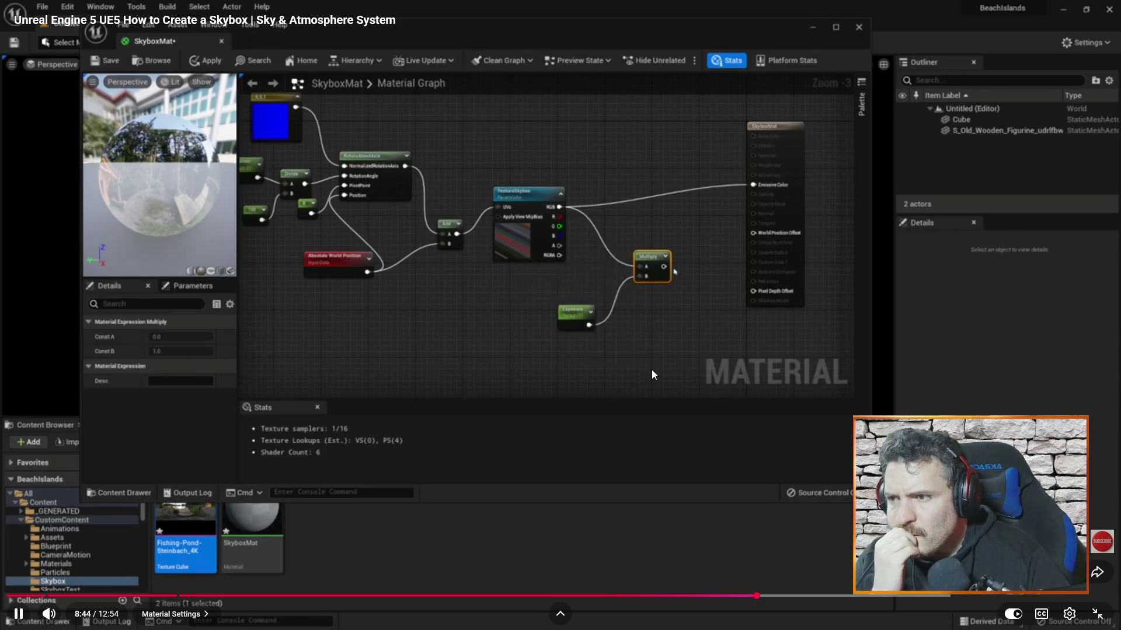
pyautogui.press('Left')
pyautogui.press('Left')
pyautogui.press('Left')
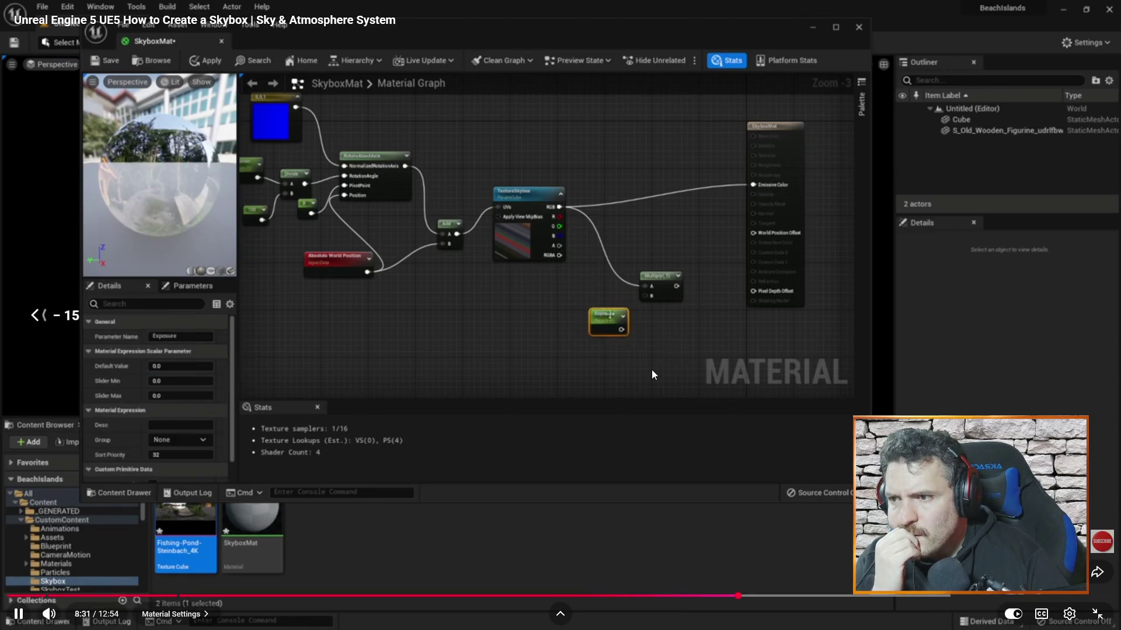
pyautogui.press('Left')
pyautogui.press('Right')
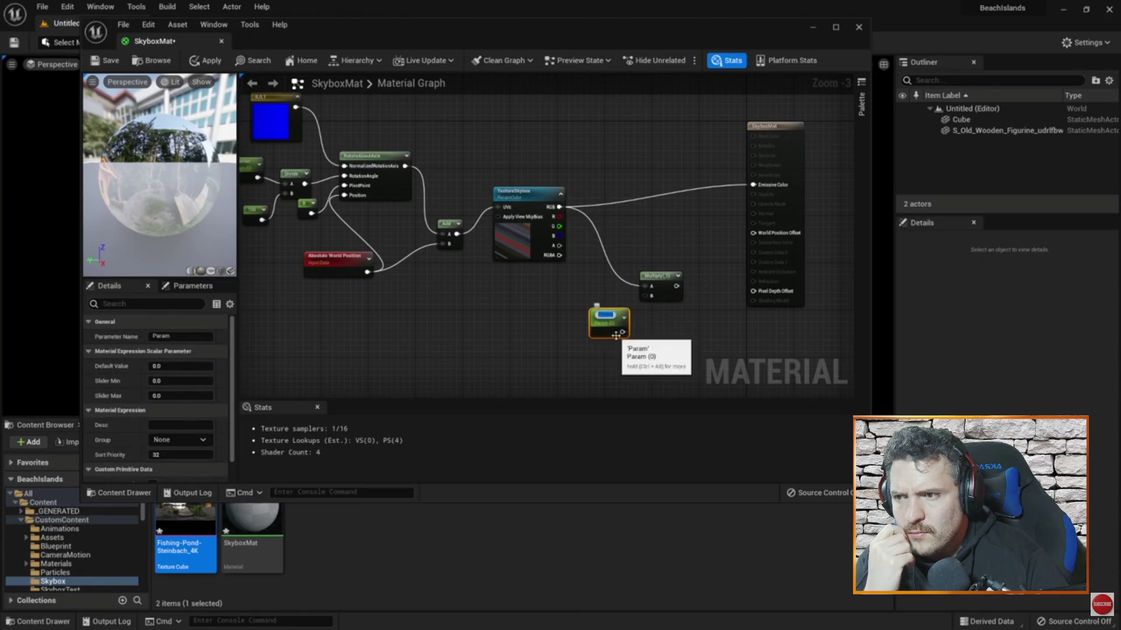
# Step: Pause the tutorial, move the Espace graph nodes aside, and add a Multiply node
pyautogui.click(744, 304)
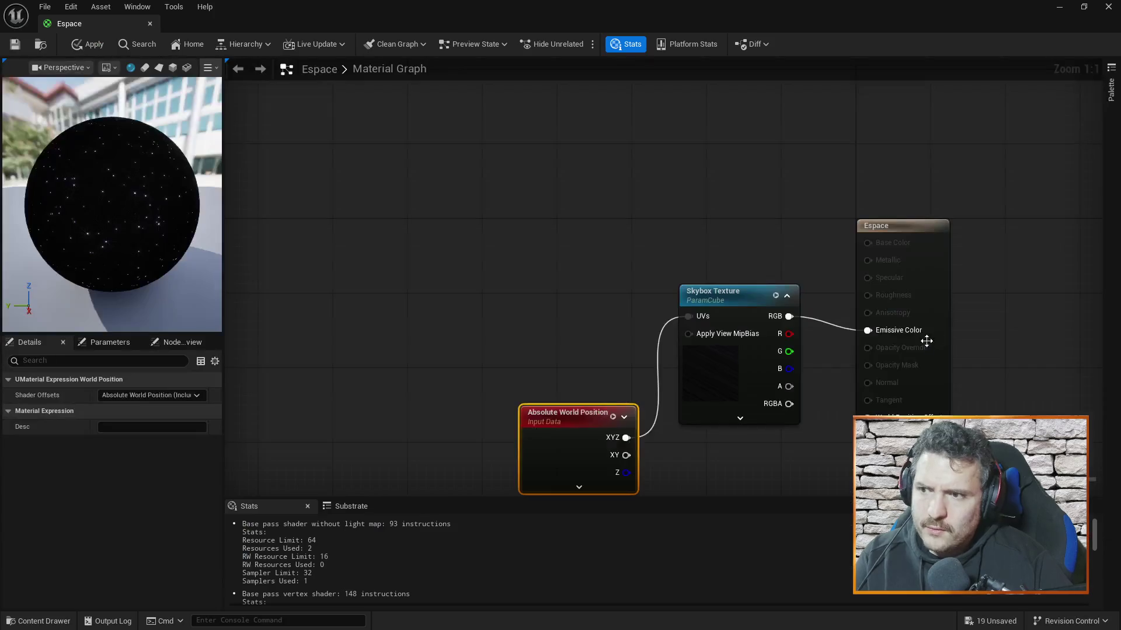
pyautogui.moveTo(726, 299); pyautogui.dragTo(605, 215)
pyautogui.moveTo(591, 438); pyautogui.dragTo(427, 307)
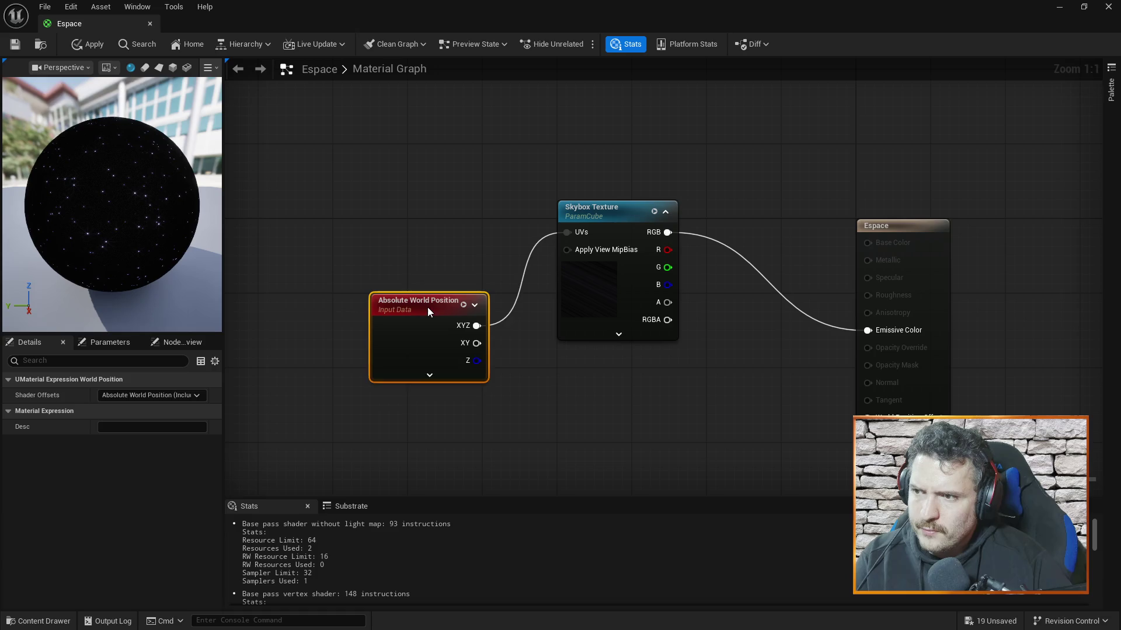
pyautogui.moveTo(766, 387); pyautogui.dragTo(726, 293)
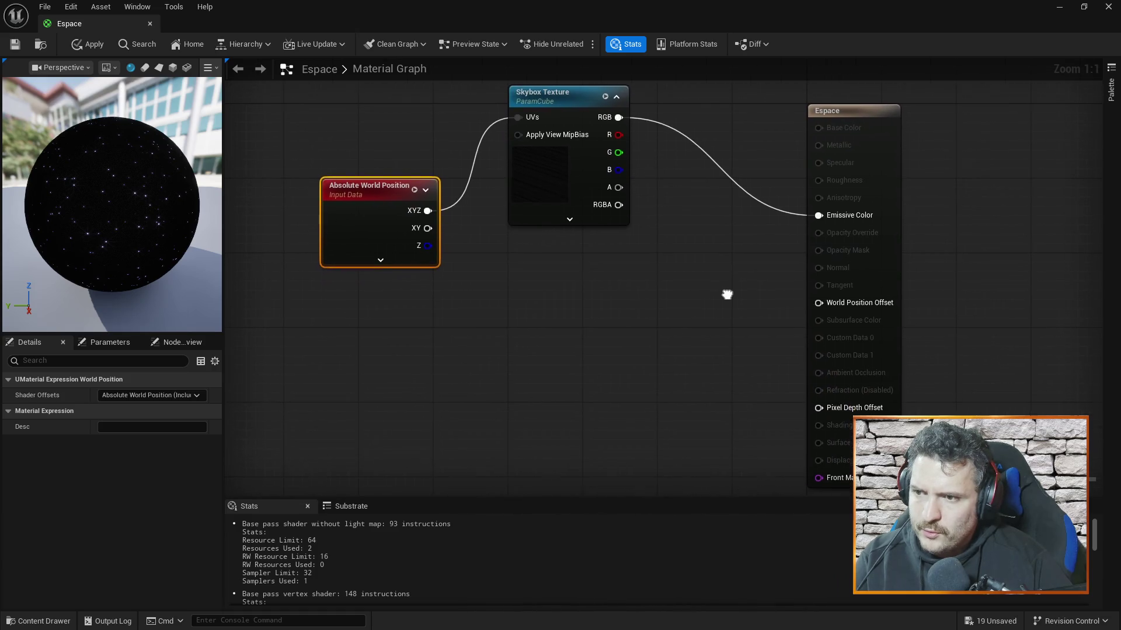
pyautogui.rightClick(668, 321)
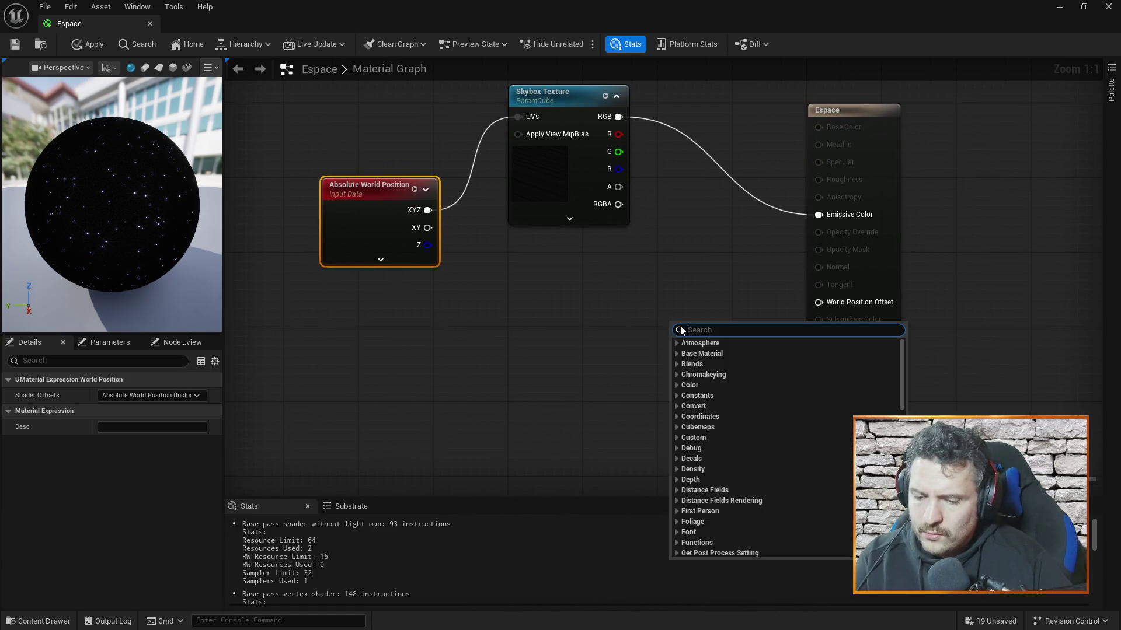
pyautogui.write('multi')
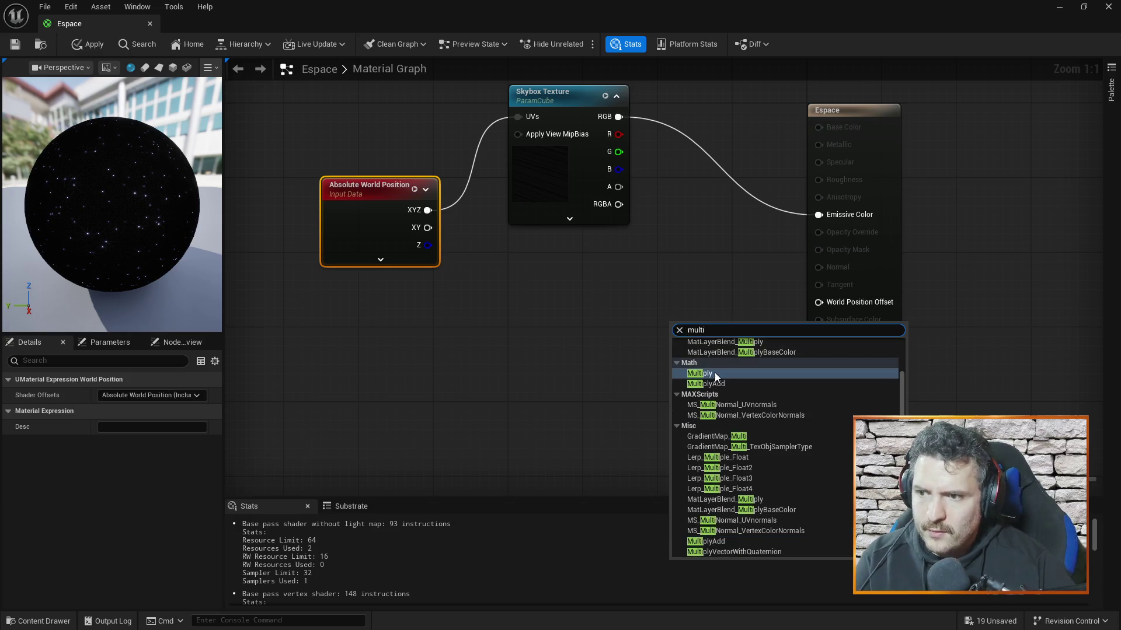
pyautogui.click(715, 373)
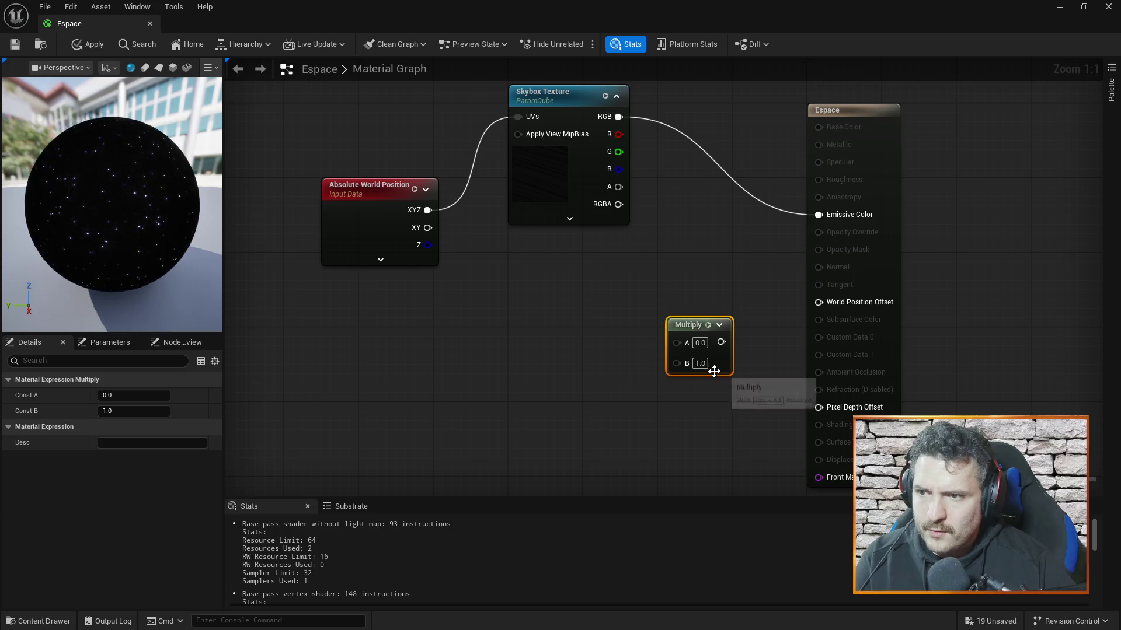
# Step: Add a scalar parameter named Brightness with a default value of 1.0
pyautogui.click(561, 369)
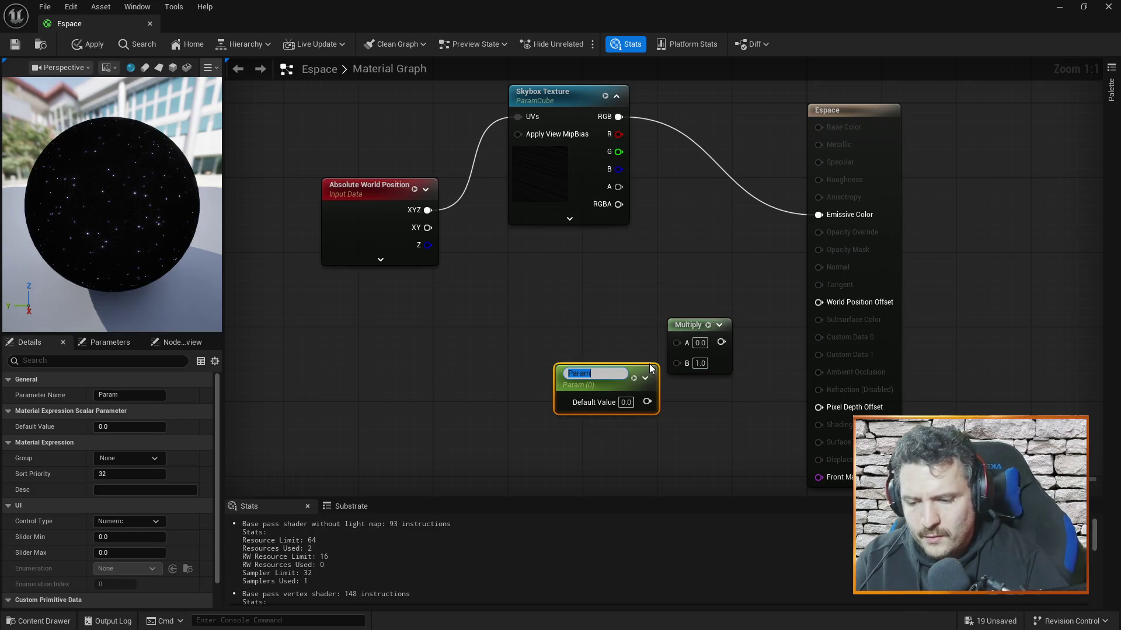
pyautogui.write('Brightness')
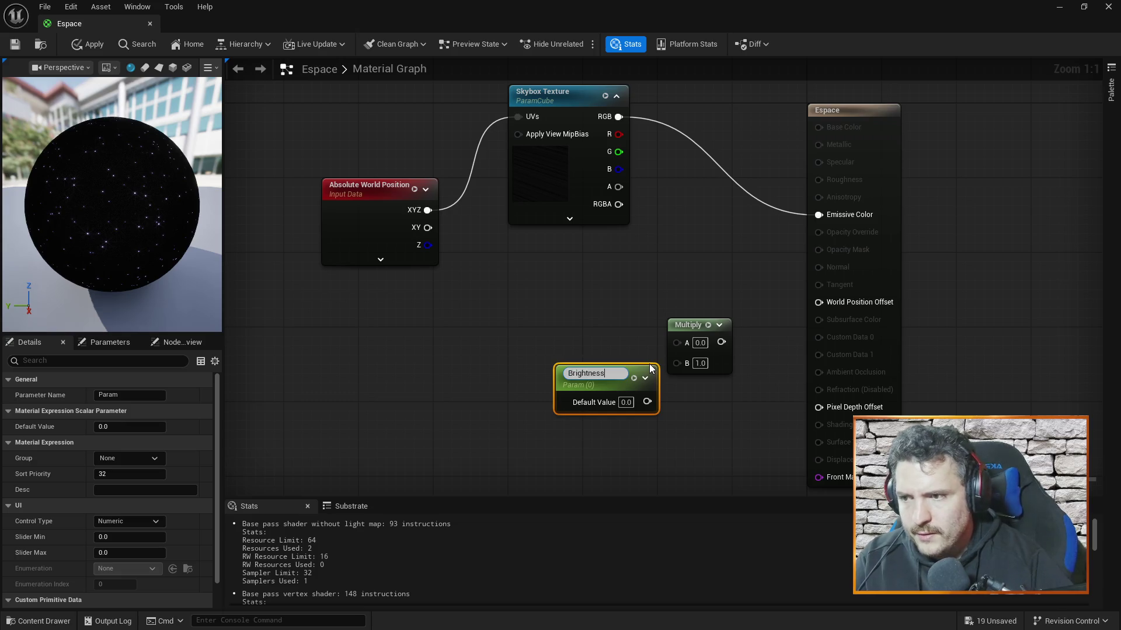
pyautogui.press('Return')
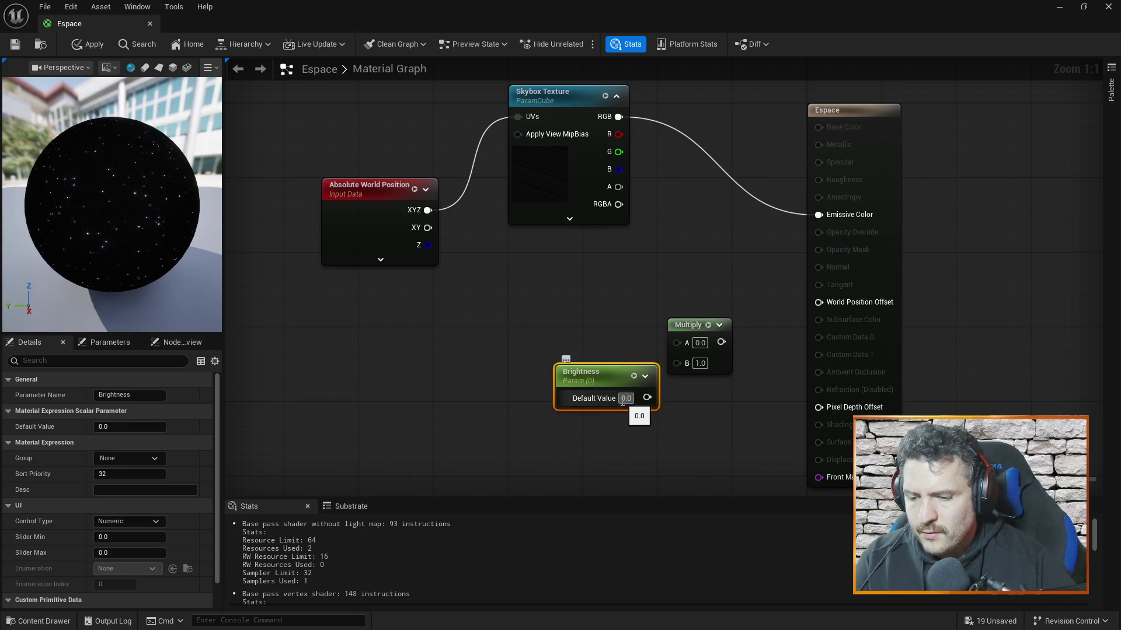
pyautogui.write('1')
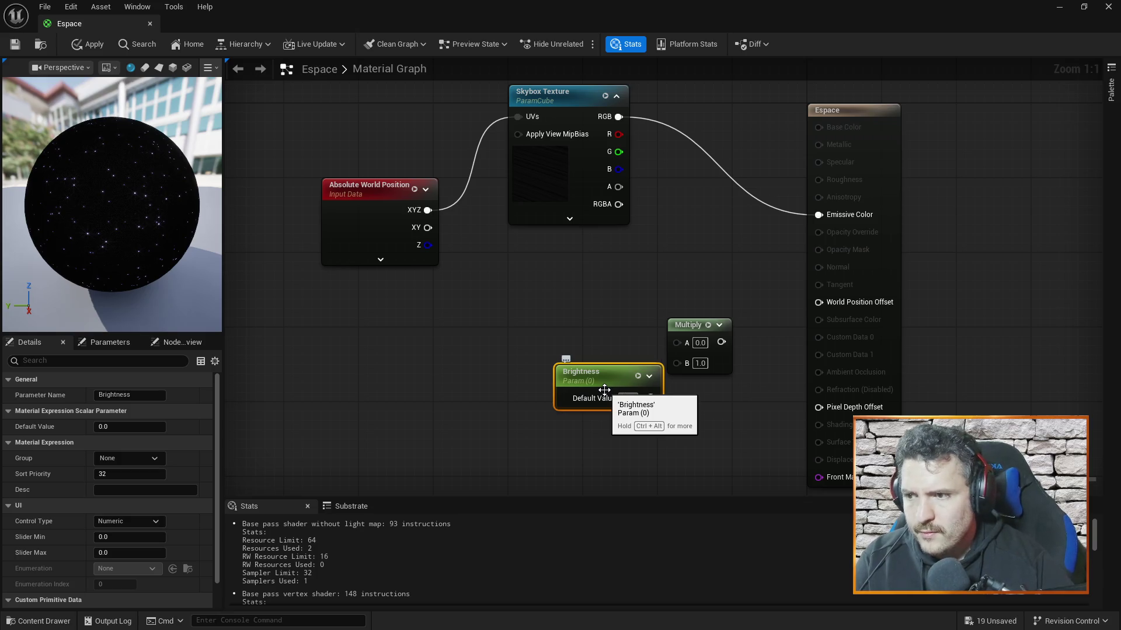
pyautogui.press('Delete')
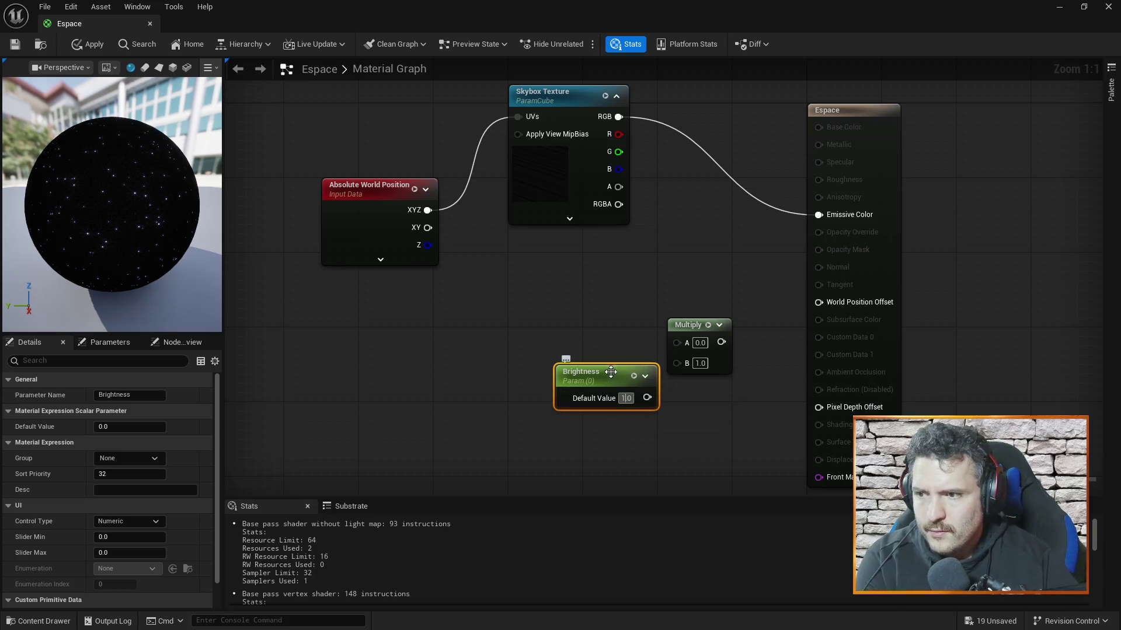
pyautogui.press('Return')
# Step: Wire Brightness into Multiply B and the skybox texture RGB into Multiply, placing it by Emissive Color
pyautogui.moveTo(610, 397); pyautogui.dragTo(676, 362)
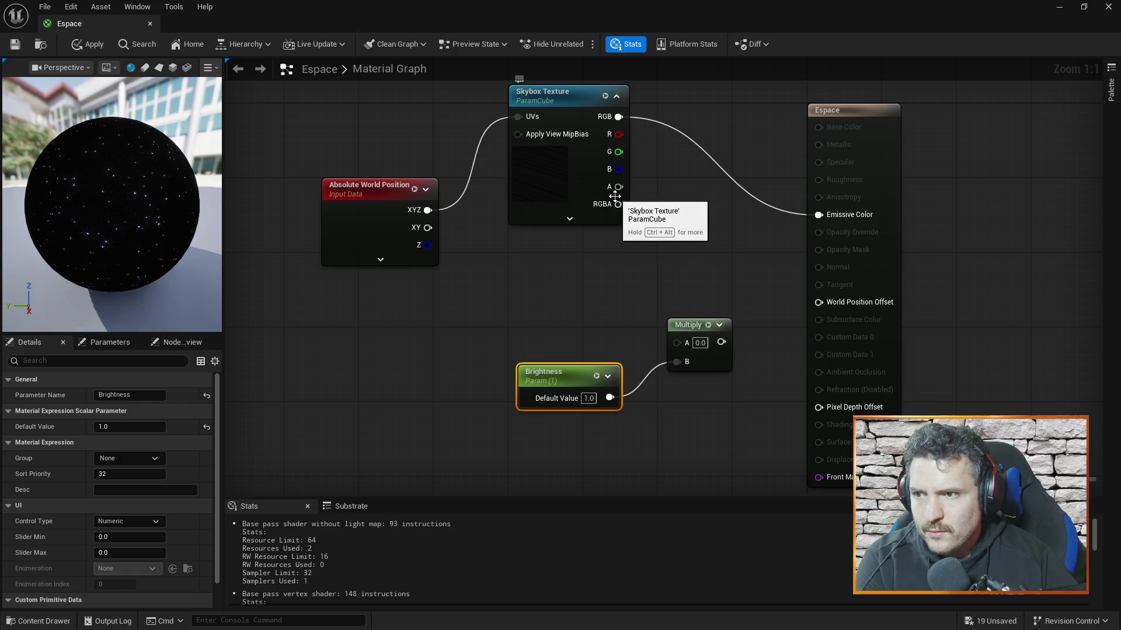
pyautogui.moveTo(619, 204)
pyautogui.mouseDown()
pyautogui.moveTo(618, 120)
pyautogui.moveTo(645, 280)
pyautogui.moveTo(681, 344)
pyautogui.moveTo(815, 217)
pyautogui.mouseUp()
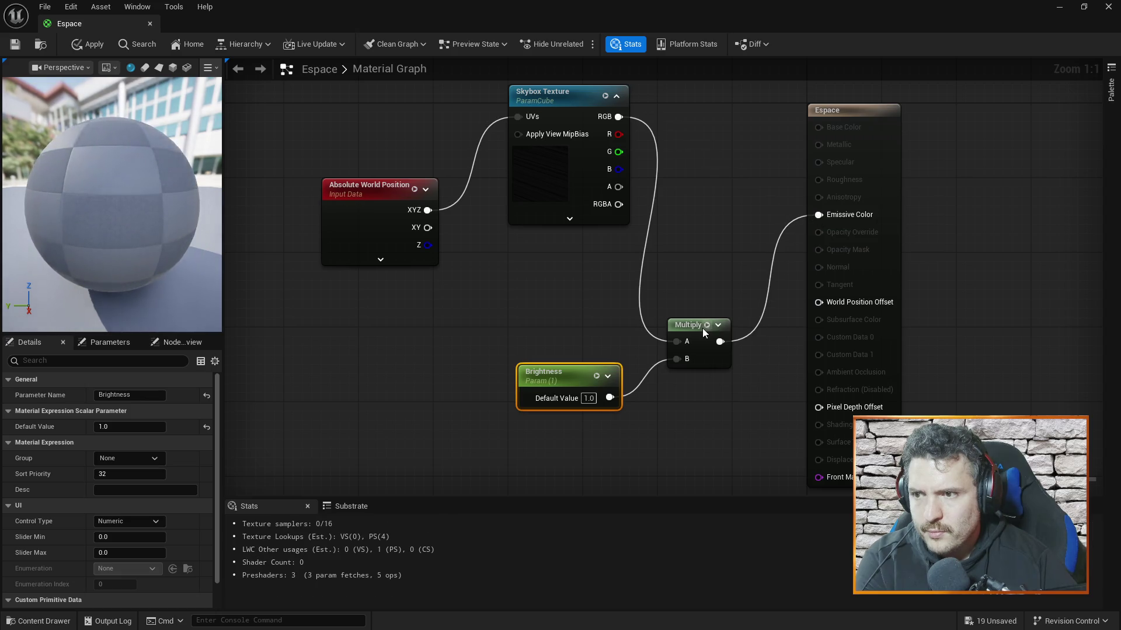
pyautogui.moveTo(680, 366); pyautogui.dragTo(708, 308)
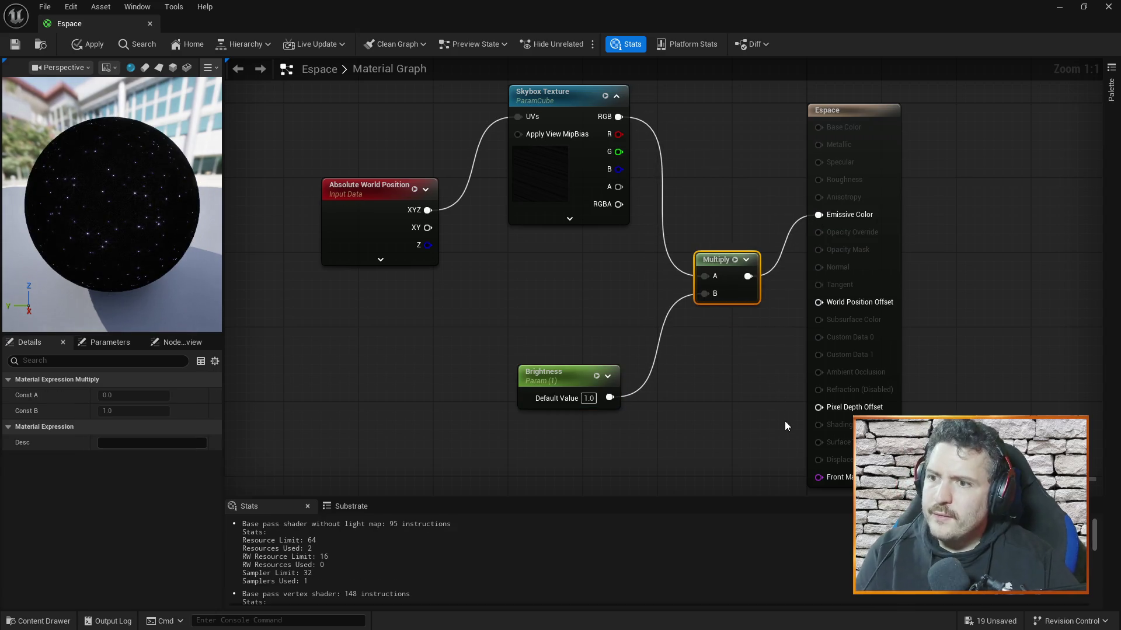
pyautogui.hotkey('alt', 'Tab')
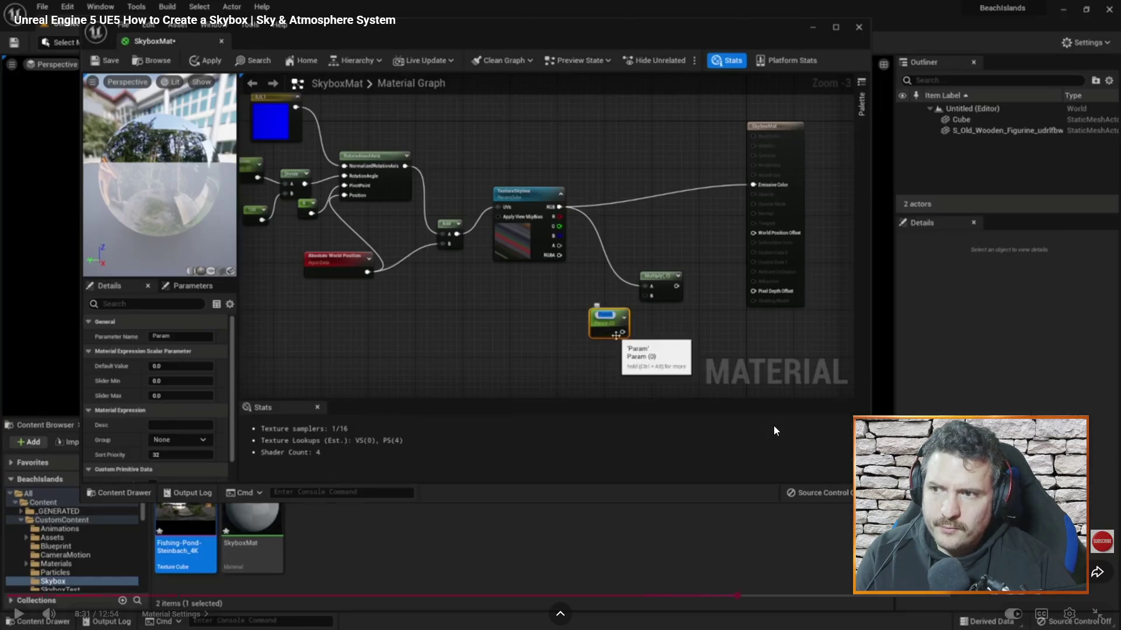
# Step: Resume the tutorial and skip ahead to the 9:23 step that places a Sphere
pyautogui.click(655, 440)
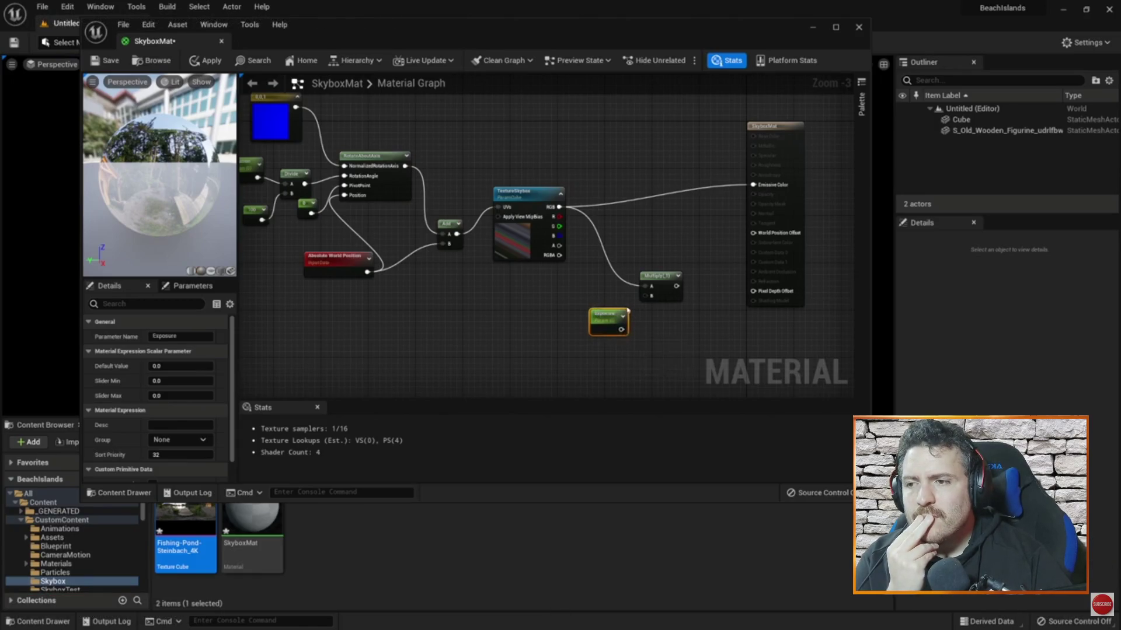
pyautogui.press('Right')
pyautogui.press('Right')
pyautogui.press('Right')
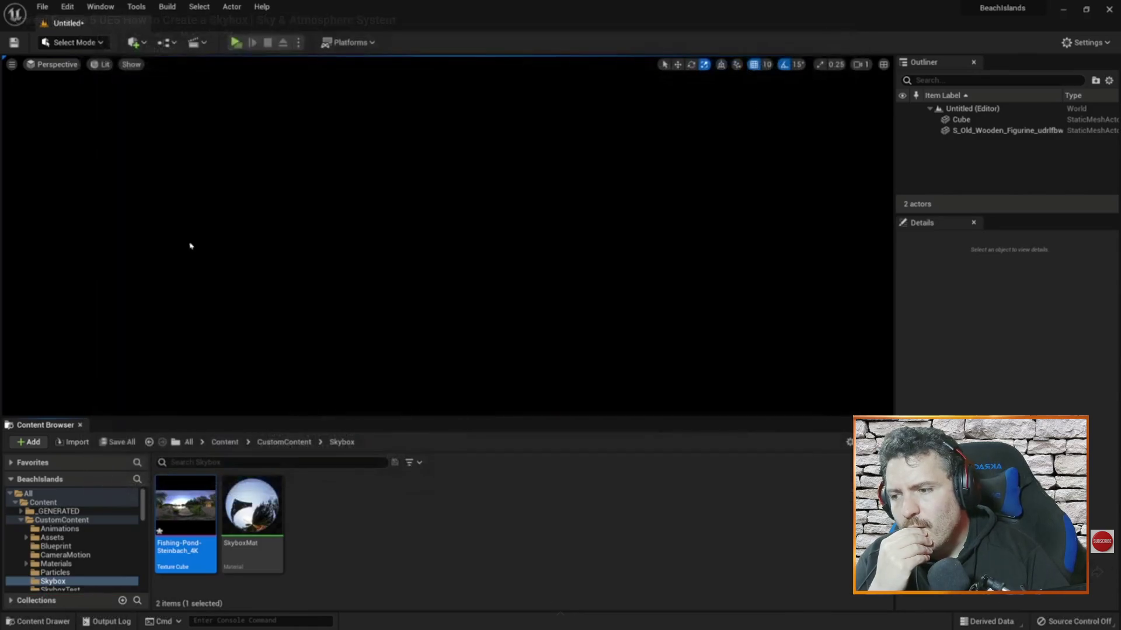
pyautogui.press('Right')
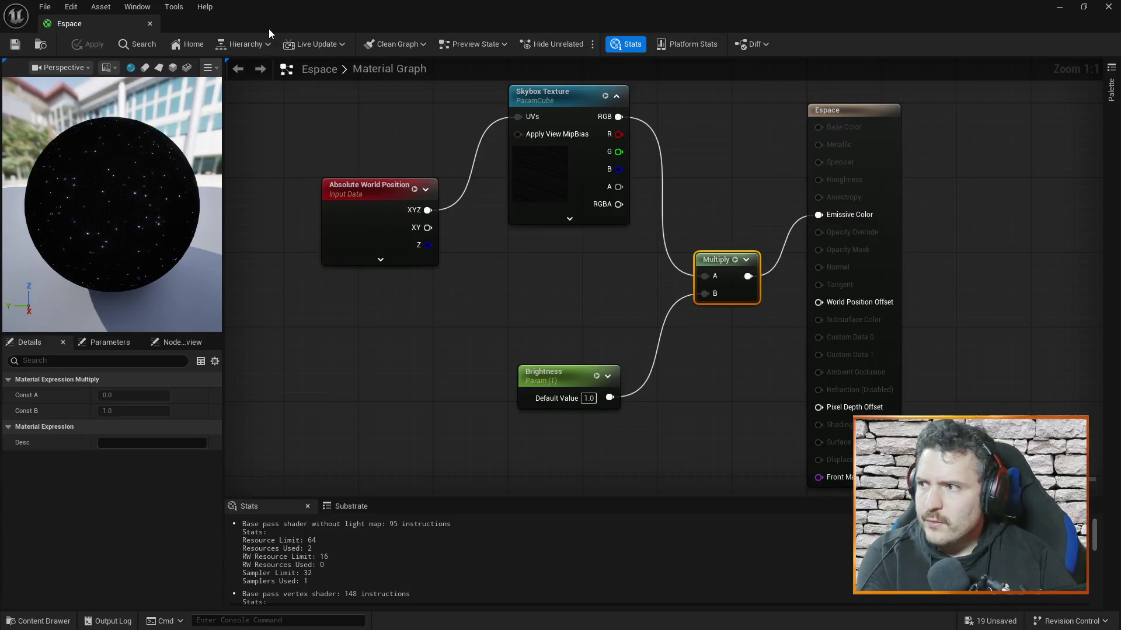
# Step: Close the Espace material and set the Sphere's location to 0, 0, 0
pyautogui.click(149, 23)
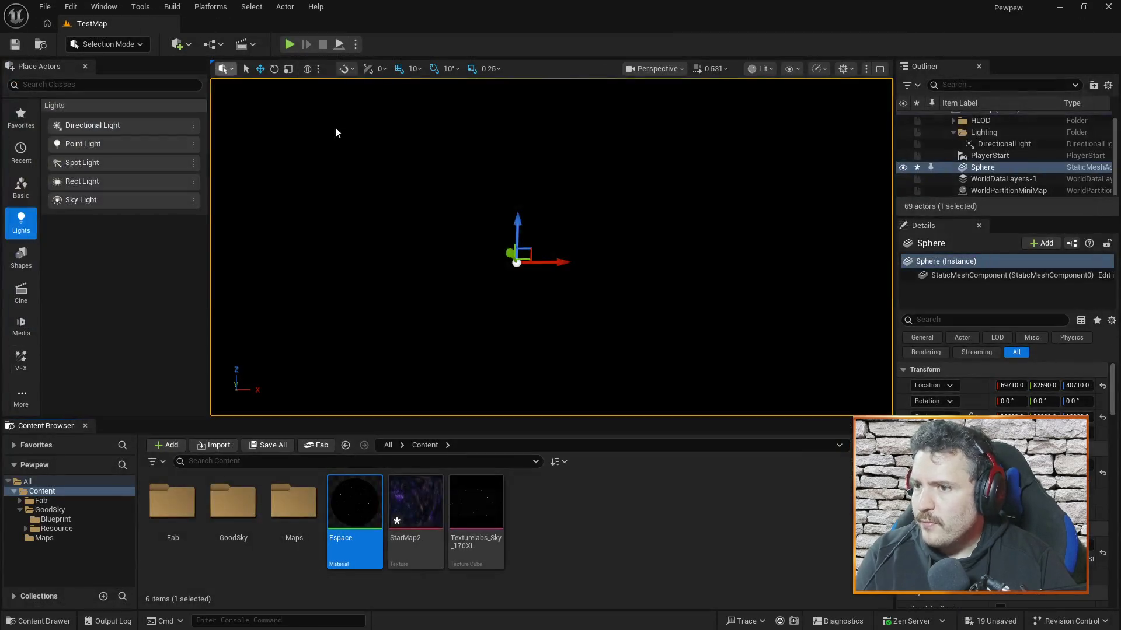
pyautogui.write('0')
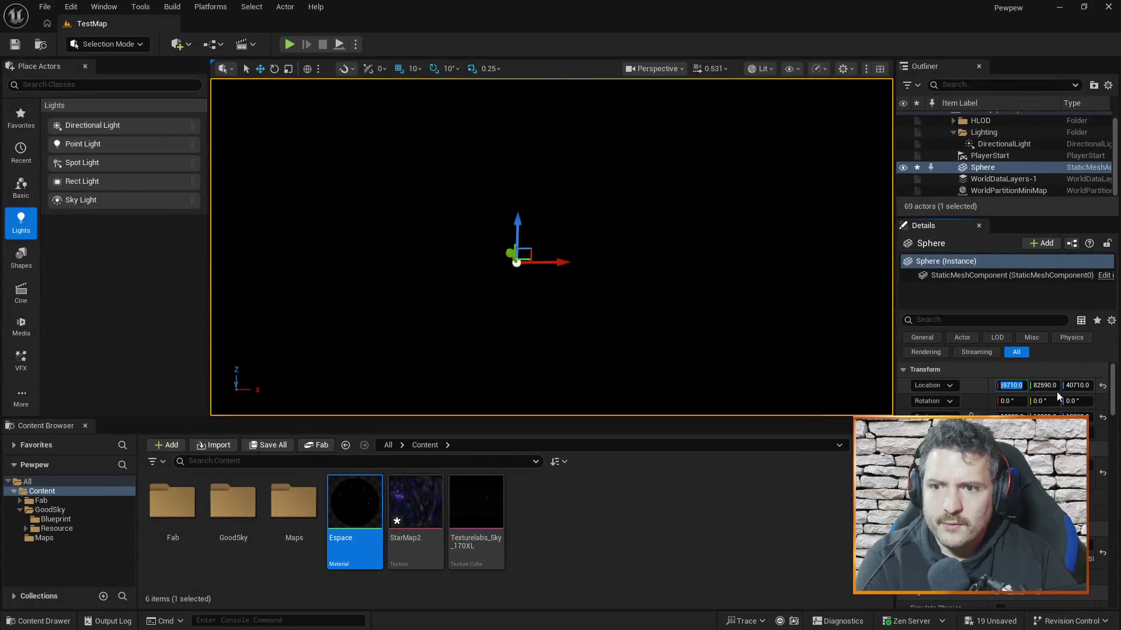
pyautogui.press('Tab')
pyautogui.write('0')
pyautogui.press('Tab')
pyautogui.write('0')
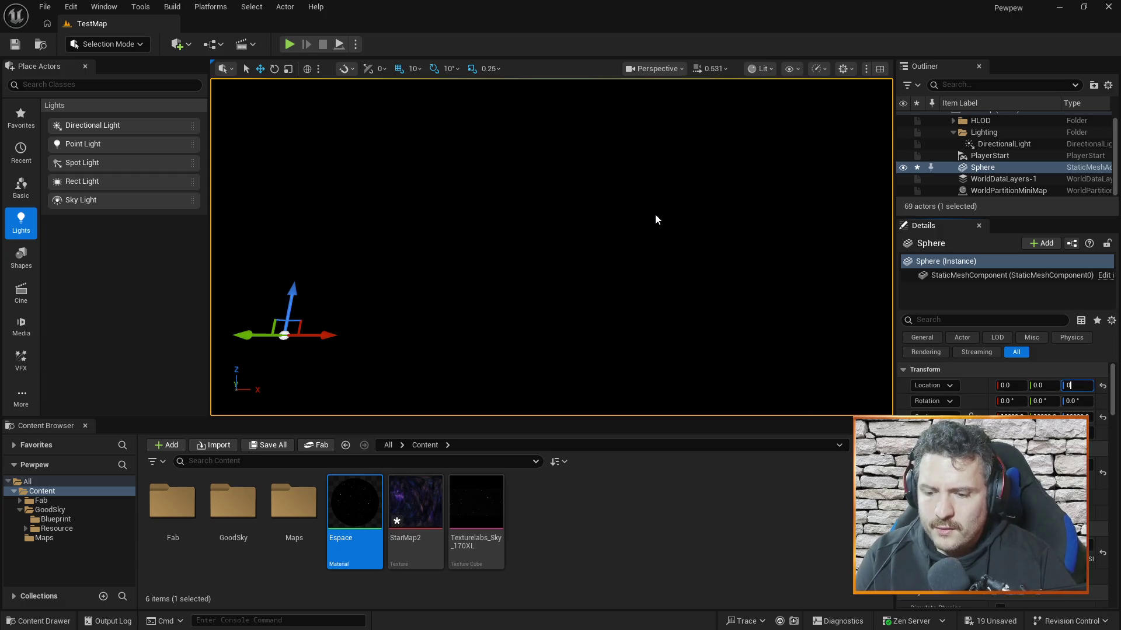
pyautogui.click(633, 555)
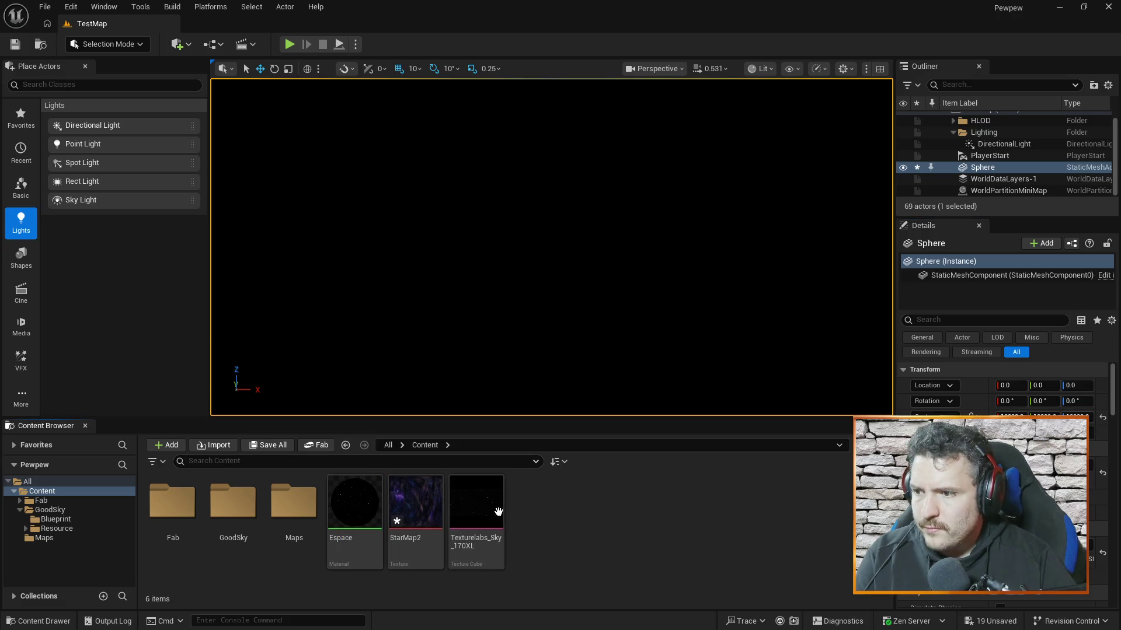
# Step: Select the Sphere, save TestMap with Ctrl+S, and resume the tutorial video
pyautogui.moveTo(431, 501)
pyautogui.click(973, 167)
pyautogui.hotkey('ctrl', 's')
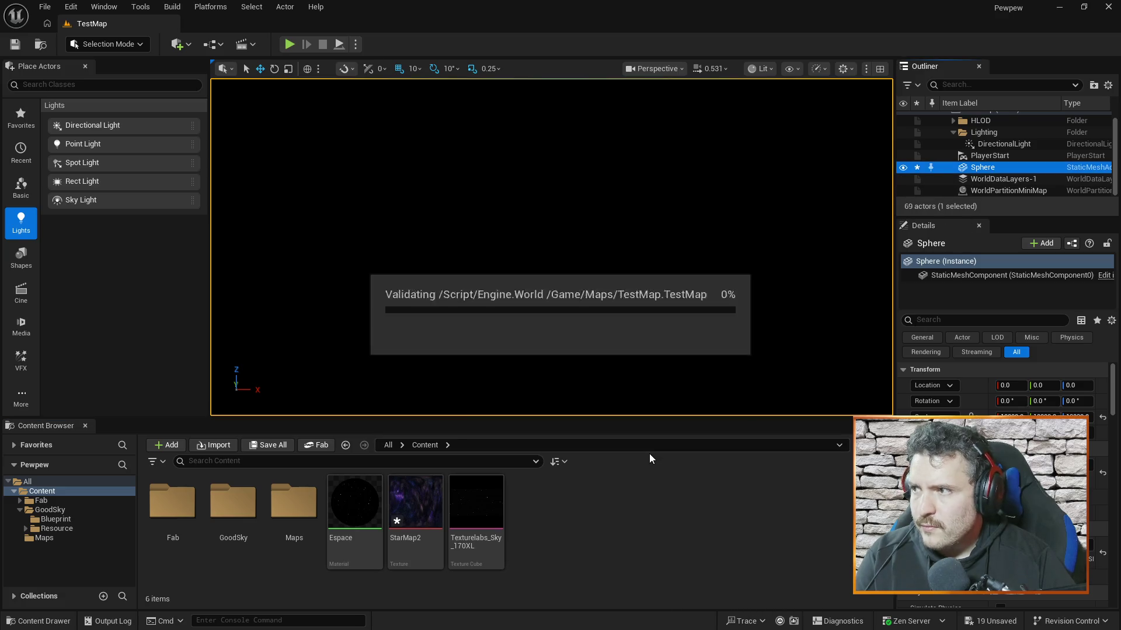
pyautogui.hotkey('alt', 'Tab')
pyautogui.click(651, 439)
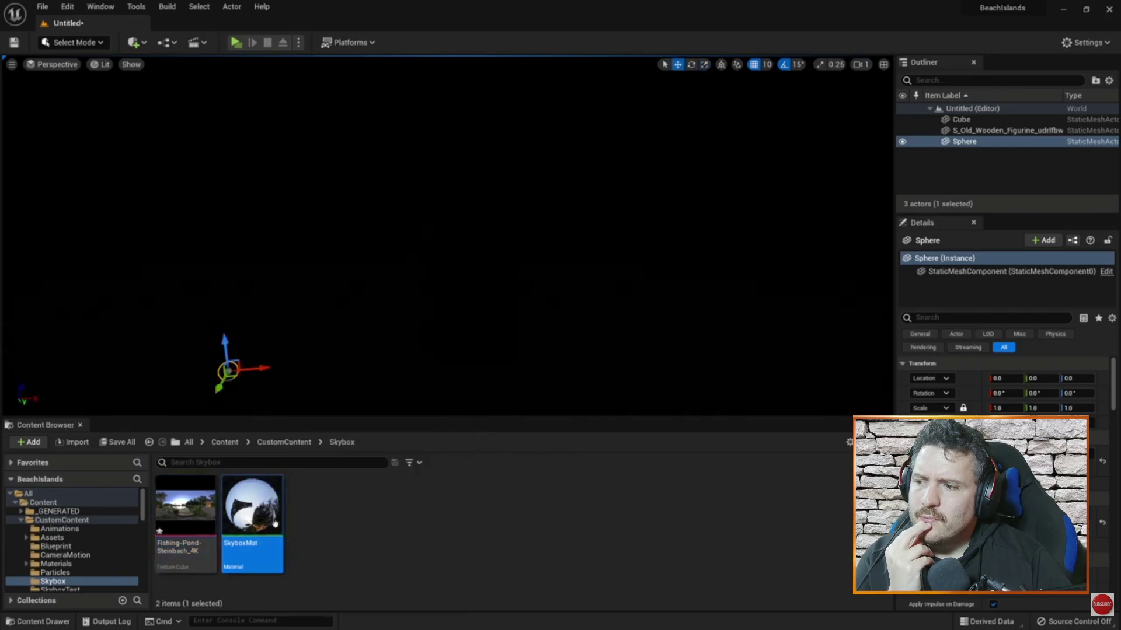
# Step: Pause the tutorial at 10:13, where its Sphere is scaled to 1000, and return to Unreal
pyautogui.moveTo(618, 430)
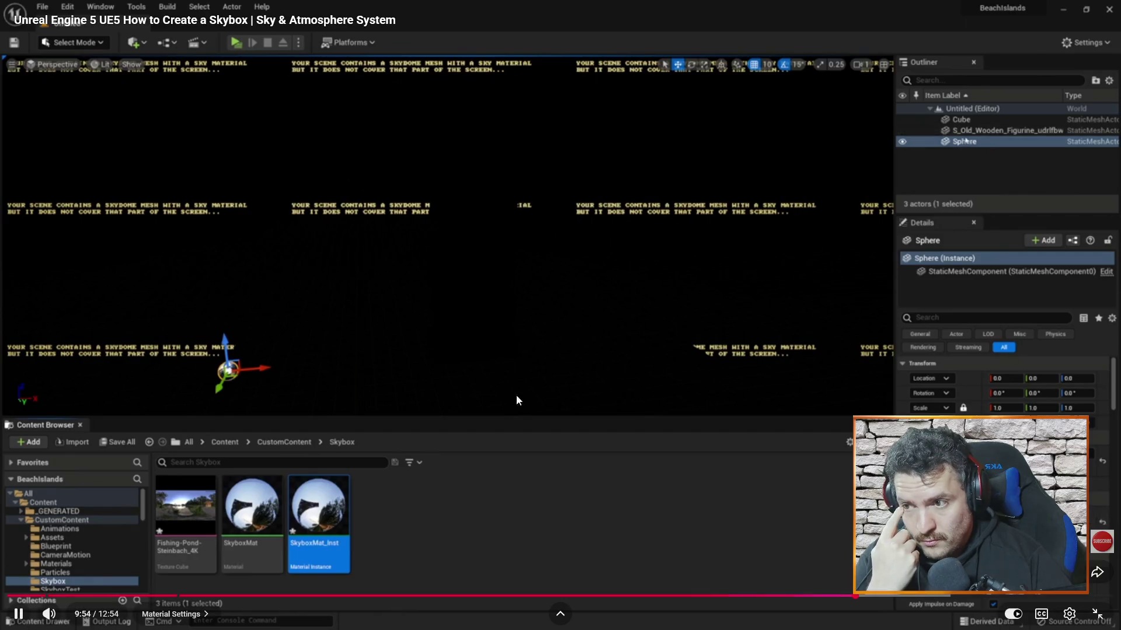
pyautogui.click(496, 401)
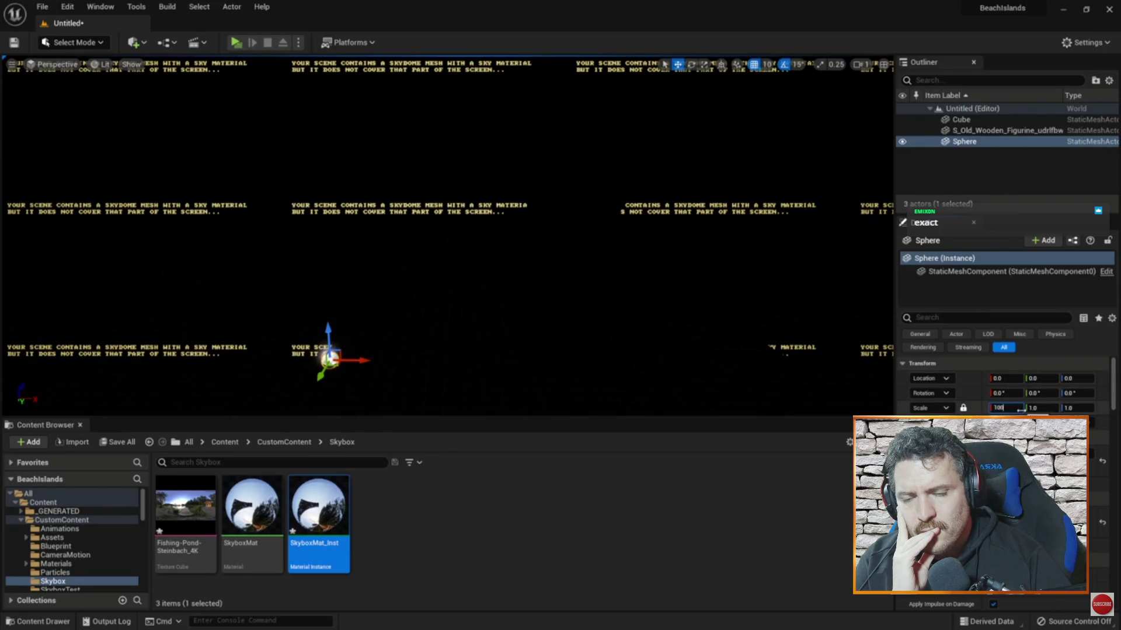
pyautogui.press('Return')
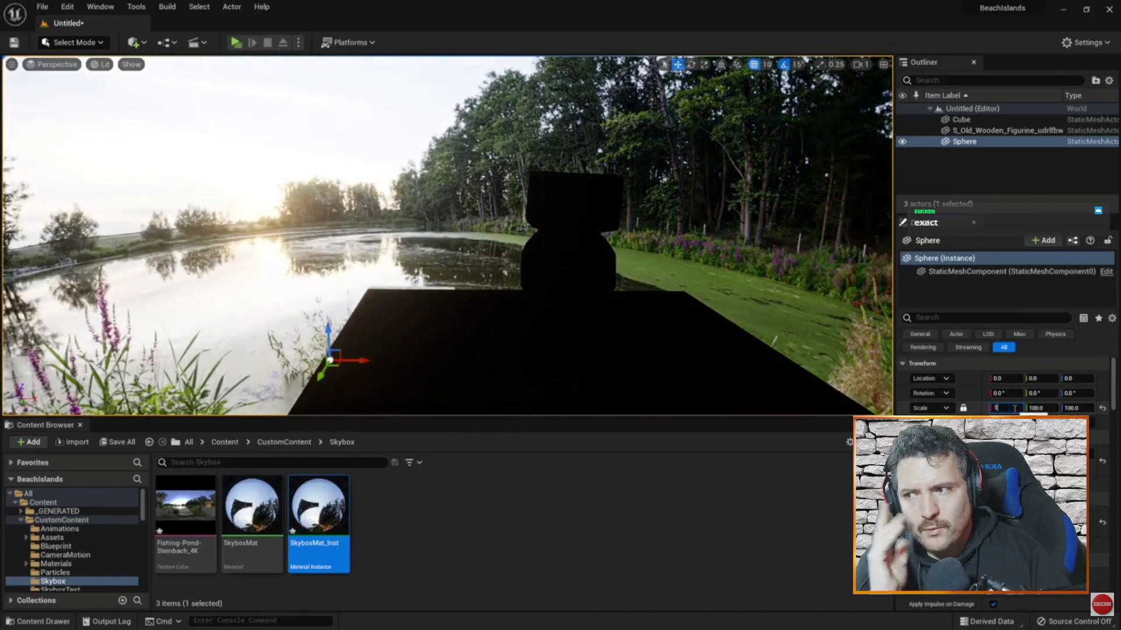
pyautogui.click(712, 237)
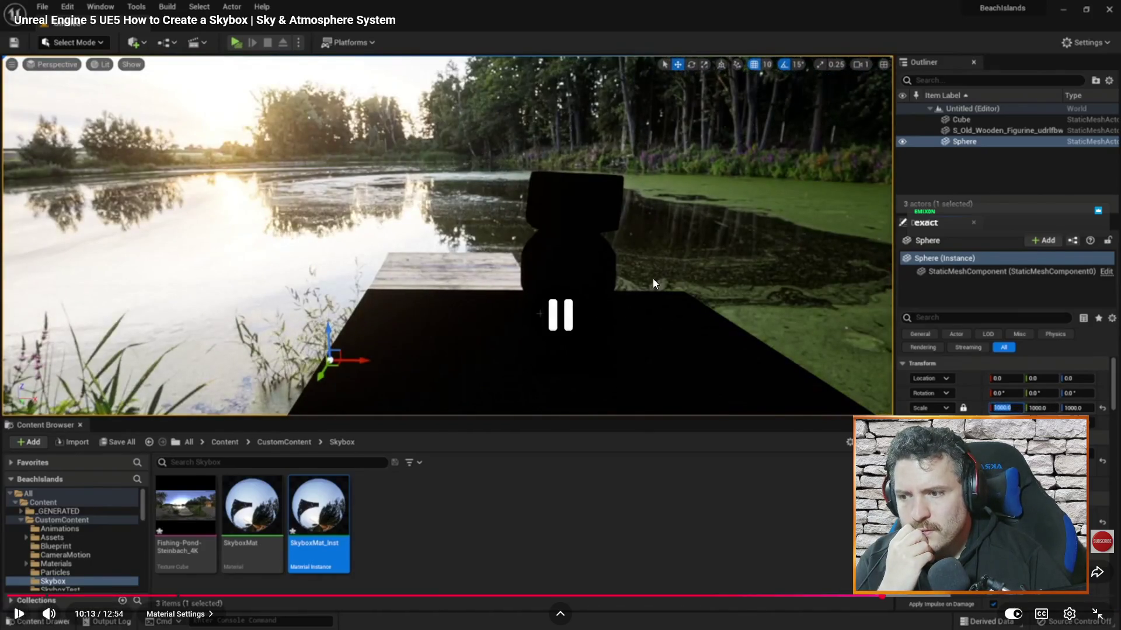
pyautogui.hotkey('alt', 'Tab')
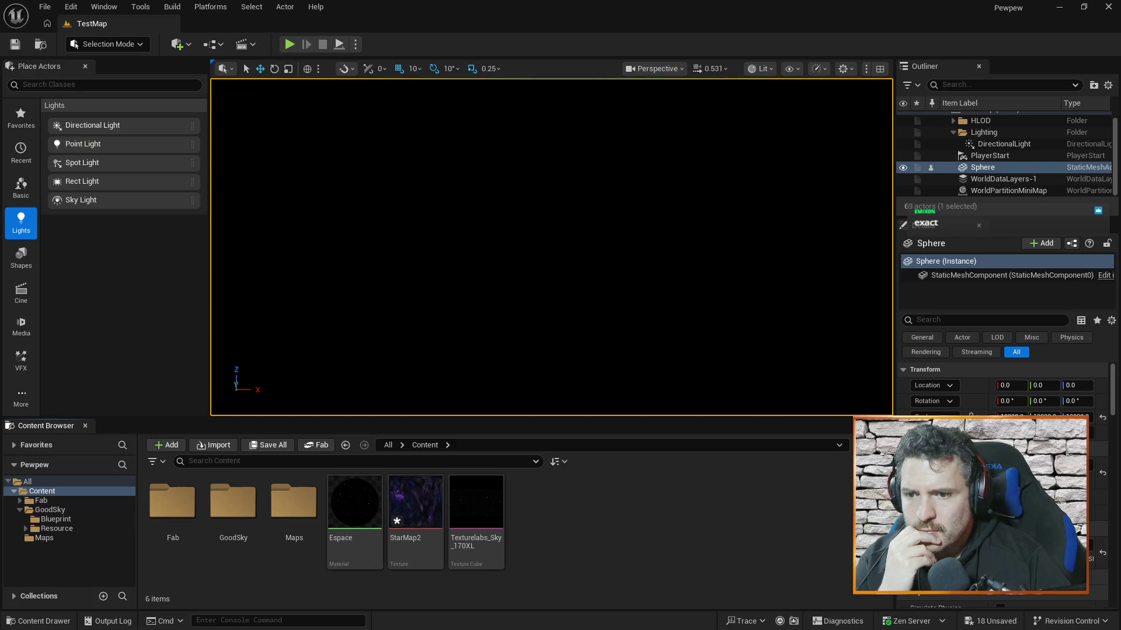
# Step: Scale the Sphere to 100 on X, Y and Z and frame it in the viewport
pyautogui.moveTo(597, 295); pyautogui.dragTo(602, 309)
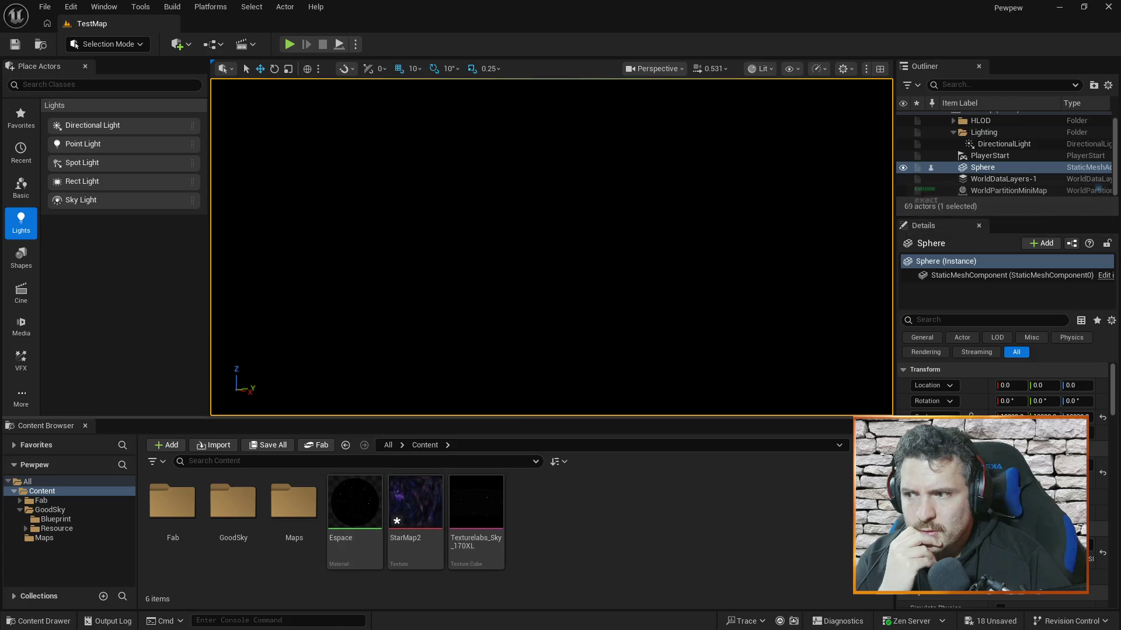
pyautogui.click(1011, 417)
pyautogui.write('100')
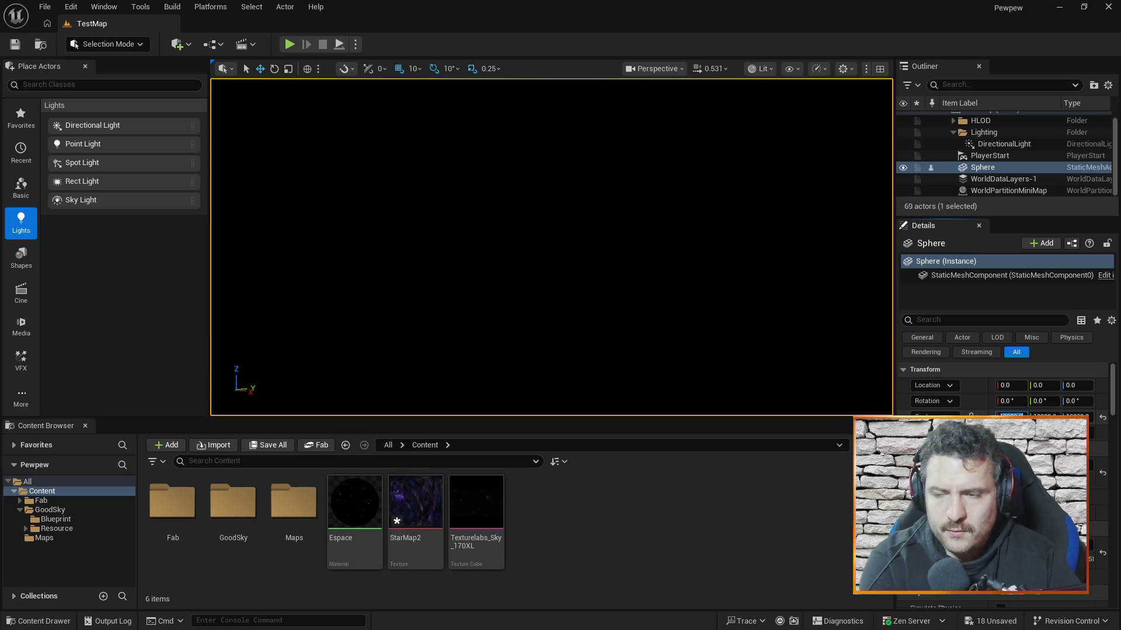
pyautogui.press('Tab')
pyautogui.write('100')
pyautogui.press('Tab')
pyautogui.press('Return')
pyautogui.press('f')
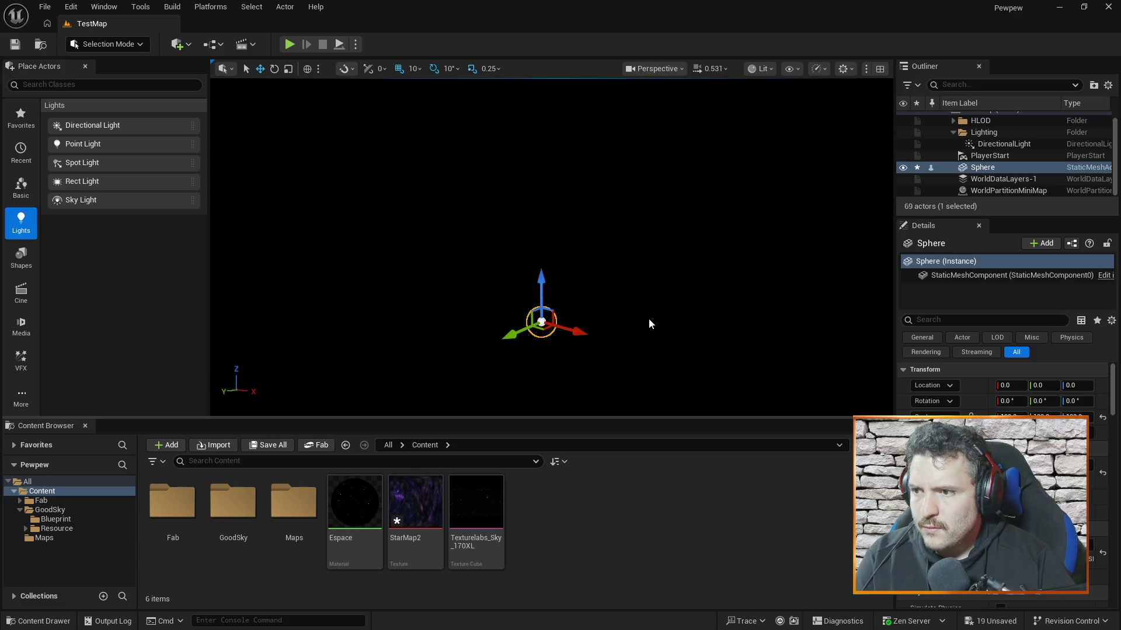
# Step: Reselect the Sphere and raise its scale to 1000 on all three axes
pyautogui.click(665, 328)
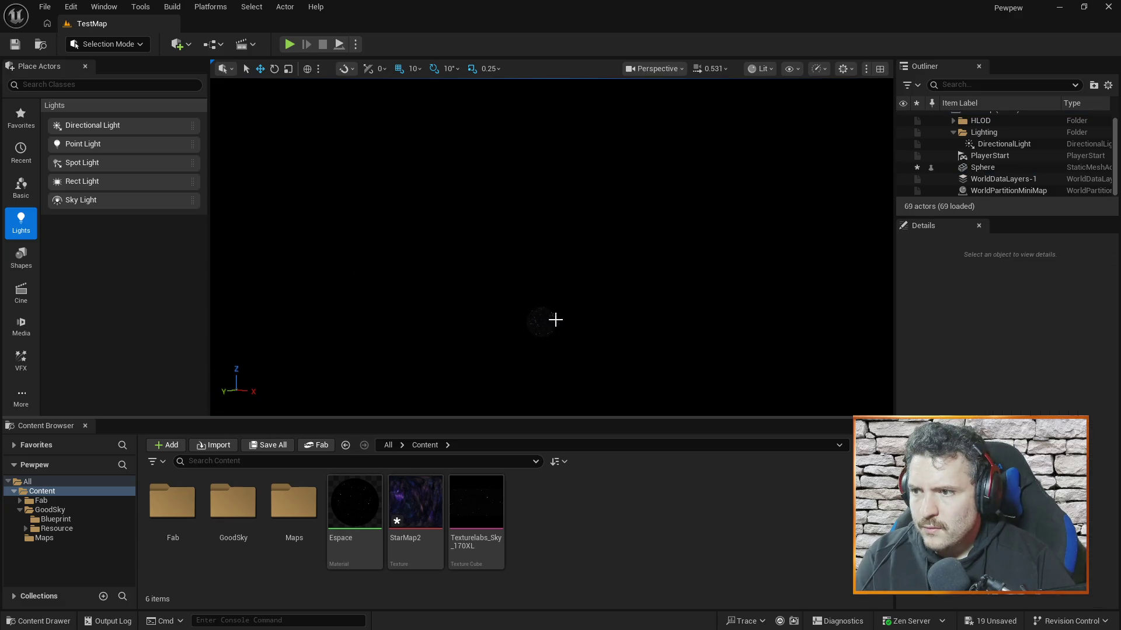
pyautogui.click(555, 319)
pyautogui.click(658, 337)
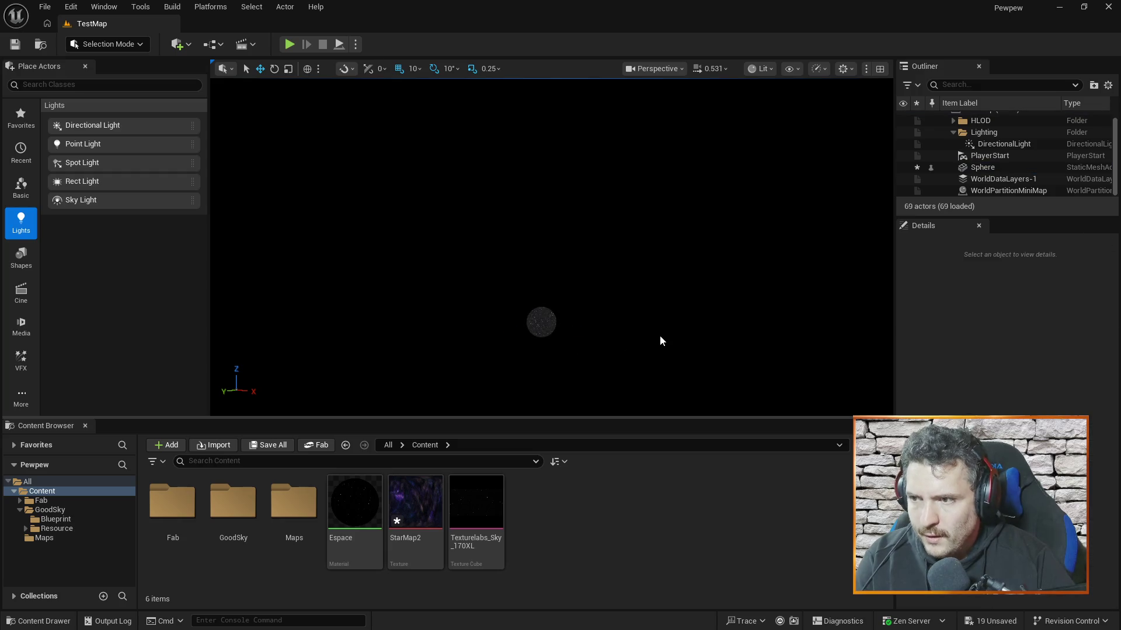
pyautogui.click(541, 322)
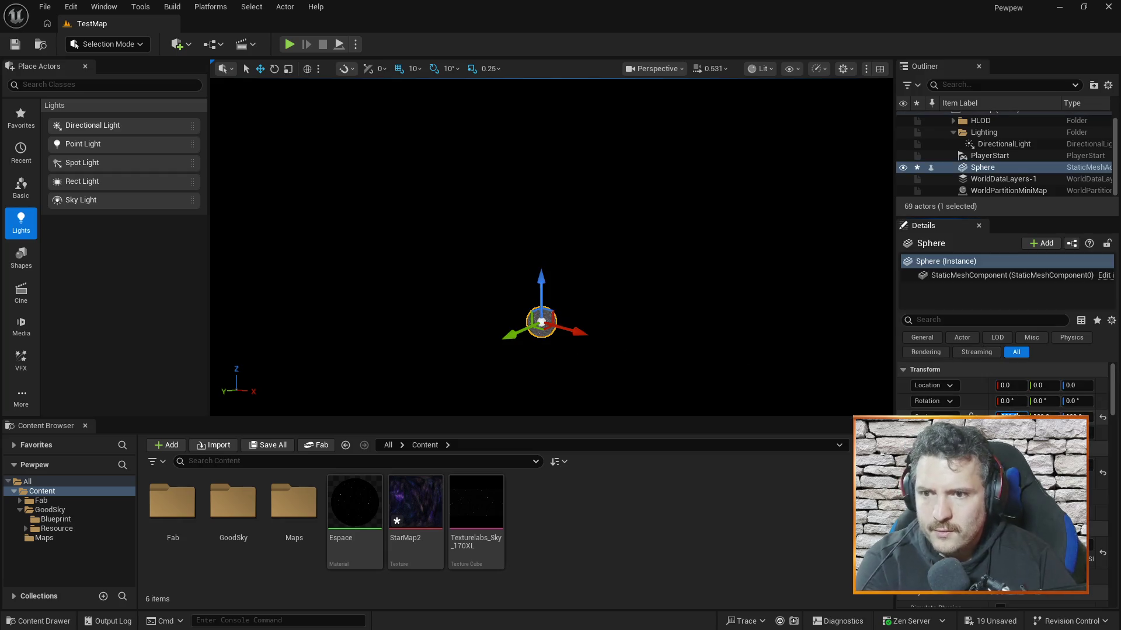
pyautogui.write('1000')
pyautogui.press('Tab')
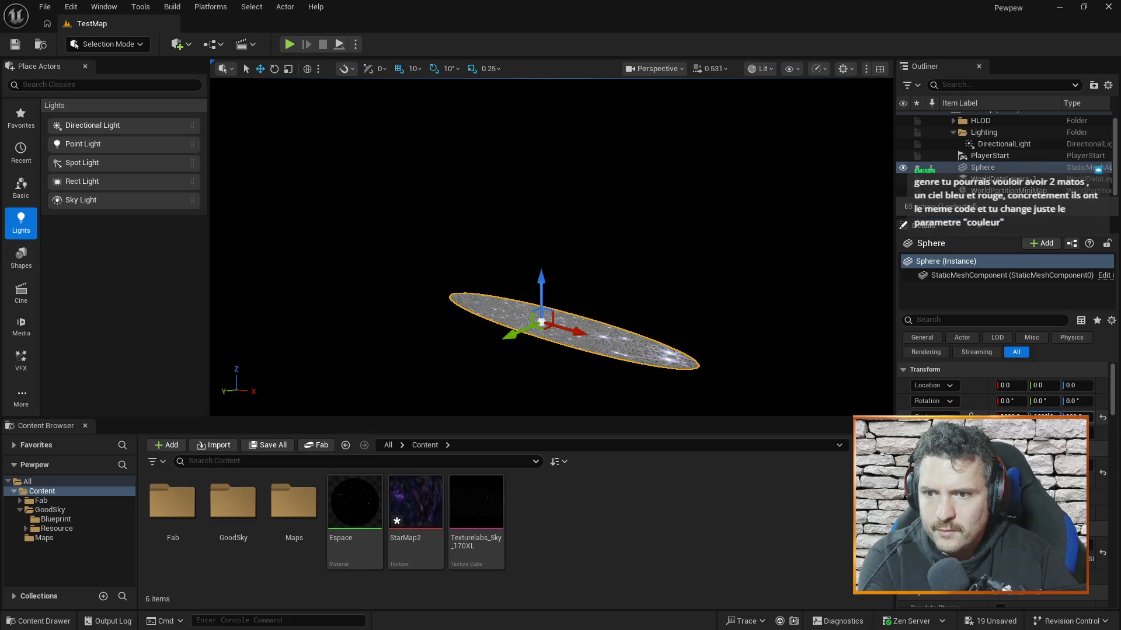
pyautogui.click(1076, 415)
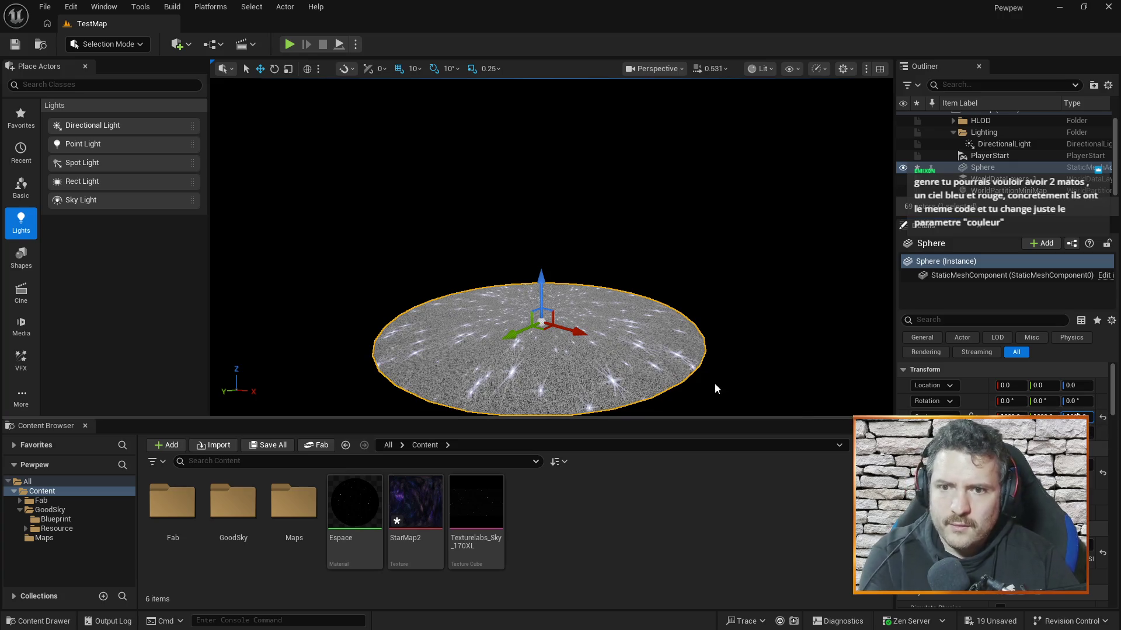
pyautogui.click(641, 525)
# Step: Enlarge the Sphere's scale to 10000 and orbit the viewport to look for it
pyautogui.scroll(-2, 517, 274)
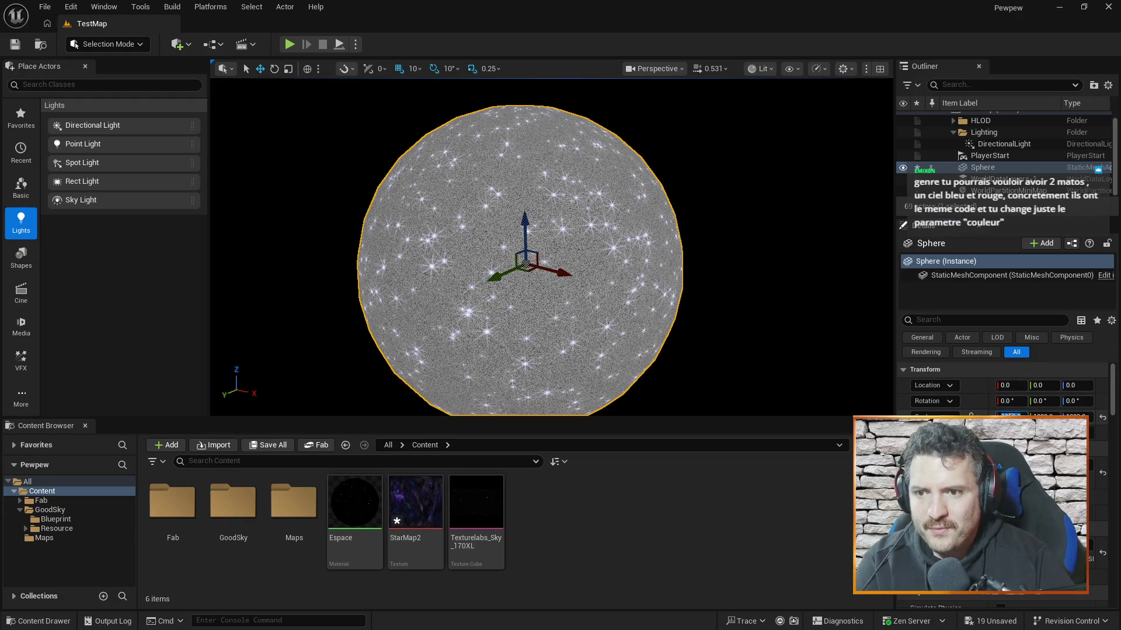
pyautogui.press('Tab')
pyautogui.write('10000')
pyautogui.press('Tab')
pyautogui.click(713, 486)
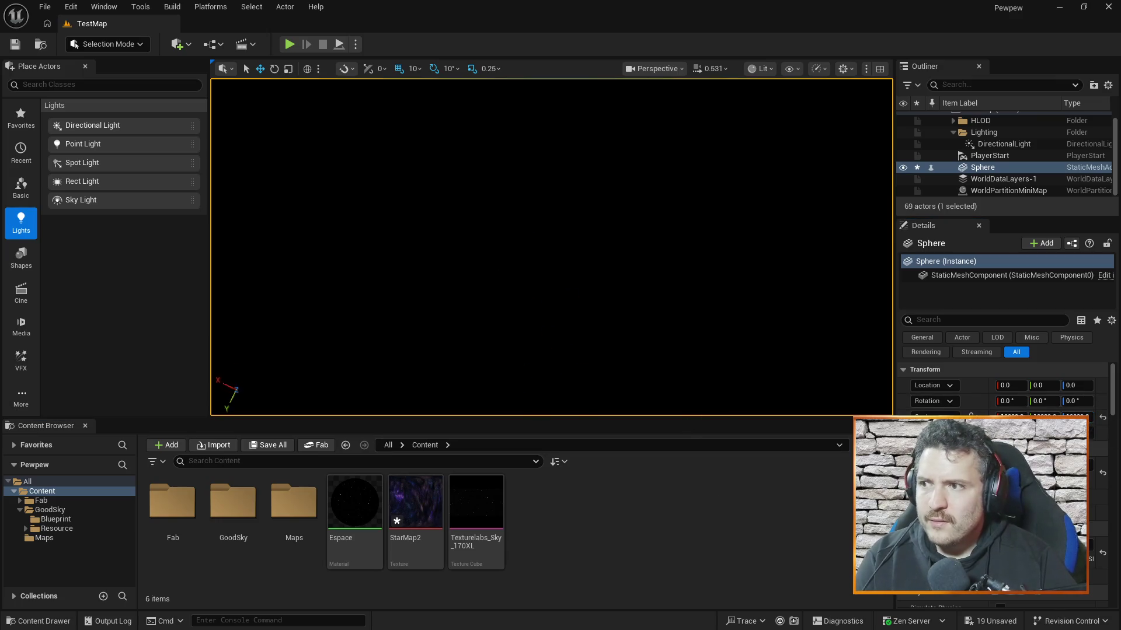
pyautogui.moveTo(552, 245)
pyautogui.mouseDown()
pyautogui.moveTo(545, 210)
pyautogui.moveTo(557, 248)
pyautogui.mouseUp()
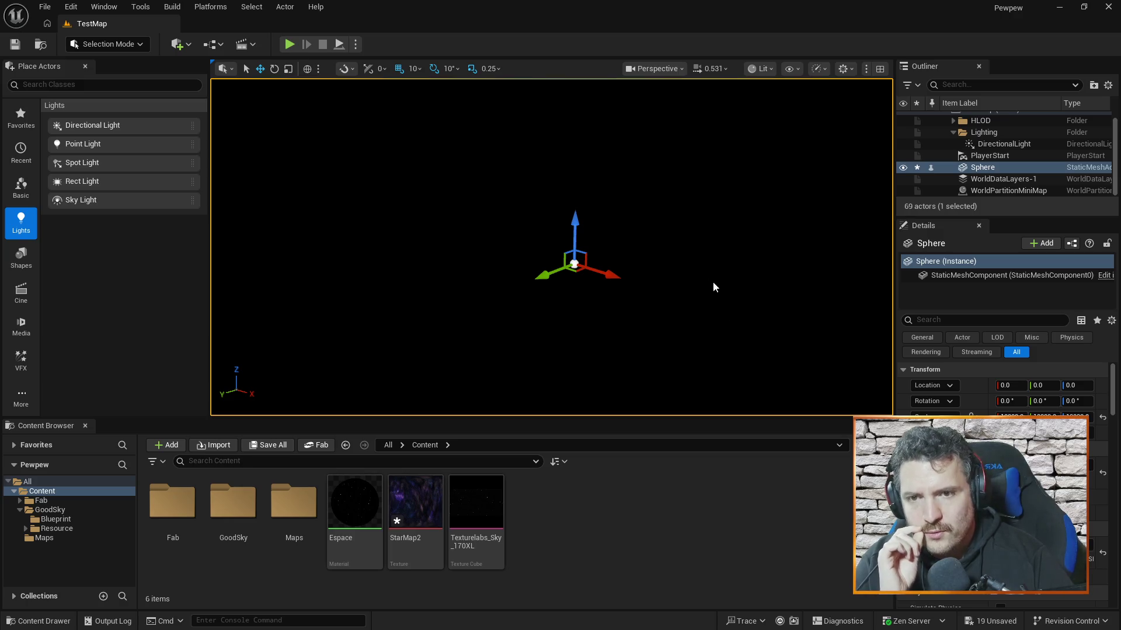
pyautogui.moveTo(699, 280)
pyautogui.mouseDown()
pyautogui.moveTo(672, 257)
pyautogui.moveTo(642, 257)
pyautogui.moveTo(660, 258)
pyautogui.mouseUp()
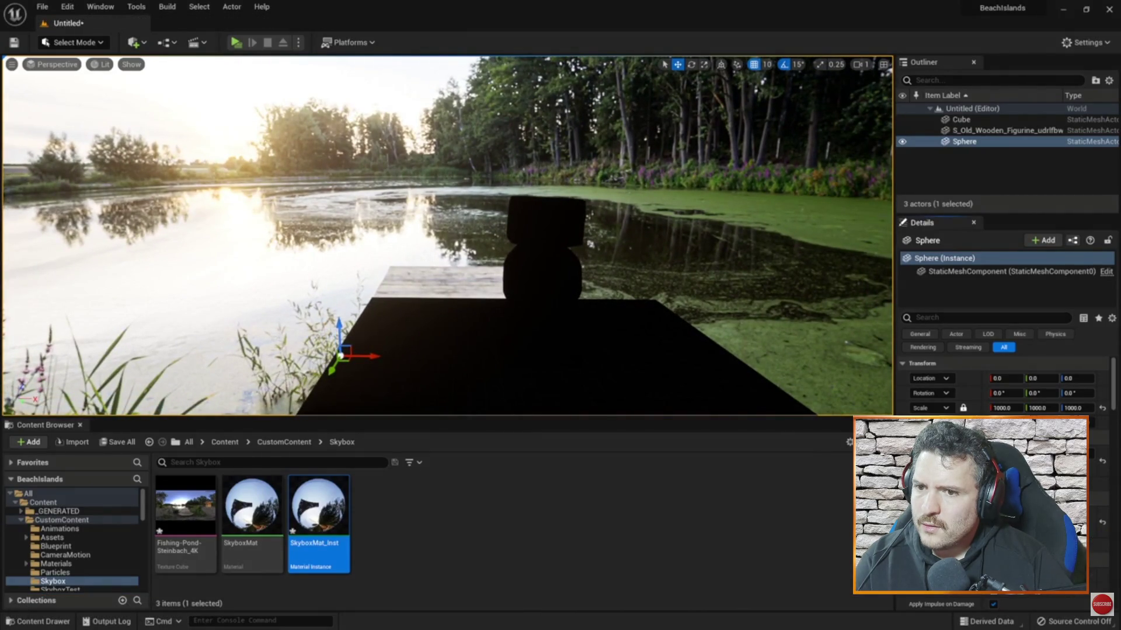
# Step: Pause the tutorial, then rewind it to about 0:30 and play the opening section
pyautogui.moveTo(752, 383)
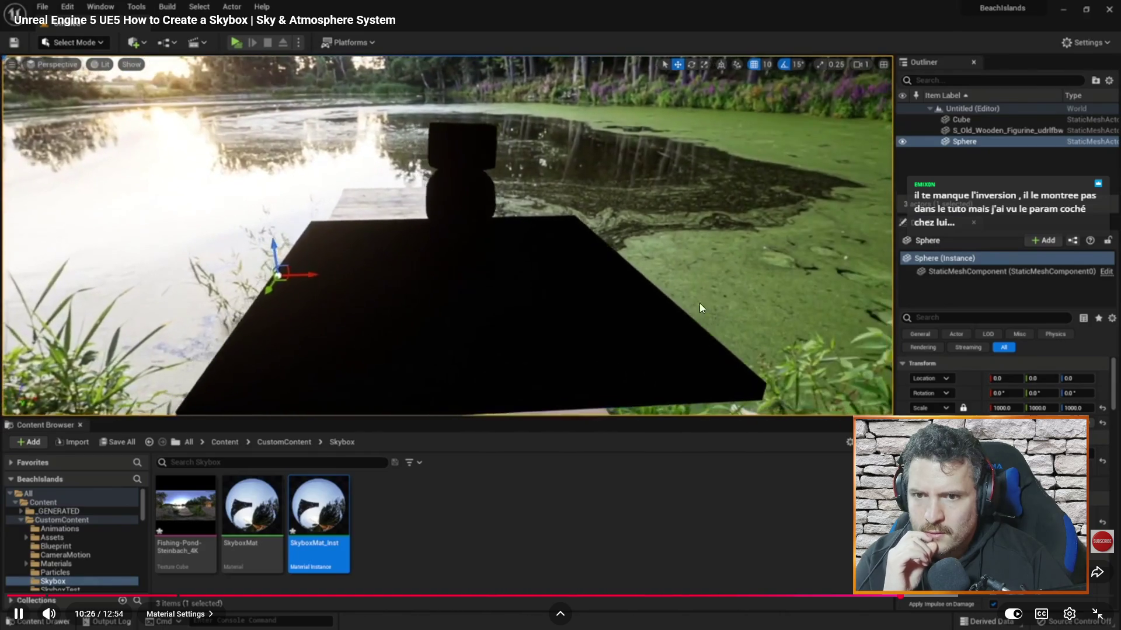
pyautogui.click(680, 307)
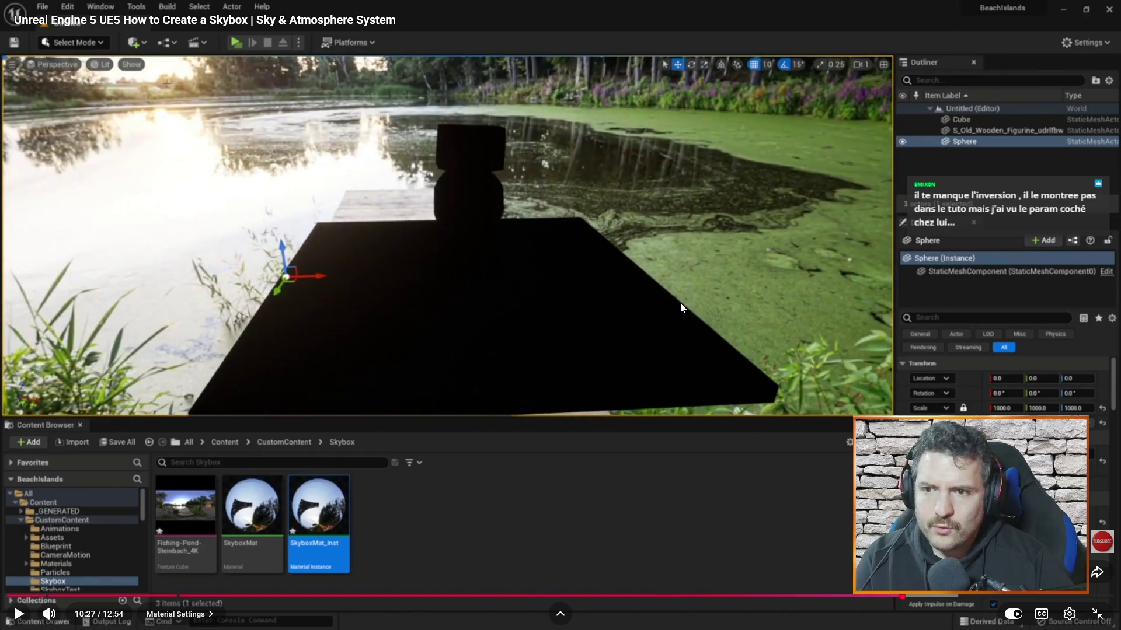
pyautogui.hotkey('alt', 'Tab')
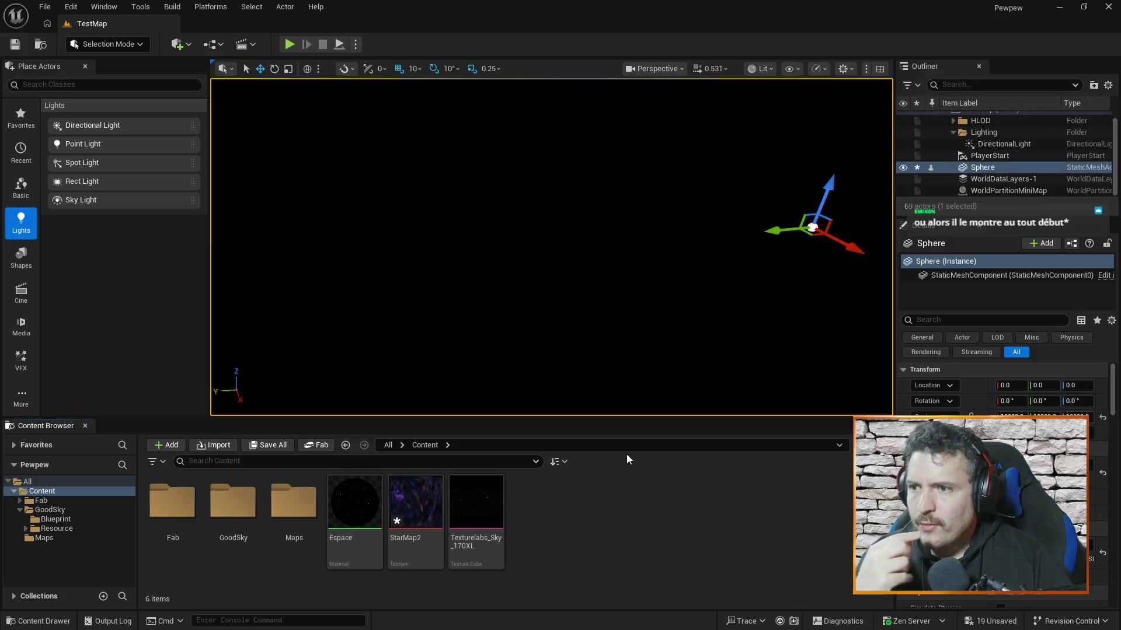
pyautogui.hotkey('alt', 'Tab')
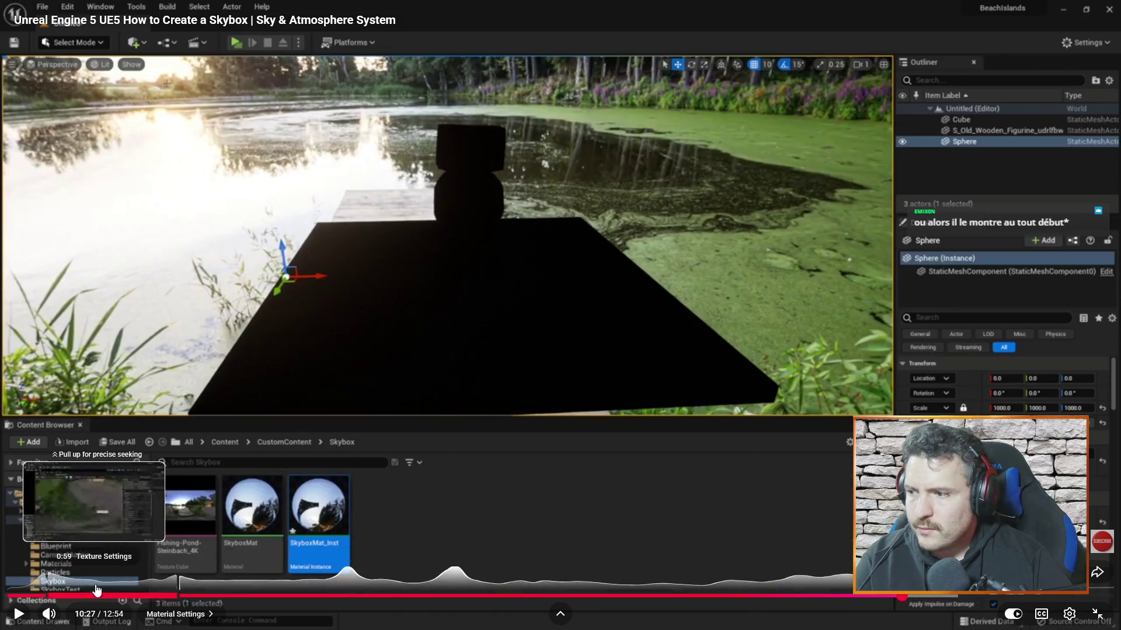
pyautogui.click(50, 596)
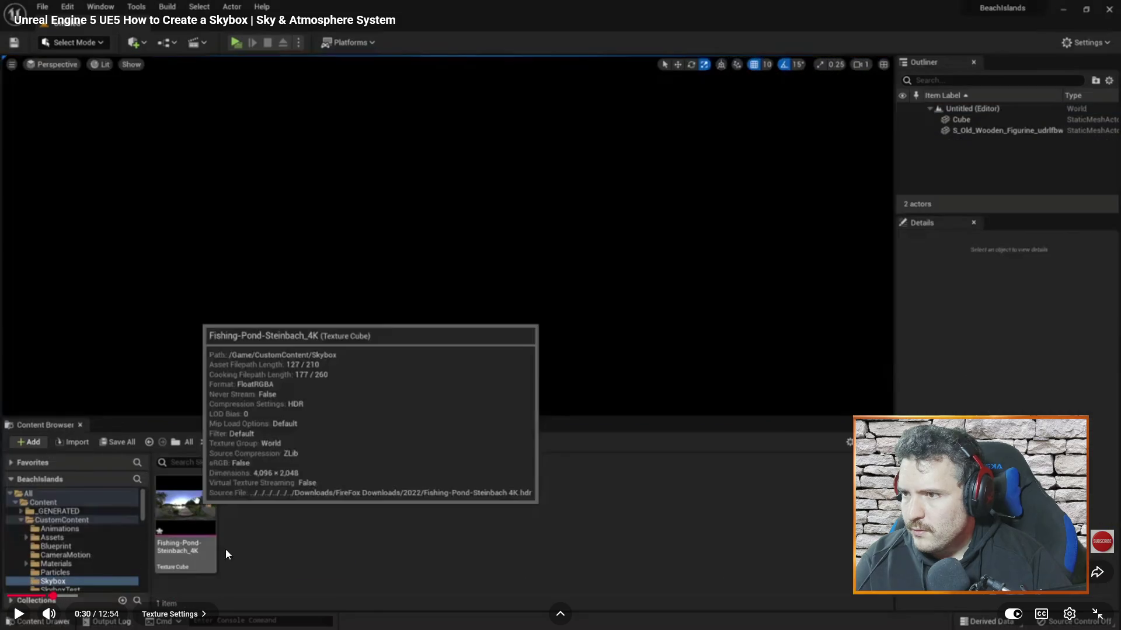
pyautogui.click(655, 307)
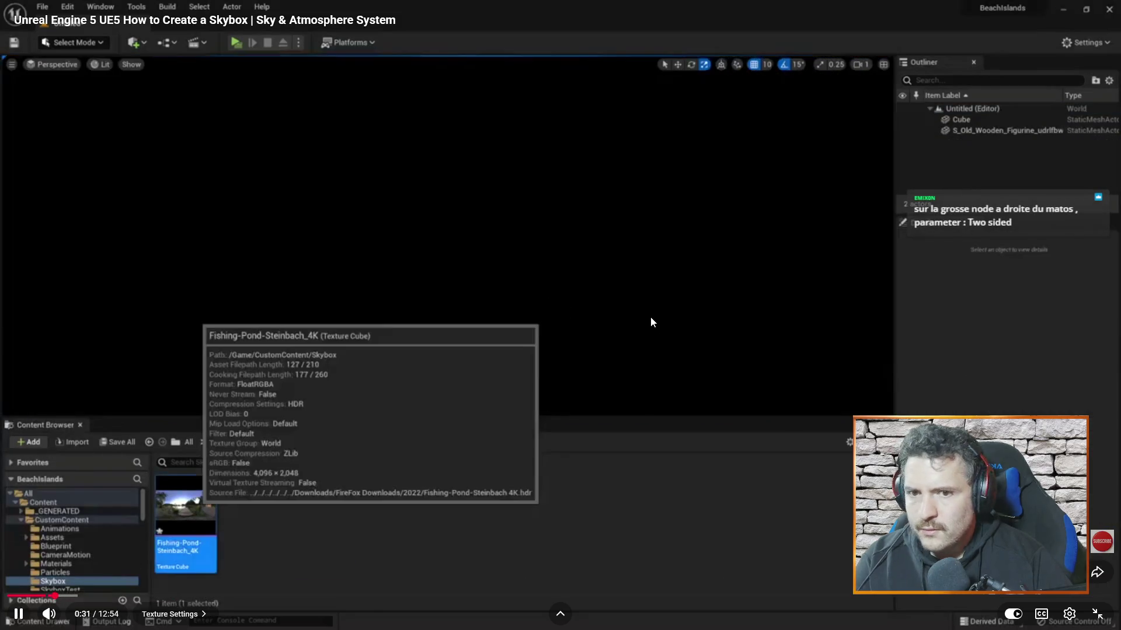
pyautogui.click(695, 308)
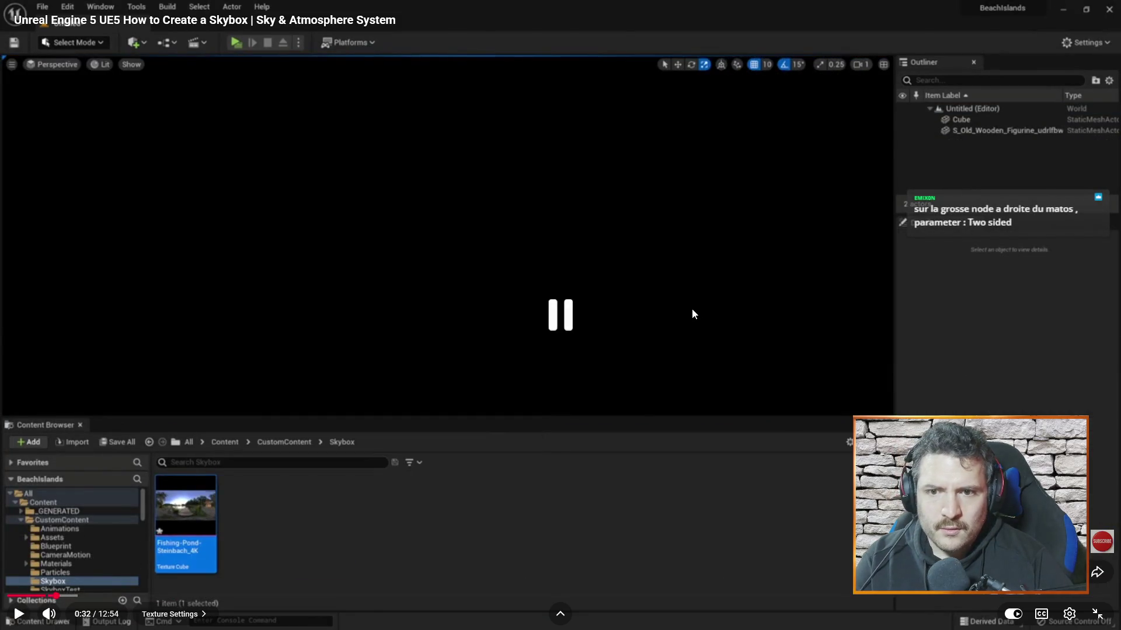
pyautogui.click(692, 309)
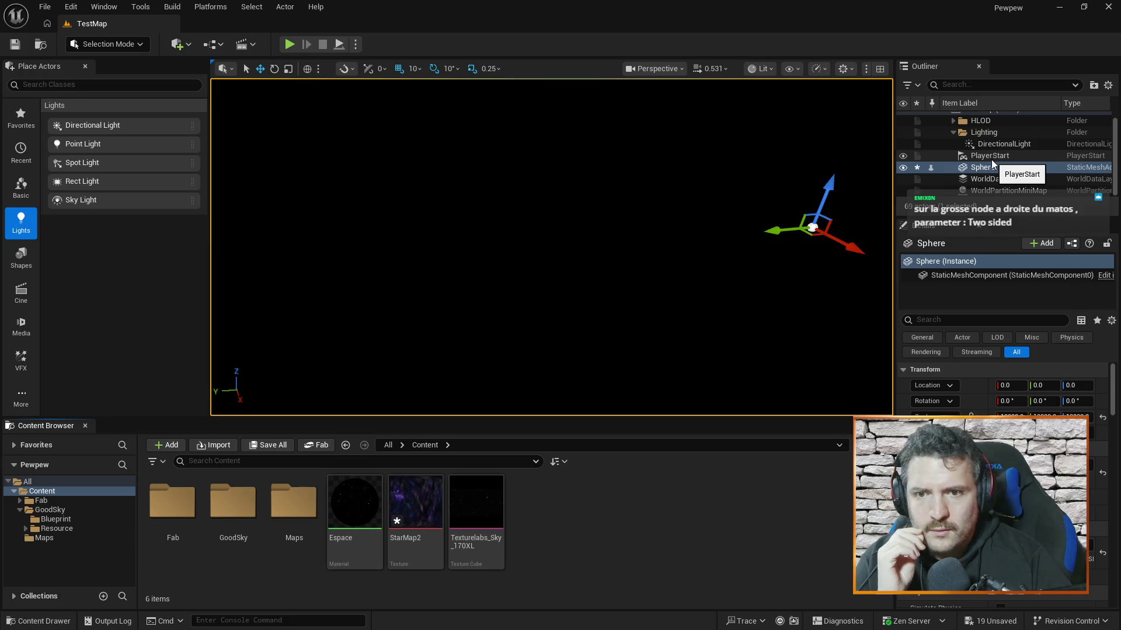
# Step: Tick Two Sided on the Espace material, save it, and view the stars from inside the Sphere
pyautogui.moveTo(737, 292)
pyautogui.mouseDown()
pyautogui.moveTo(829, 257)
pyautogui.moveTo(868, 222)
pyautogui.moveTo(734, 296)
pyautogui.mouseUp()
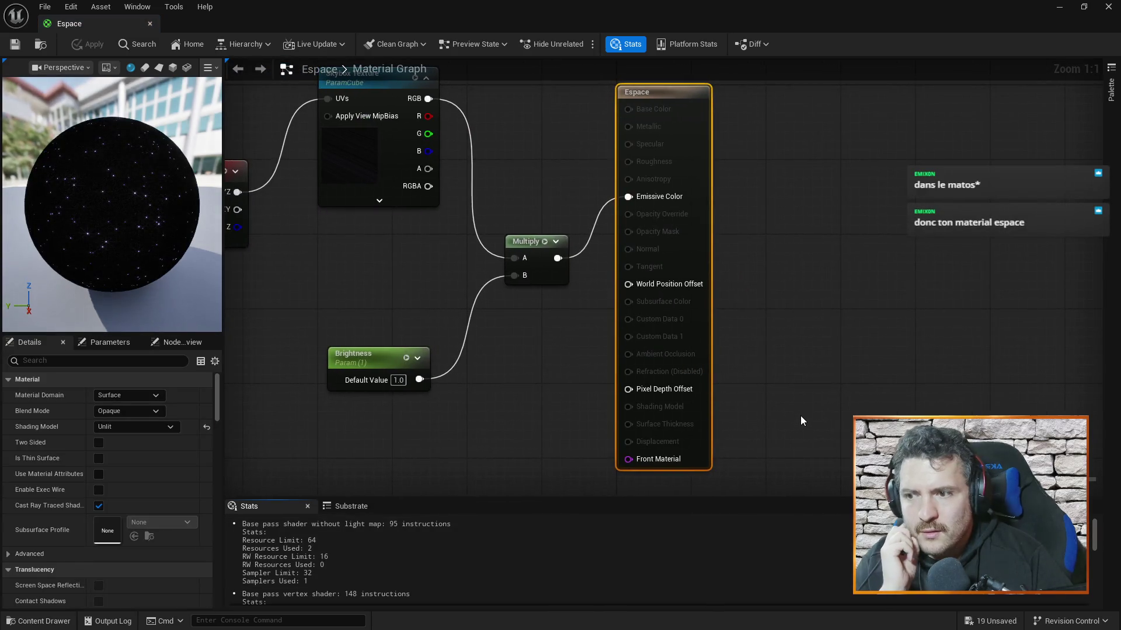
pyautogui.rightClick(647, 461)
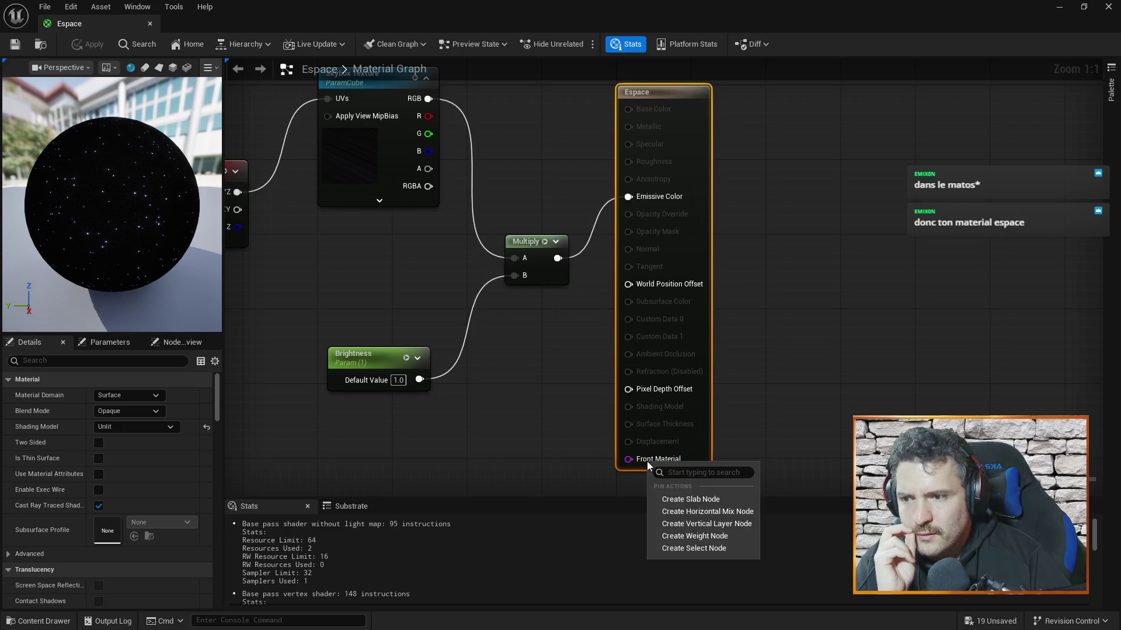
pyautogui.click(638, 459)
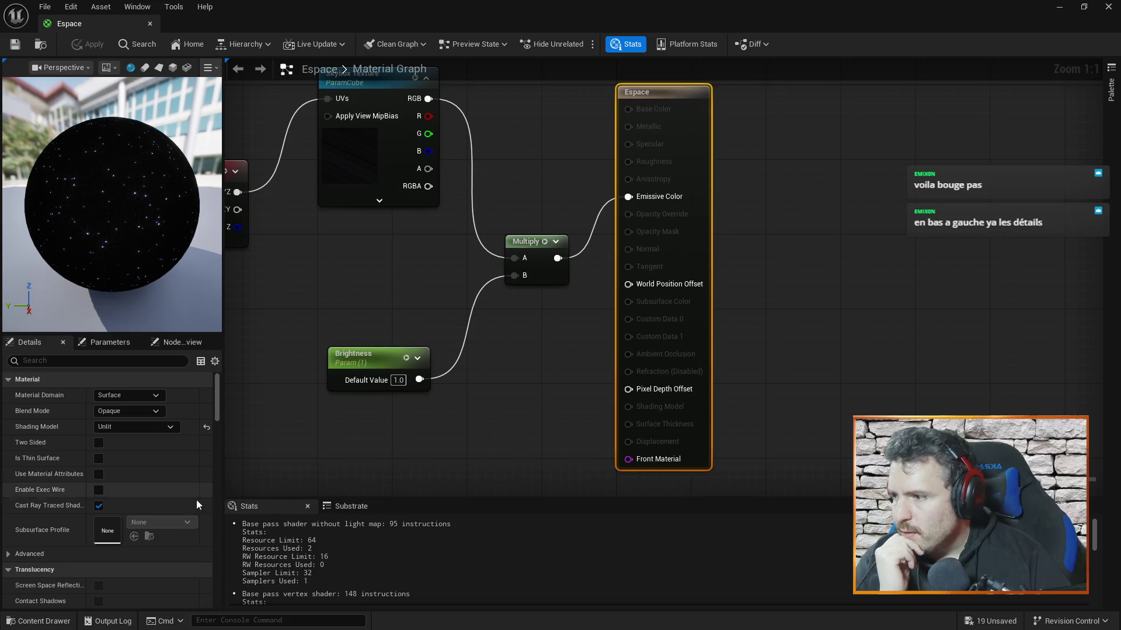
pyautogui.click(97, 443)
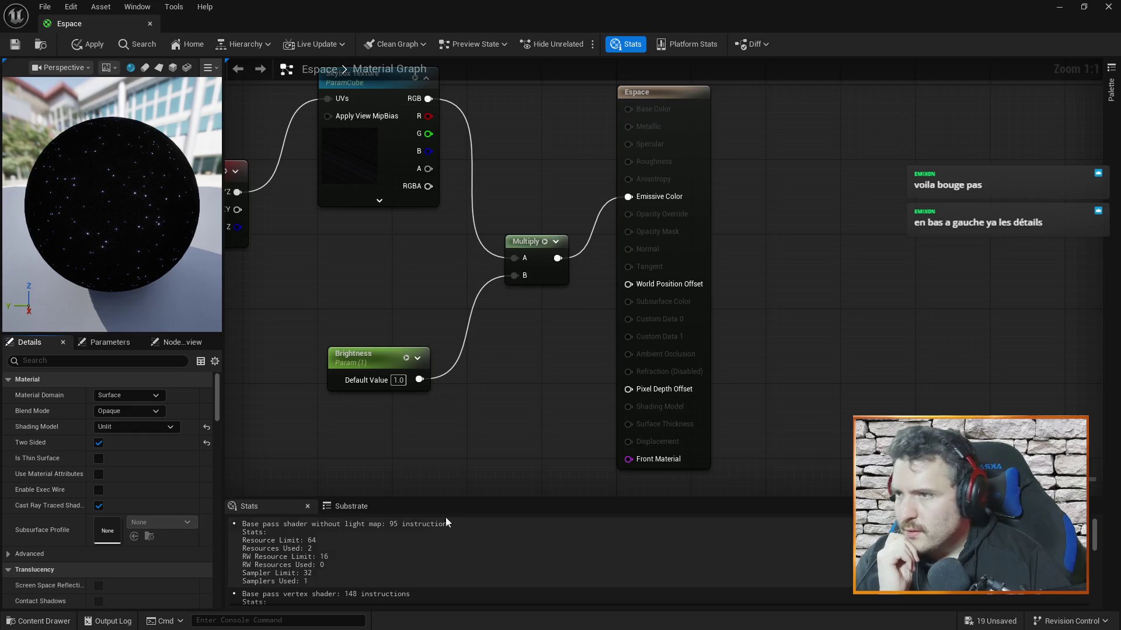
pyautogui.hotkey('ctrl', 's')
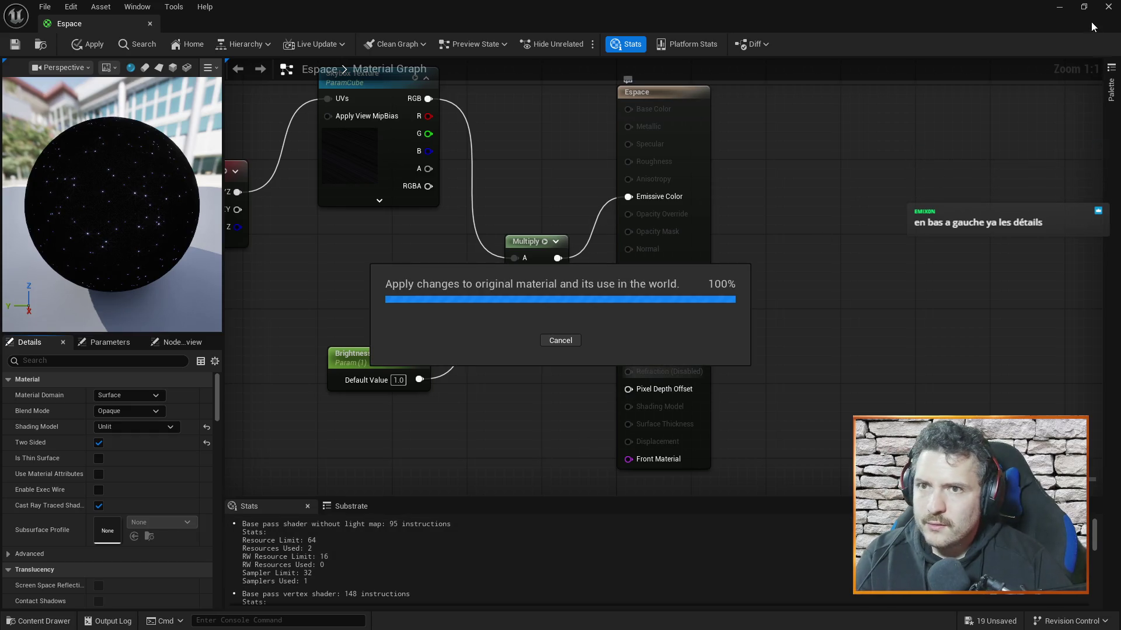
pyautogui.click(1107, 6)
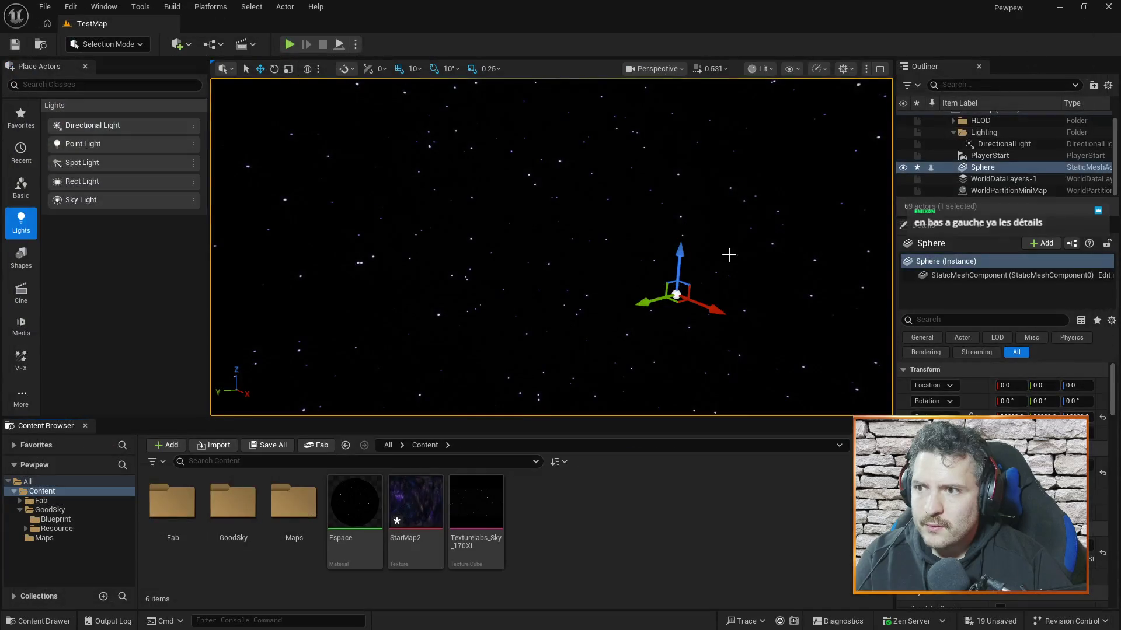
pyautogui.moveTo(578, 214)
pyautogui.mouseDown()
pyautogui.moveTo(600, 218)
pyautogui.moveTo(592, 289)
pyautogui.mouseUp()
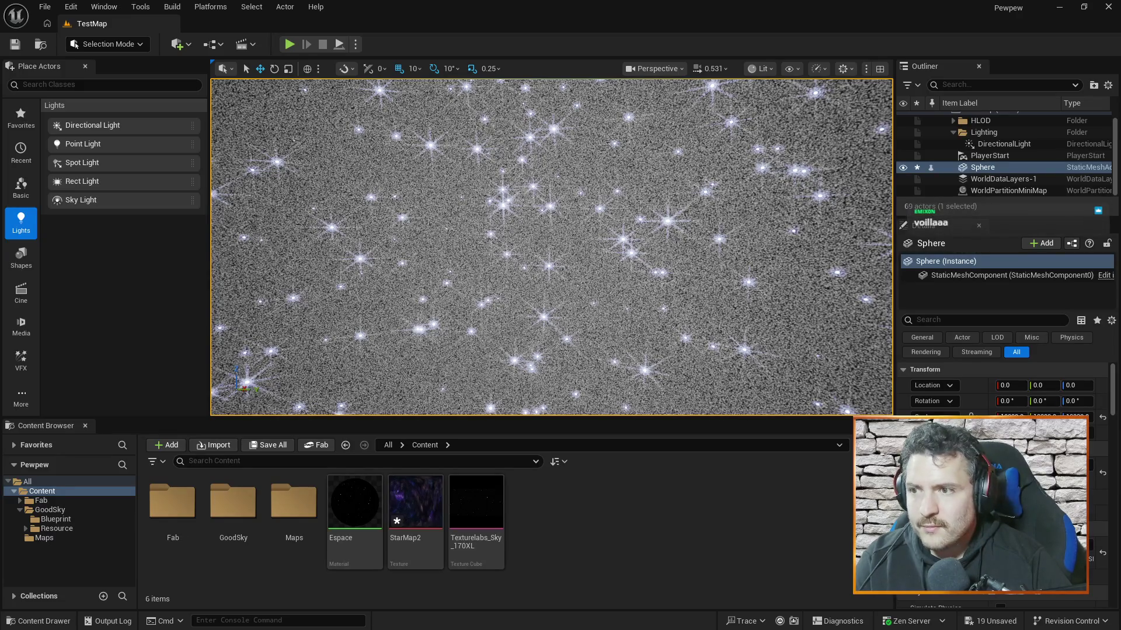
pyautogui.press('f')
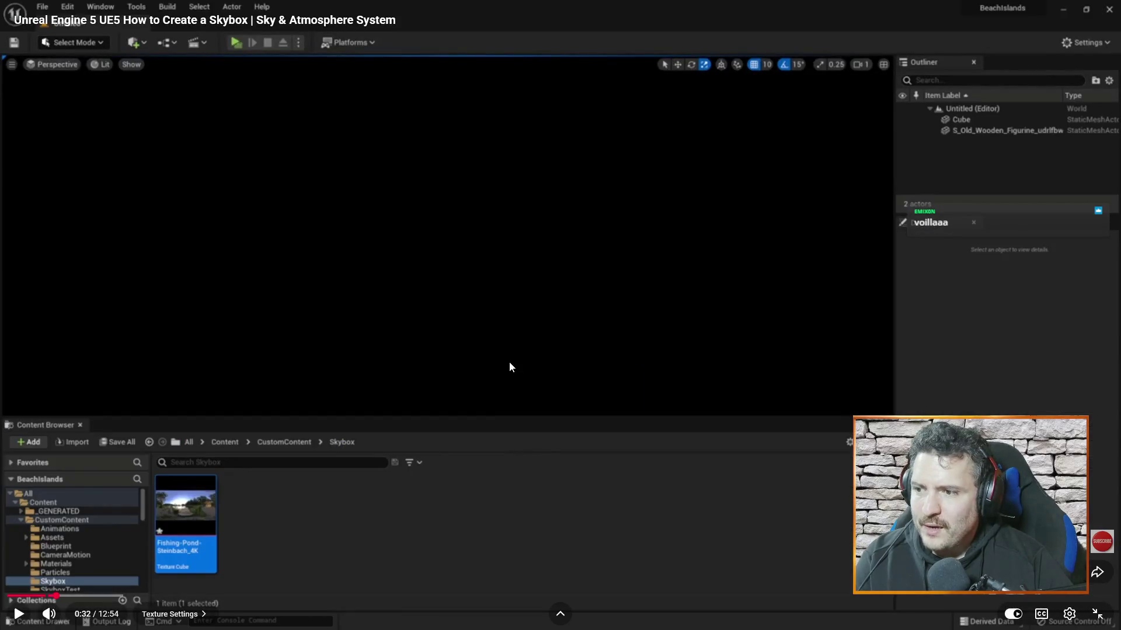
# Step: Seek the tutorial back to around 2:07, skip ahead, and pause at the Two Sided setting
pyautogui.click(508, 367)
pyautogui.click(472, 597)
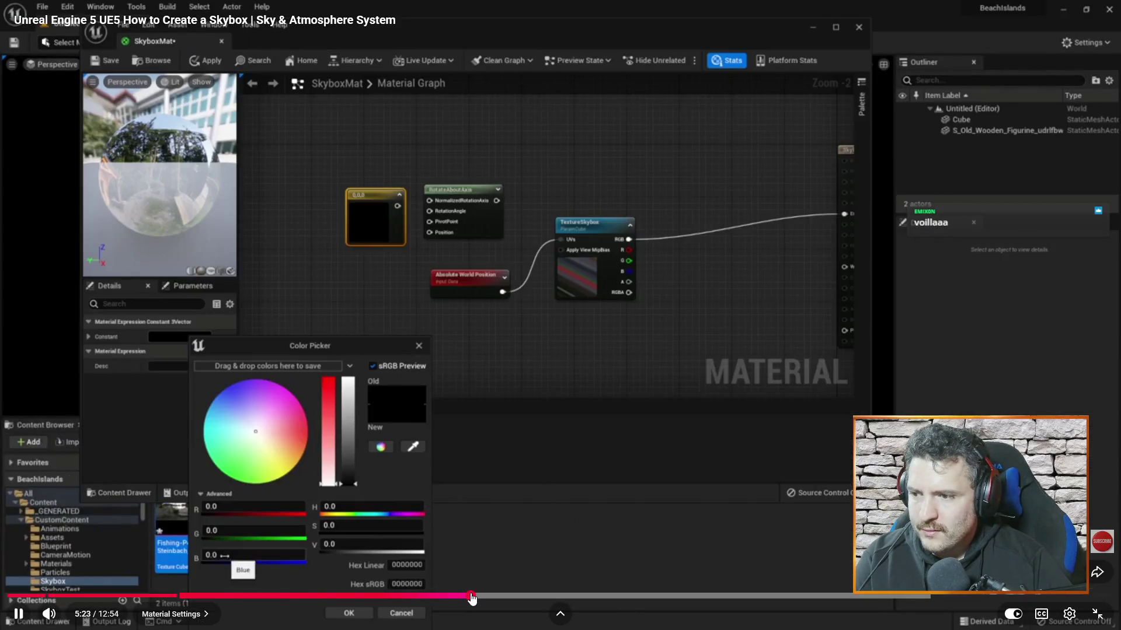
pyautogui.moveTo(471, 597); pyautogui.dragTo(384, 597)
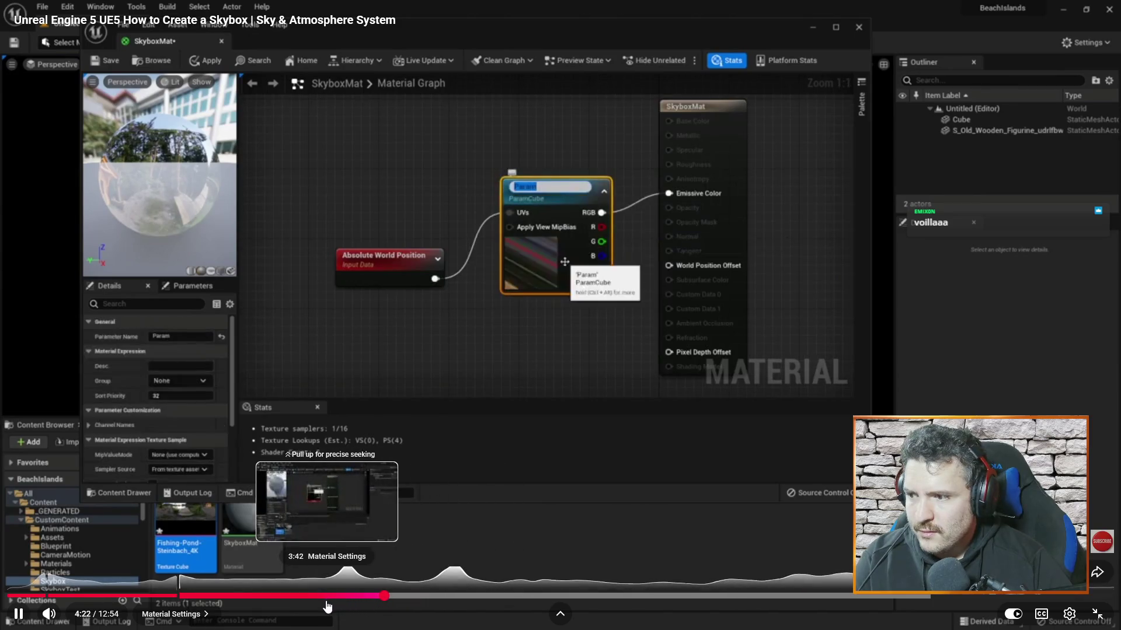
pyautogui.click(244, 597)
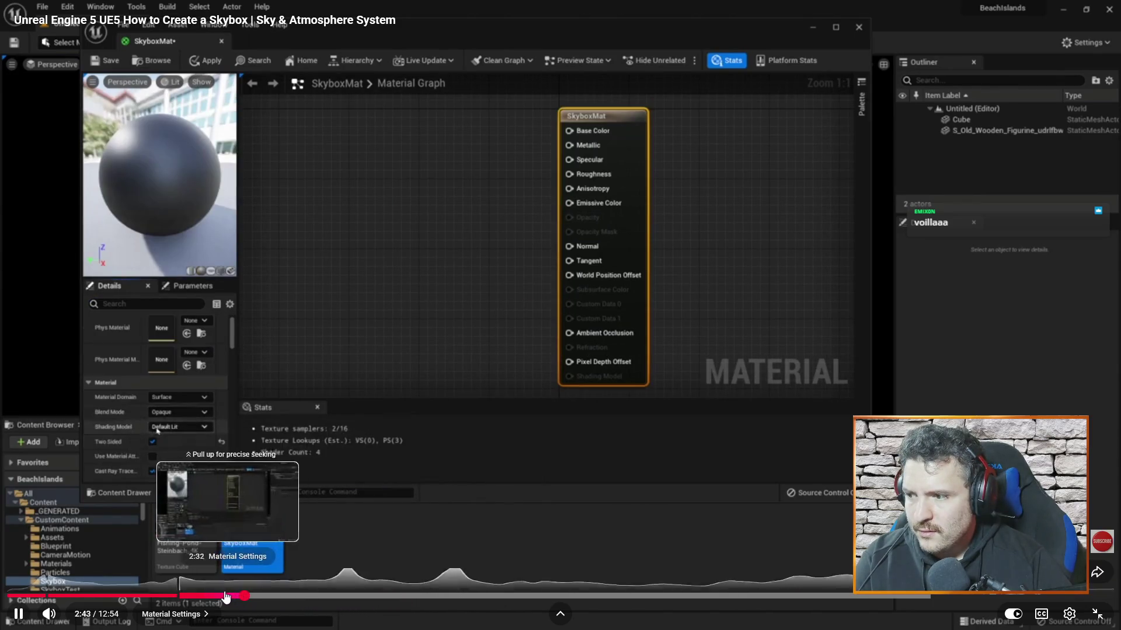
pyautogui.click(197, 597)
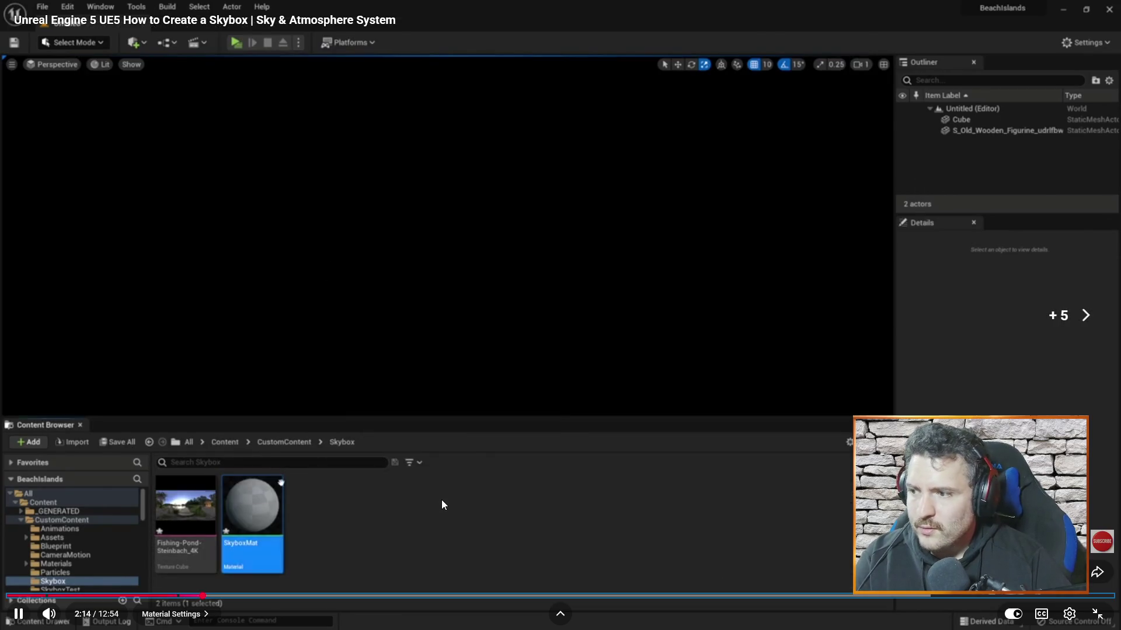
pyautogui.press('Right')
pyautogui.press('Right')
pyautogui.press('Right')
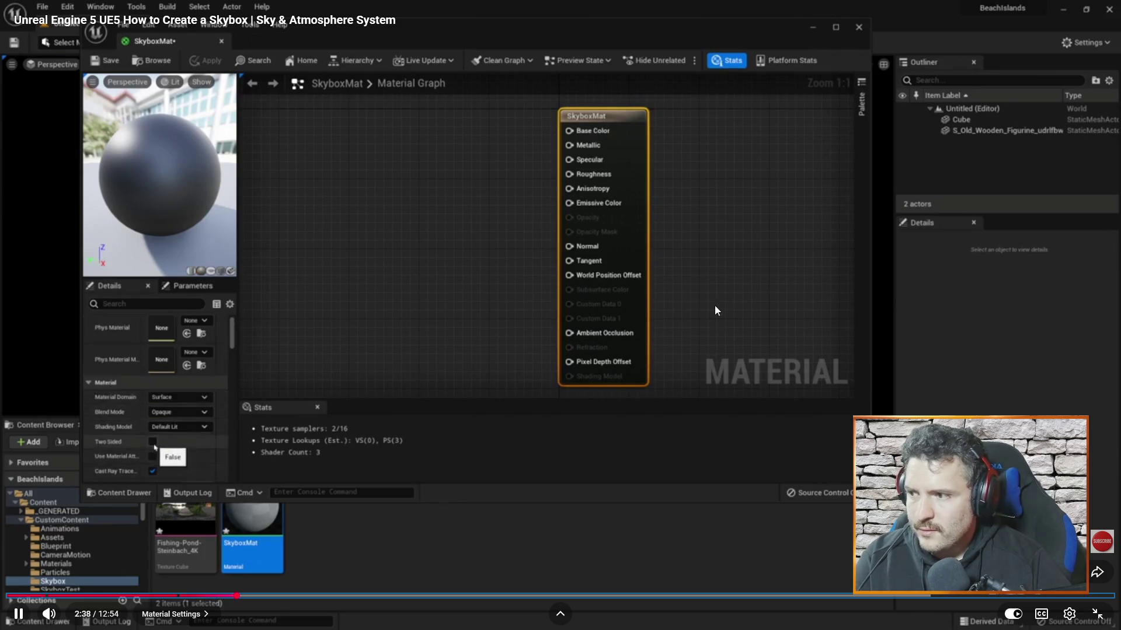
pyautogui.press('space')
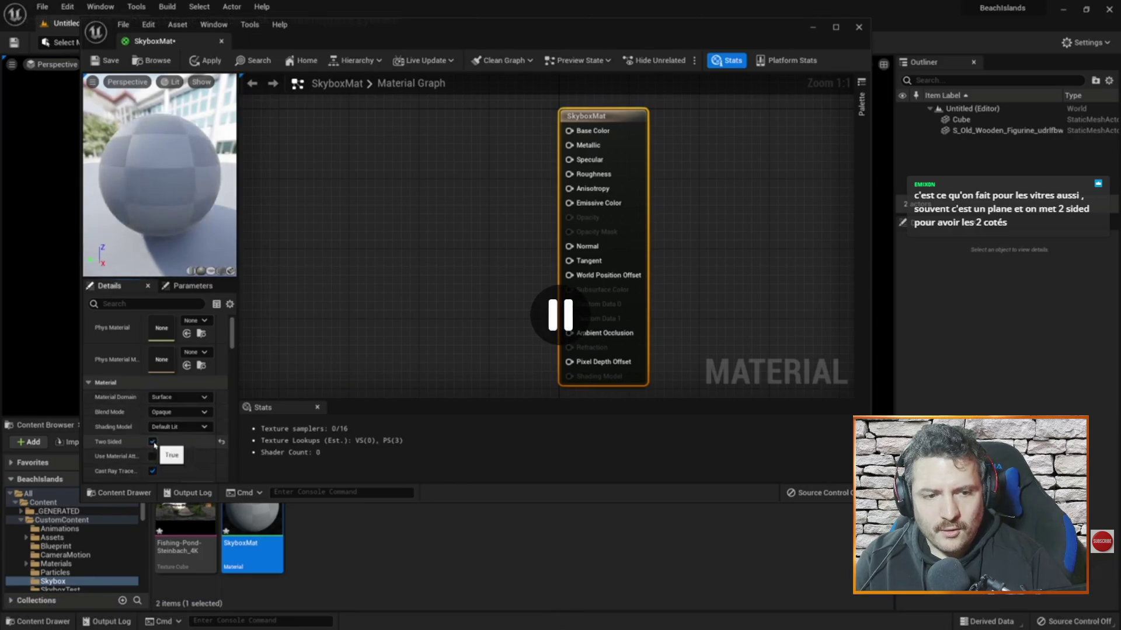
pyautogui.hotkey('alt', 'Tab')
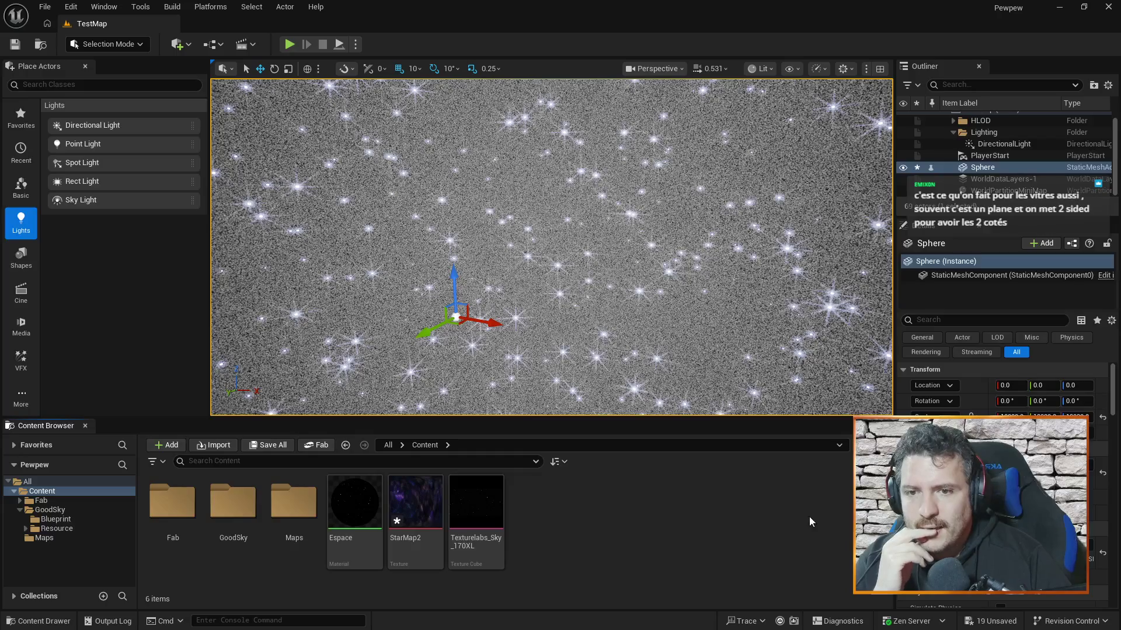
# Step: Change Espace's Brightness default to 0.3 and apply the changes when closing the material
pyautogui.moveTo(552, 246); pyautogui.dragTo(507, 263)
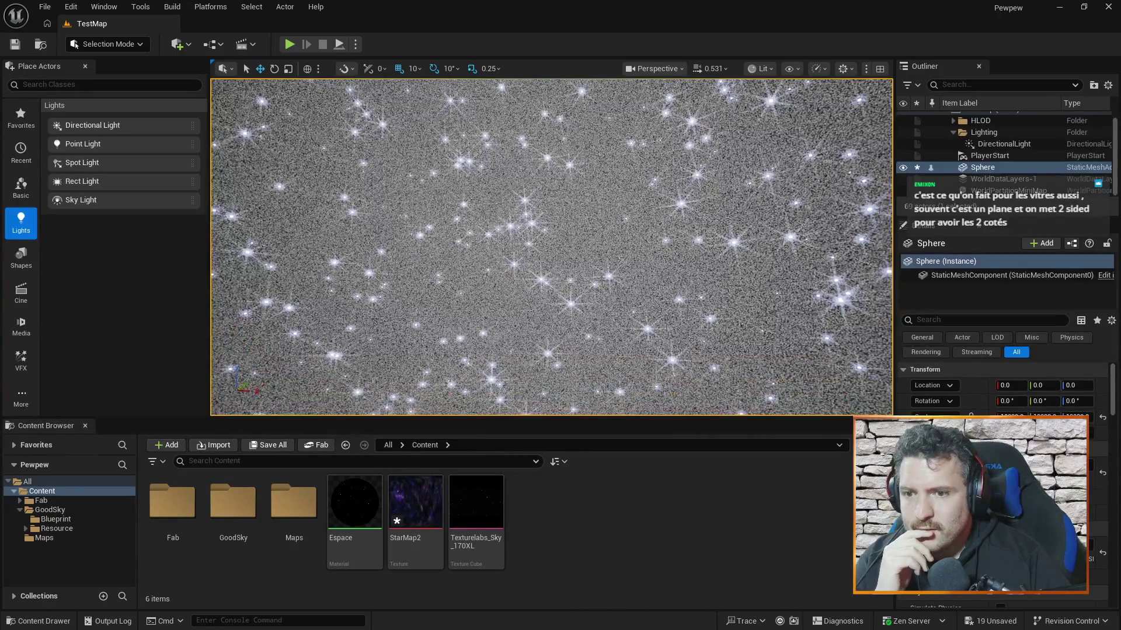
pyautogui.click(343, 511)
pyautogui.doubleClick(343, 511)
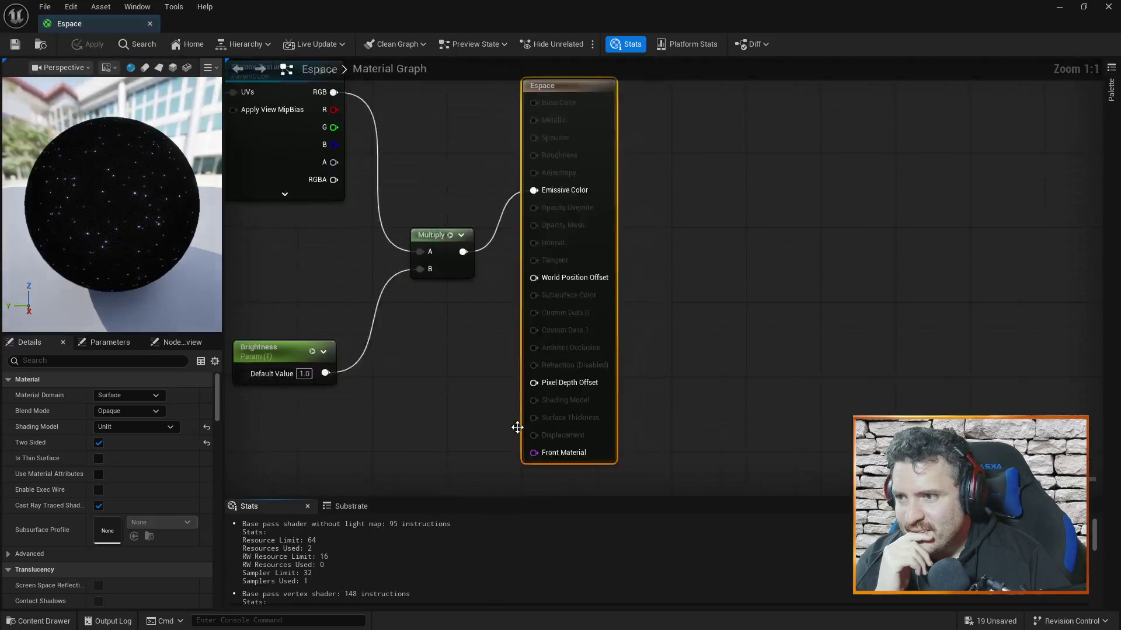
pyautogui.click(398, 380)
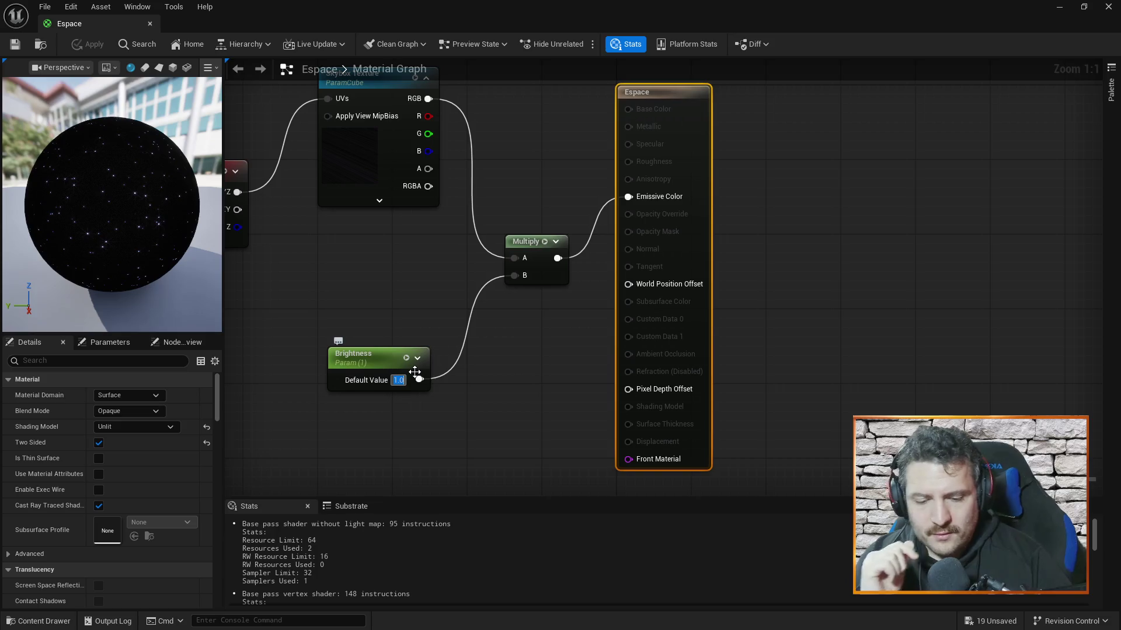
pyautogui.write('0')
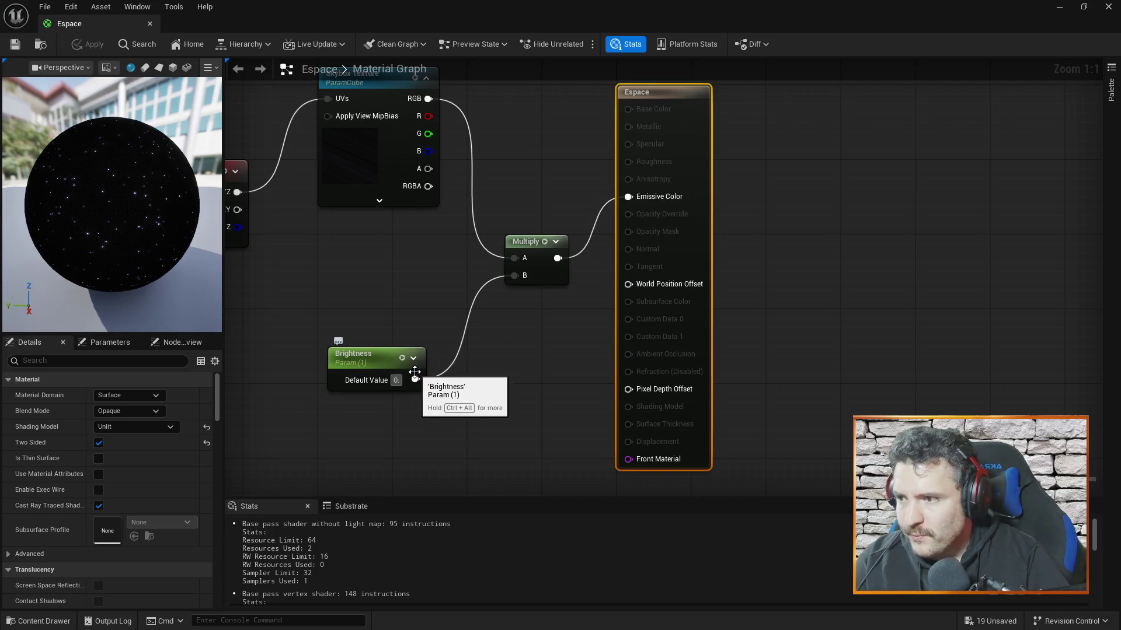
pyautogui.write('.3')
pyautogui.press('Return')
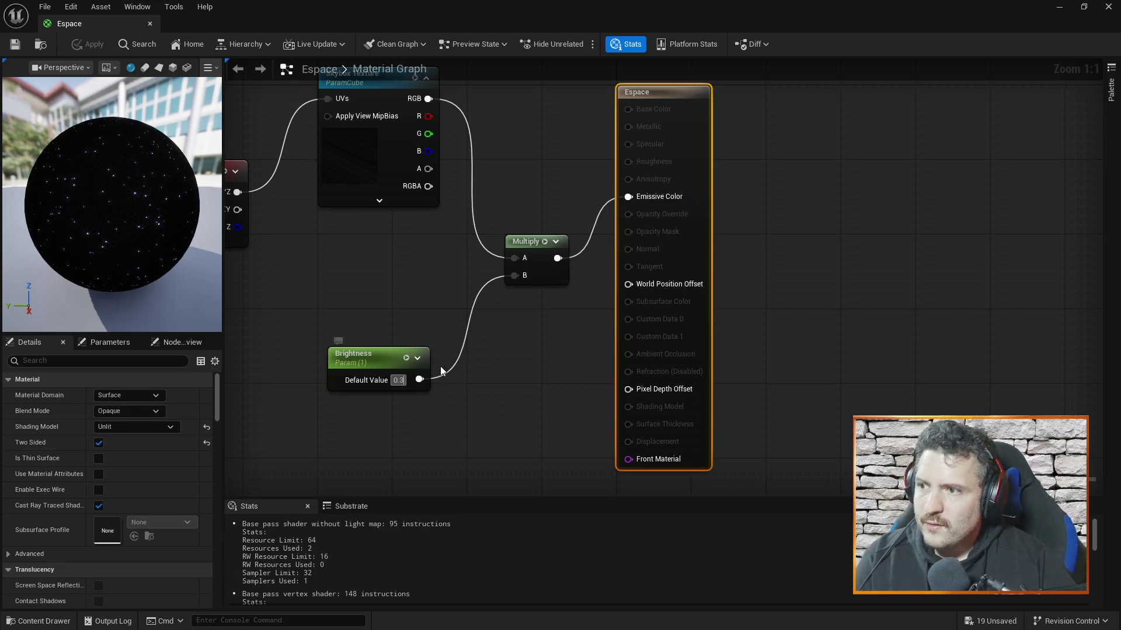
pyautogui.click(1108, 7)
pyautogui.click(671, 348)
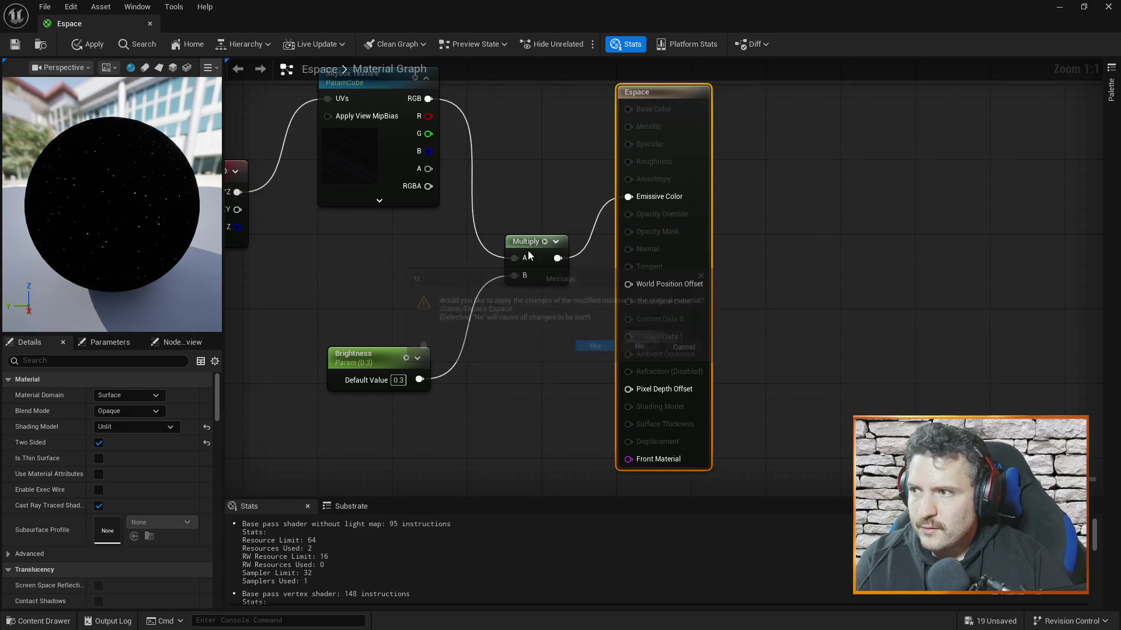
pyautogui.click(150, 23)
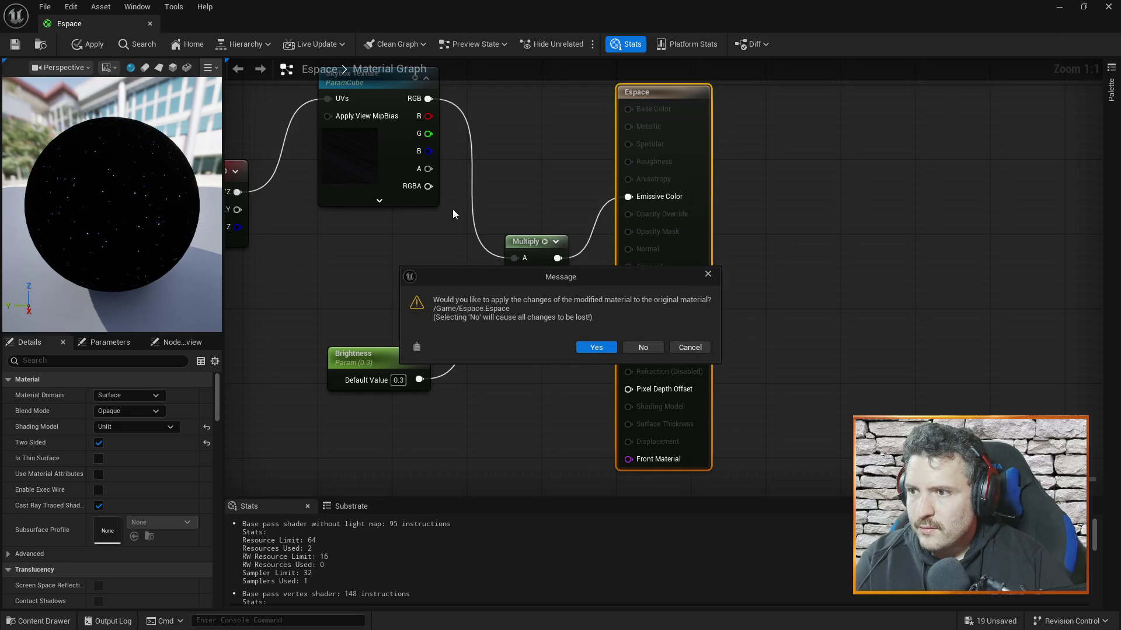
pyautogui.click(600, 348)
pyautogui.moveTo(597, 341); pyautogui.dragTo(618, 336)
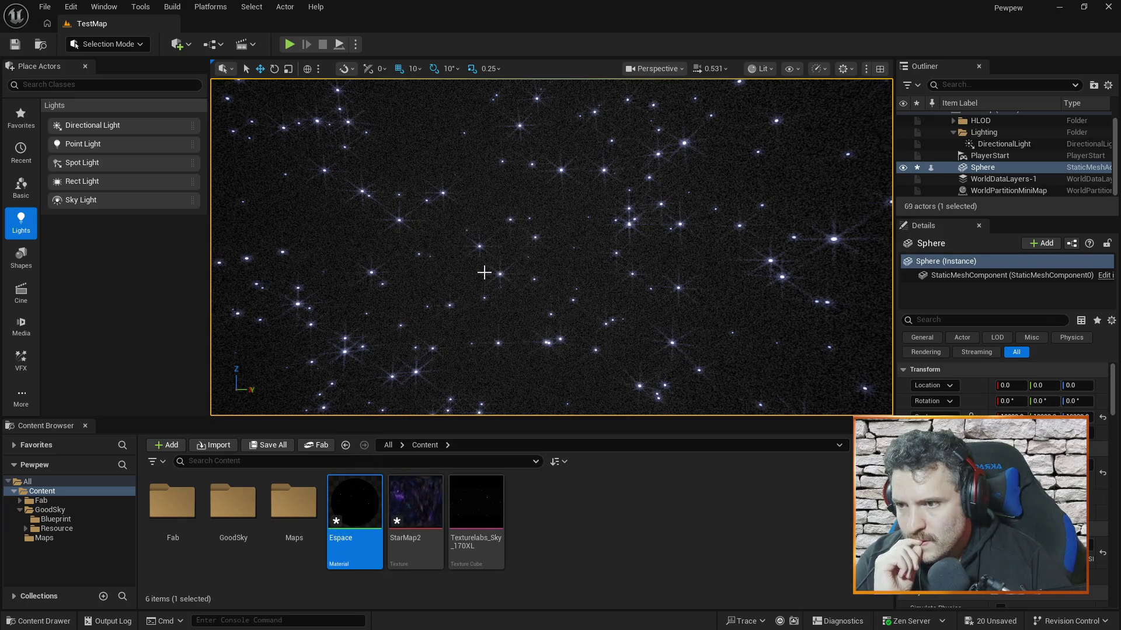
# Step: Reopen Espace, set Brightness to 0.1, save, and close back to the dimmer starfield
pyautogui.moveTo(581, 211); pyautogui.dragTo(665, 206)
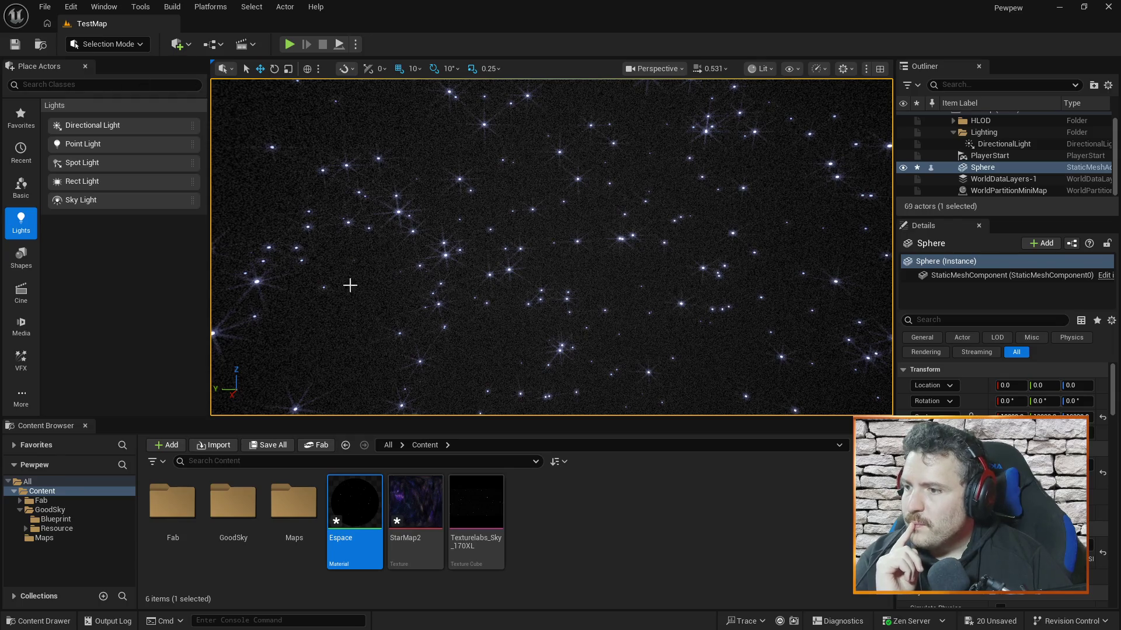
pyautogui.doubleClick(350, 513)
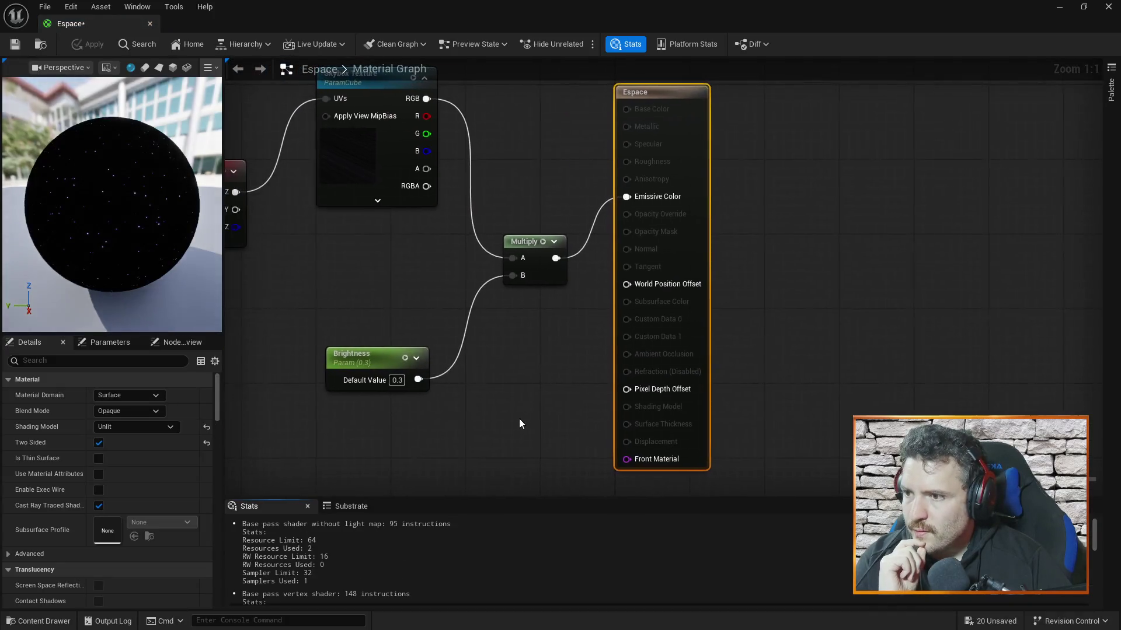
pyautogui.write('0.1')
pyautogui.press('Return')
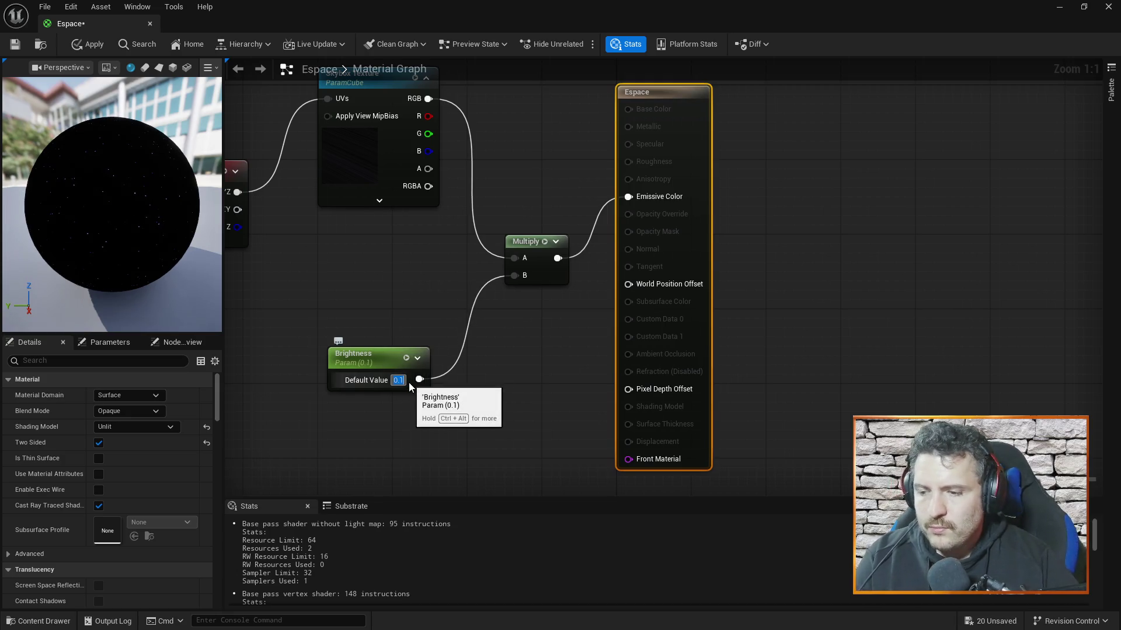
pyautogui.hotkey('ctrl', 's')
pyautogui.click(150, 23)
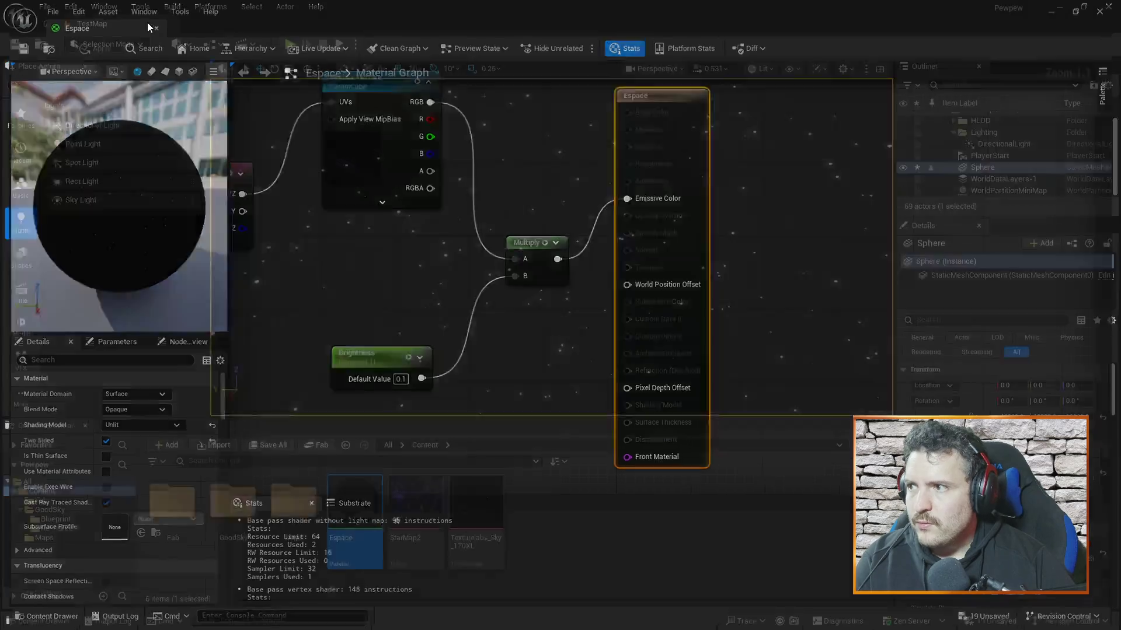
pyautogui.moveTo(552, 248)
pyautogui.mouseDown()
pyautogui.moveTo(604, 250)
pyautogui.moveTo(560, 239)
pyautogui.mouseUp()
pyautogui.scroll(5, 552, 248)
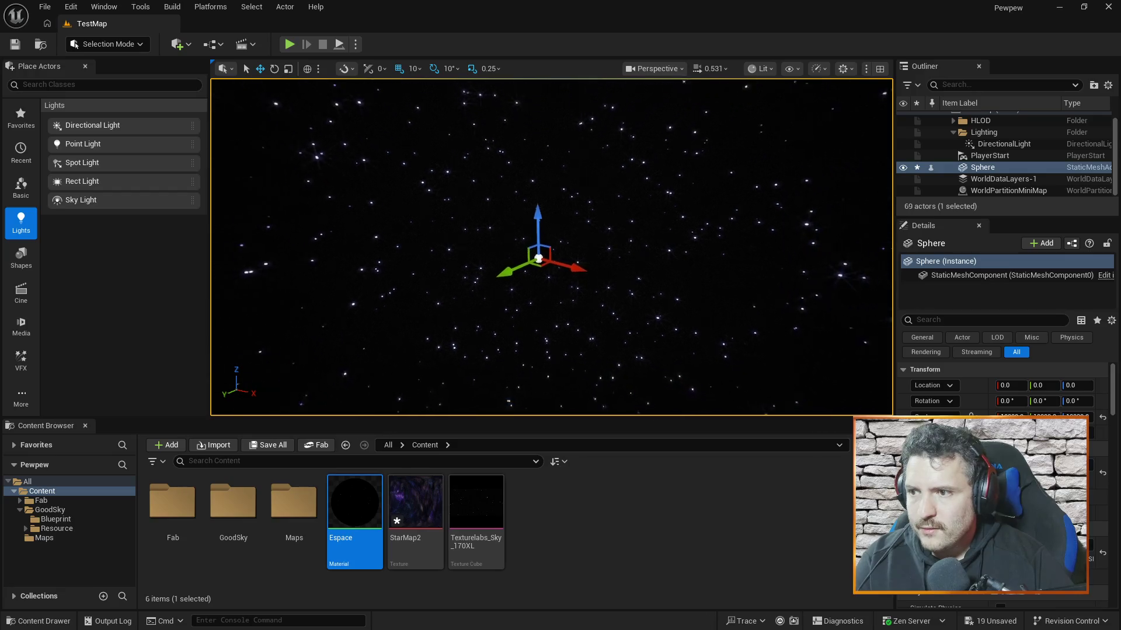
pyautogui.scroll(-5, 474, 211)
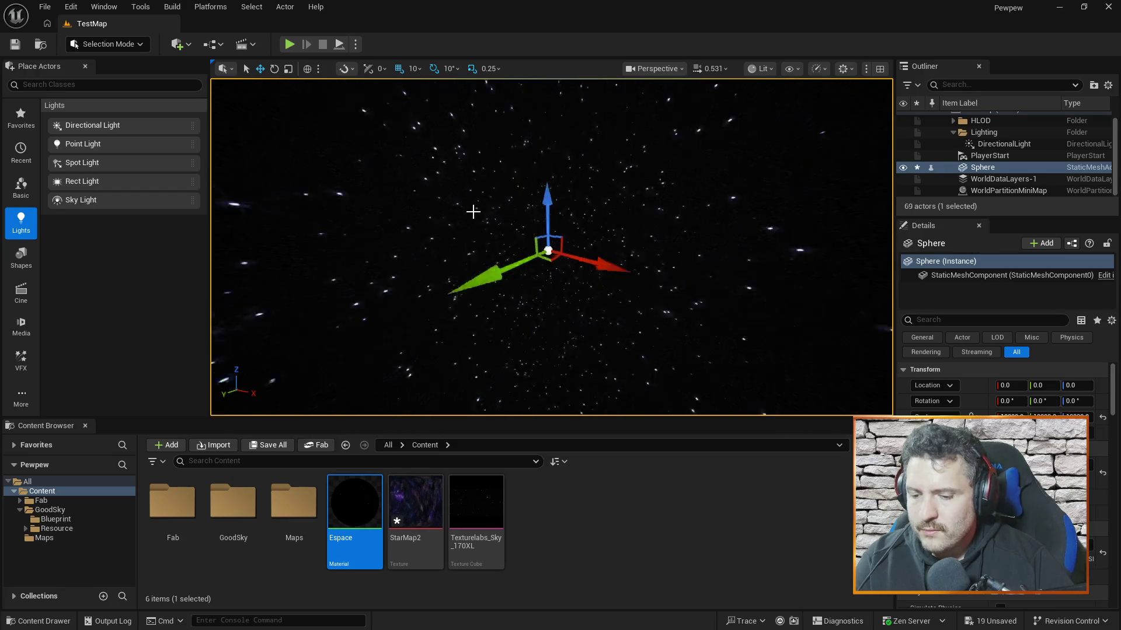
pyautogui.moveTo(474, 212)
pyautogui.mouseDown()
pyautogui.moveTo(470, 200)
pyautogui.moveTo(385, 202)
pyautogui.moveTo(588, 211)
pyautogui.moveTo(683, 178)
pyautogui.moveTo(642, 219)
pyautogui.moveTo(607, 205)
pyautogui.moveTo(636, 193)
pyautogui.moveTo(654, 114)
pyautogui.mouseUp()
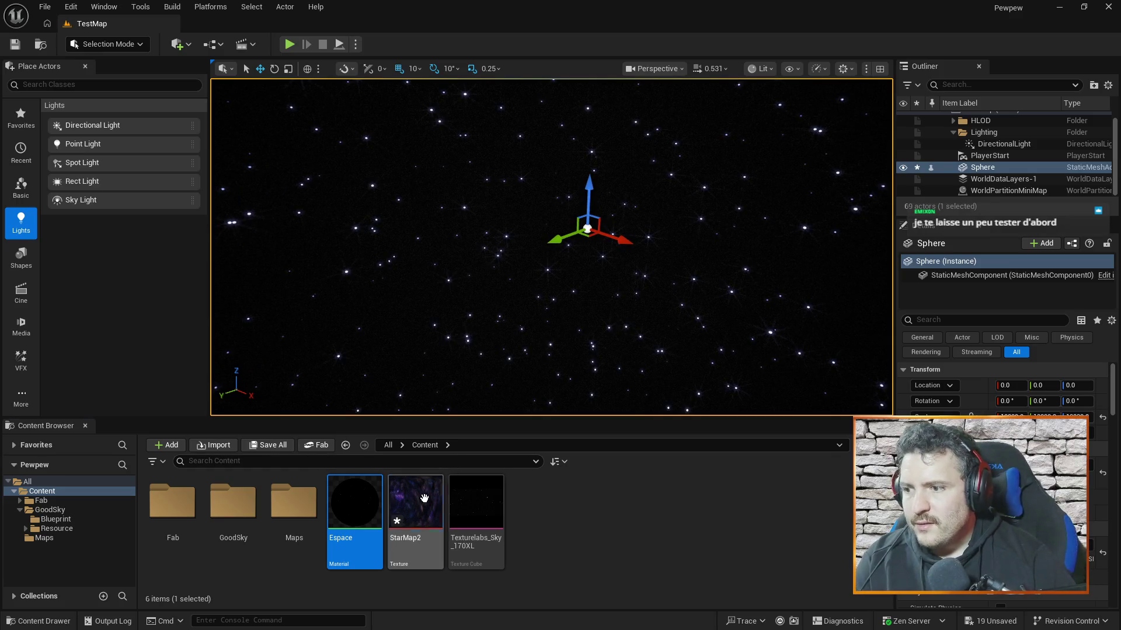
pyautogui.moveTo(672, 286)
pyautogui.mouseDown()
pyautogui.moveTo(727, 228)
pyautogui.moveTo(729, 193)
pyautogui.mouseUp()
pyautogui.press('w')
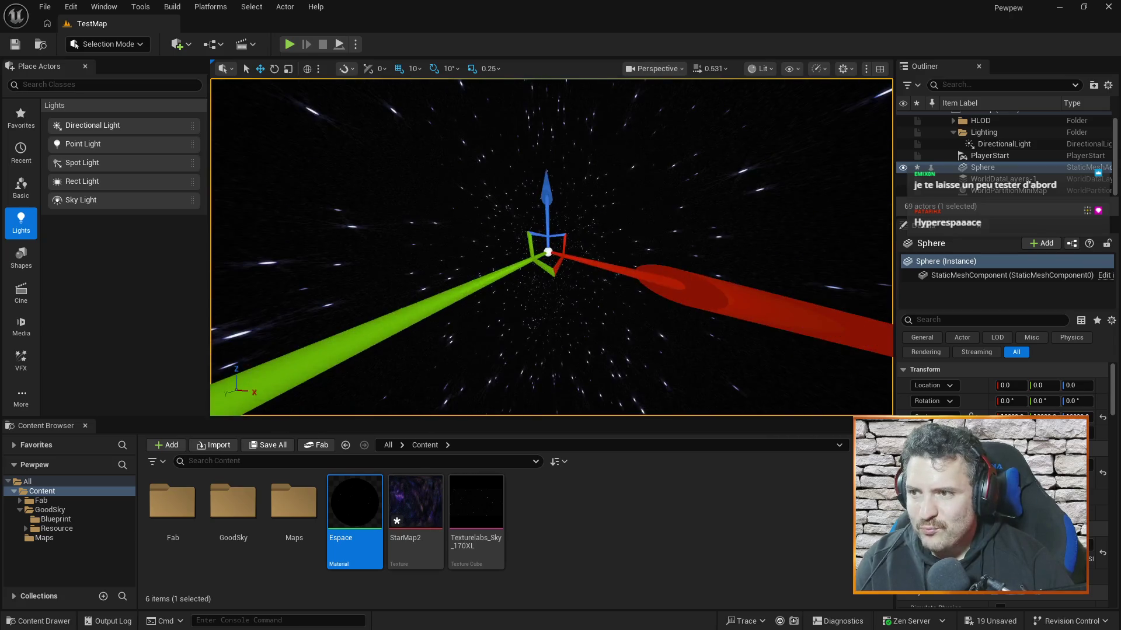
pyautogui.scroll(-5, 656, 270)
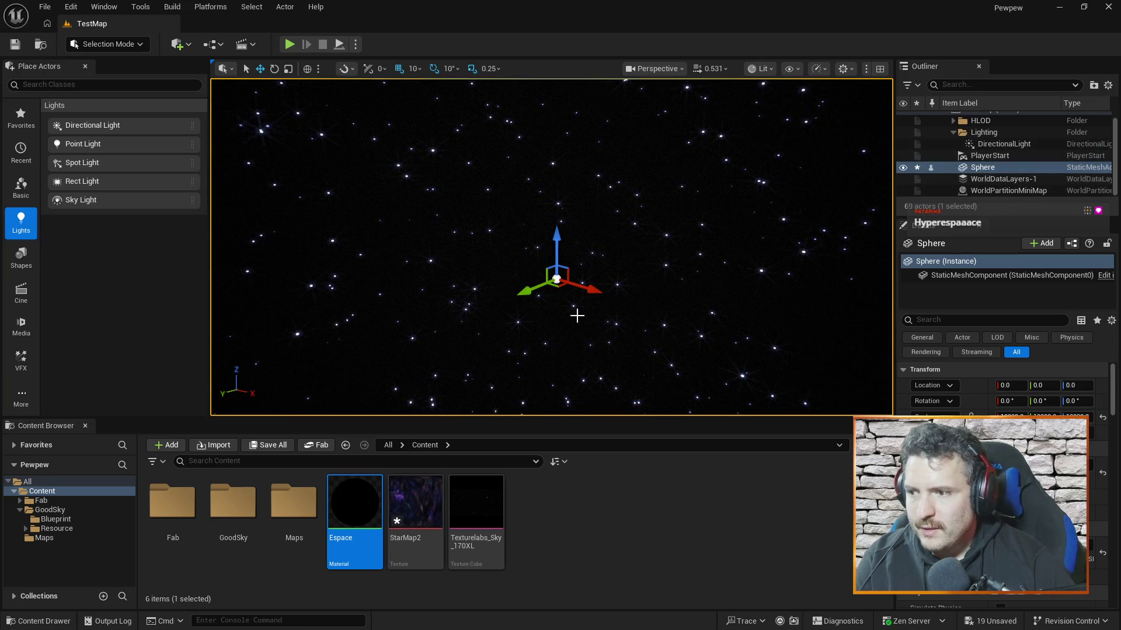
# Step: Delete the GoodSky folder, force-deleting its still-referenced assets
pyautogui.click(224, 501)
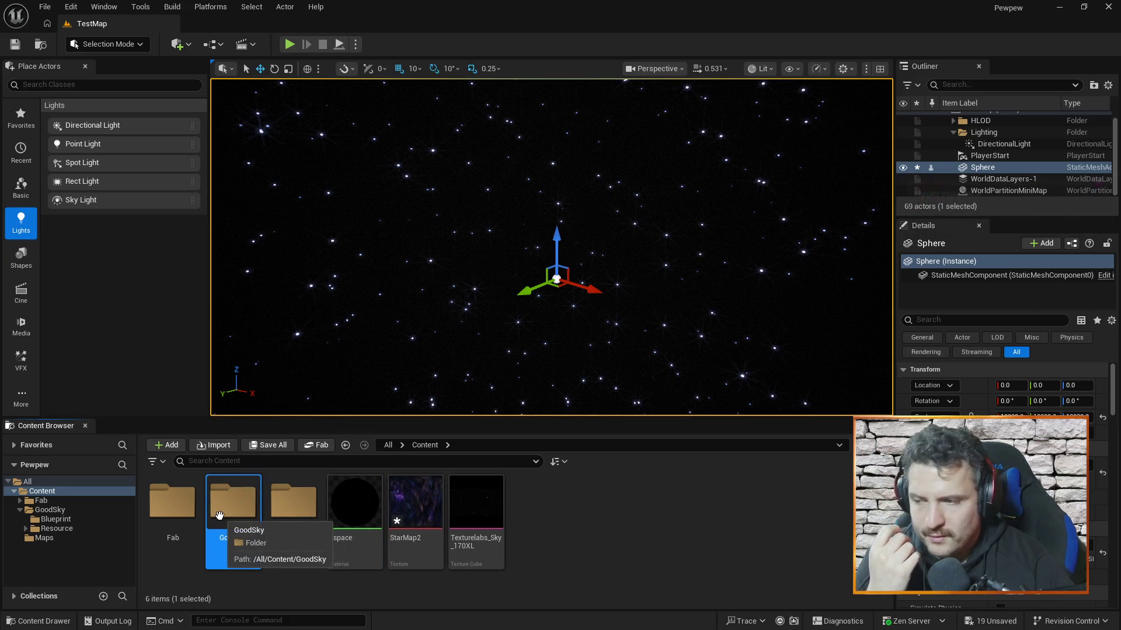
pyautogui.rightClick(219, 515)
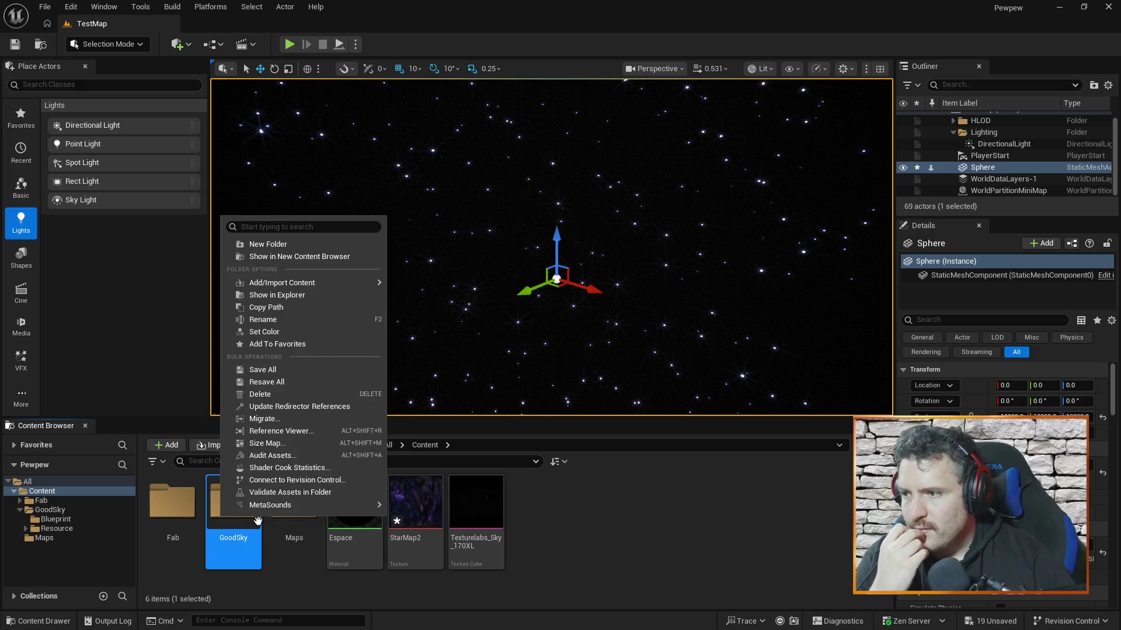
pyautogui.click(302, 394)
pyautogui.click(335, 419)
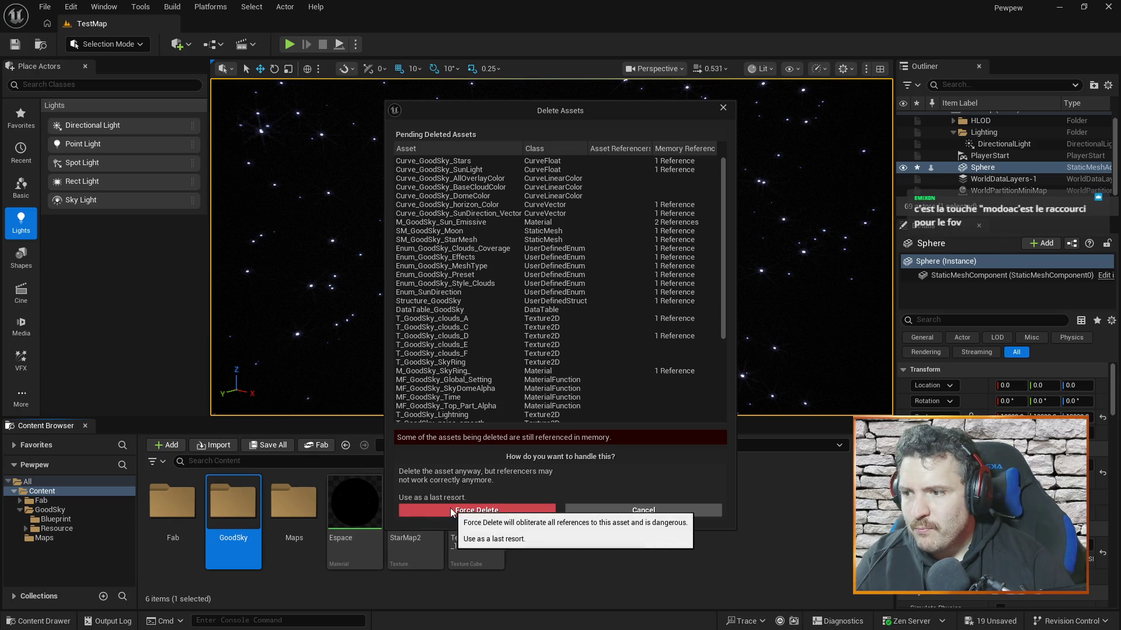
pyautogui.click(446, 508)
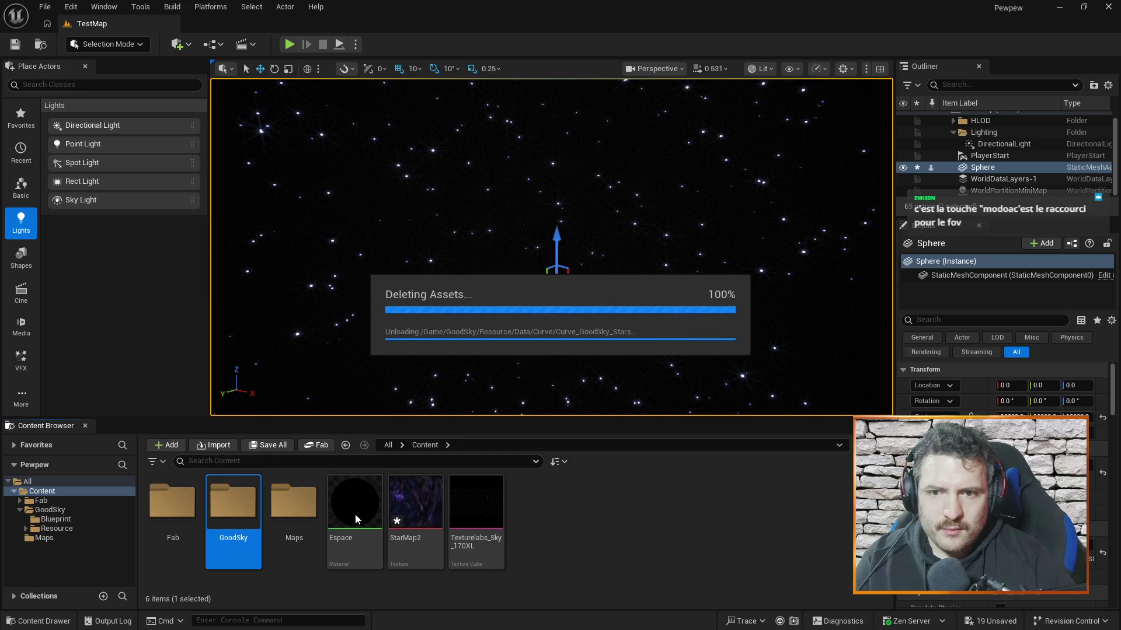
# Step: Browse into Fab/LowPoly_Spaceships/lowpoly_spaceships/StaticMeshes to reveal the lowpoly_spaceships mesh
pyautogui.doubleClick(188, 512)
pyautogui.doubleClick(172, 502)
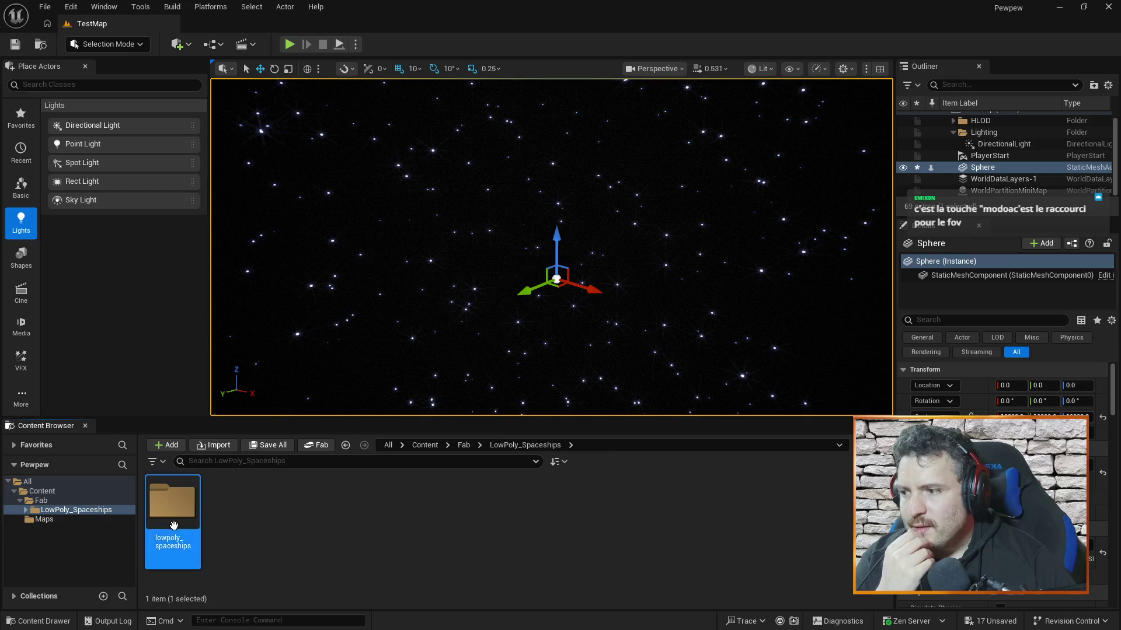
pyautogui.doubleClick(172, 502)
pyautogui.doubleClick(236, 501)
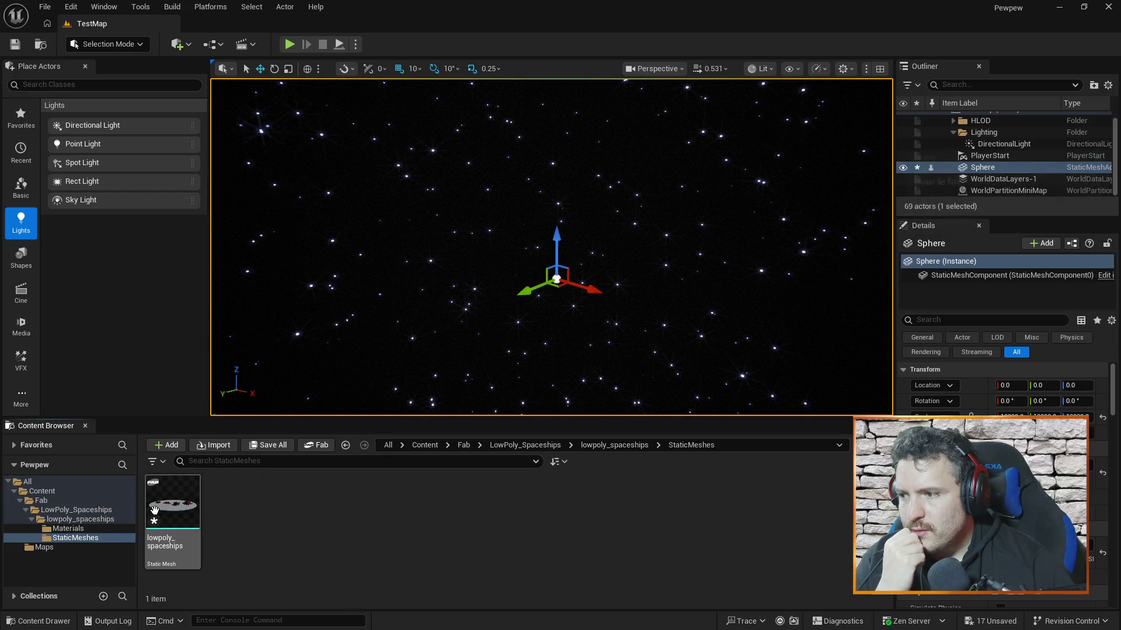
pyautogui.moveTo(154, 509)
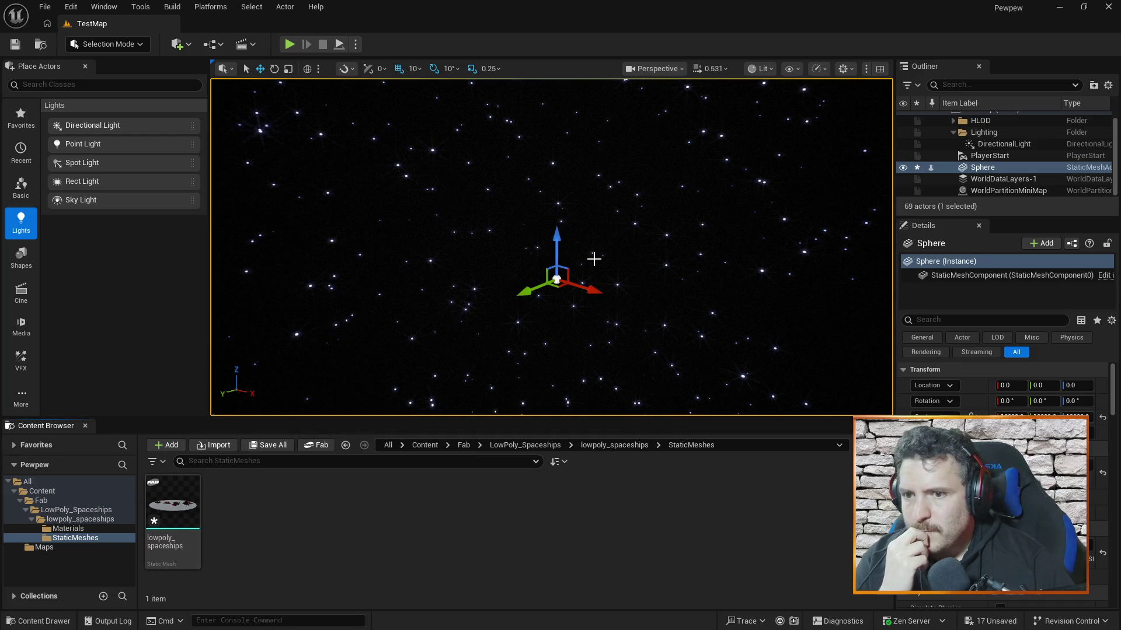
pyautogui.moveTo(609, 257)
pyautogui.mouseDown()
pyautogui.moveTo(560, 269)
pyautogui.moveTo(543, 251)
pyautogui.moveTo(569, 260)
pyautogui.mouseUp()
# Step: Drop the lowpoly_spaceships mesh into TestMap, frame it with F, then select the Sphere
pyautogui.moveTo(172, 502)
pyautogui.mouseDown()
pyautogui.moveTo(560, 257)
pyautogui.moveTo(514, 257)
pyautogui.moveTo(557, 266)
pyautogui.mouseUp()
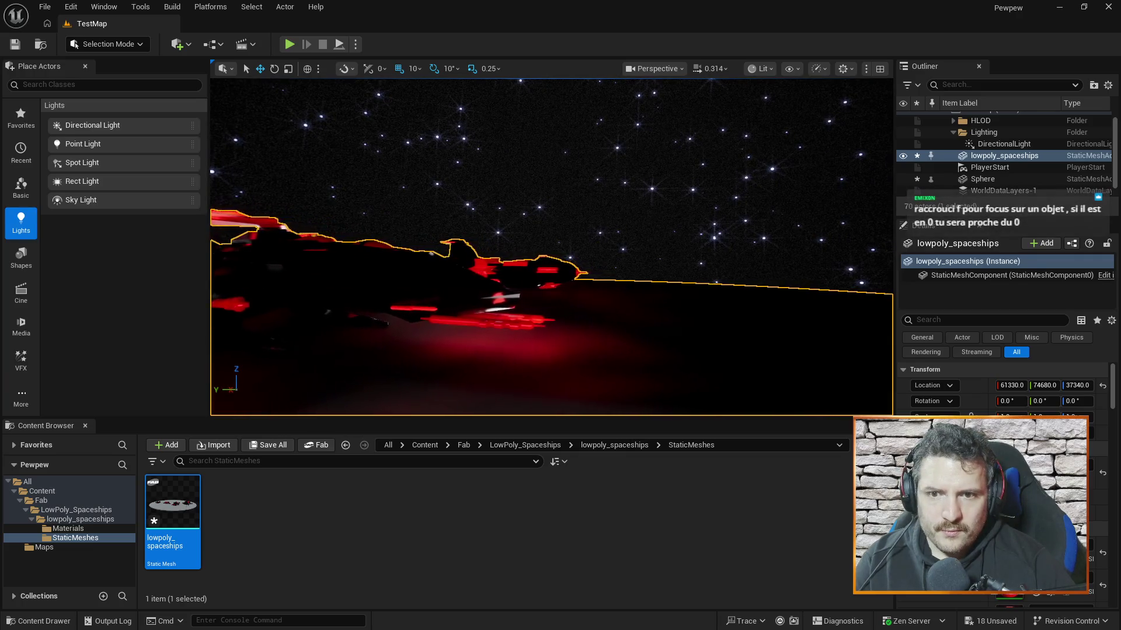
pyautogui.press('f')
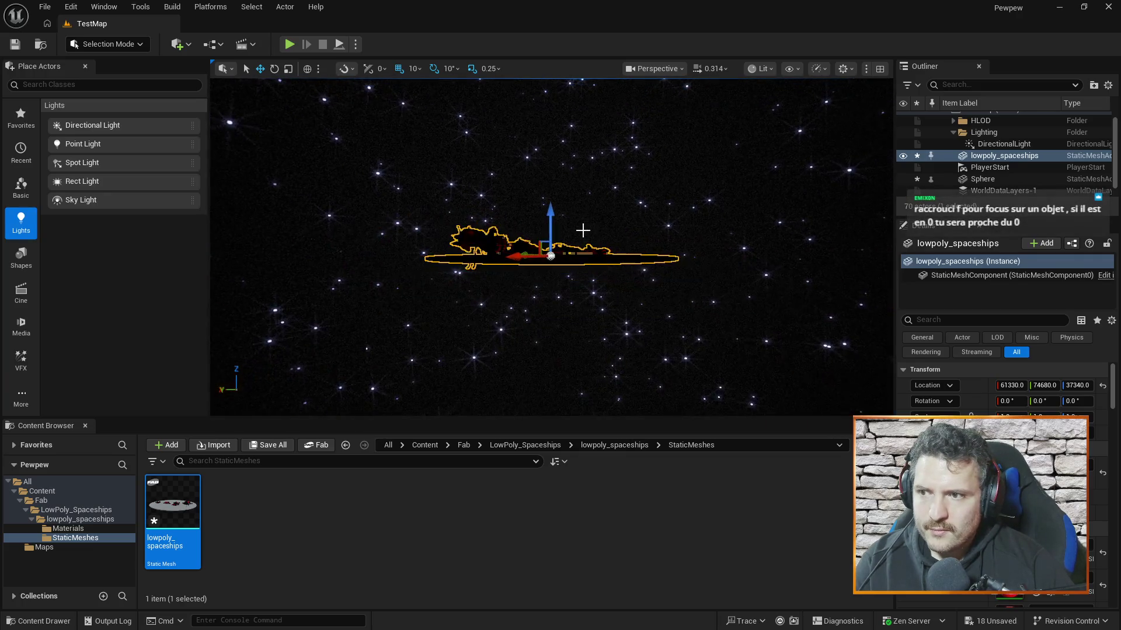
pyautogui.moveTo(587, 231)
pyautogui.mouseDown()
pyautogui.moveTo(633, 245)
pyautogui.moveTo(589, 245)
pyautogui.mouseUp()
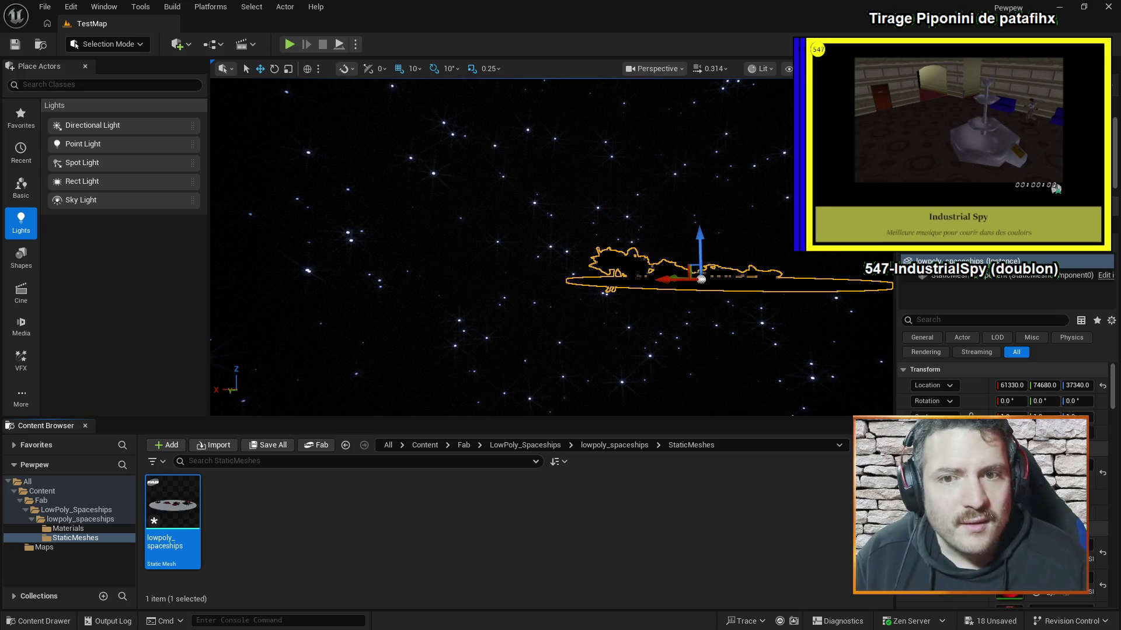
pyautogui.click(675, 196)
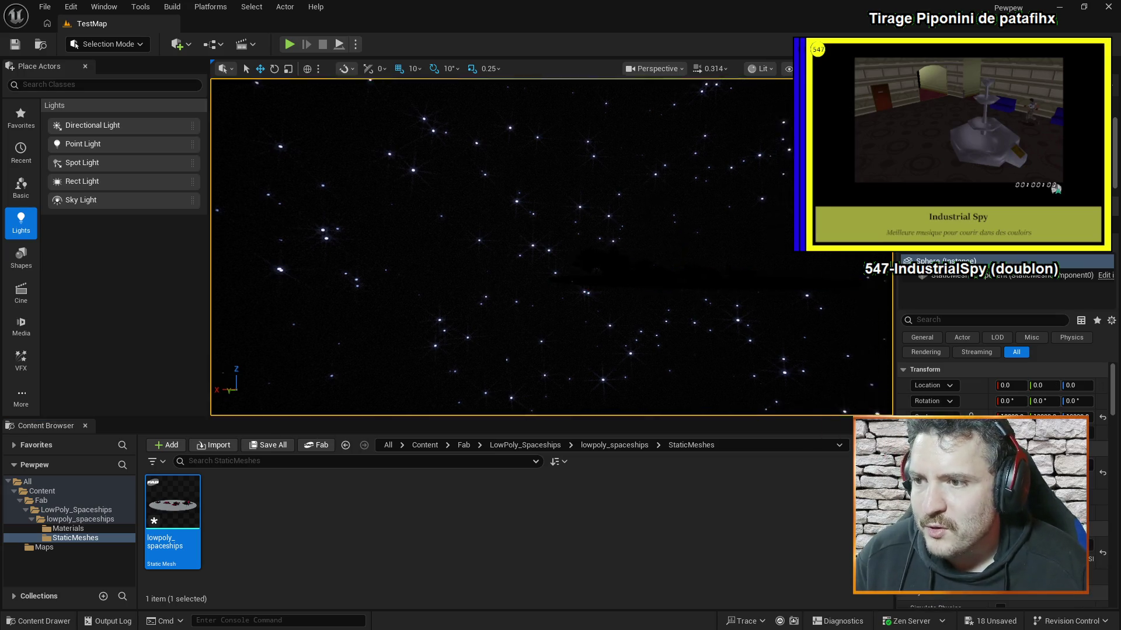
pyautogui.click(657, 263)
pyautogui.press('f')
pyautogui.moveTo(688, 175)
pyautogui.mouseDown()
pyautogui.moveTo(711, 177)
pyautogui.moveTo(687, 177)
pyautogui.moveTo(670, 202)
pyautogui.moveTo(657, 171)
pyautogui.mouseUp()
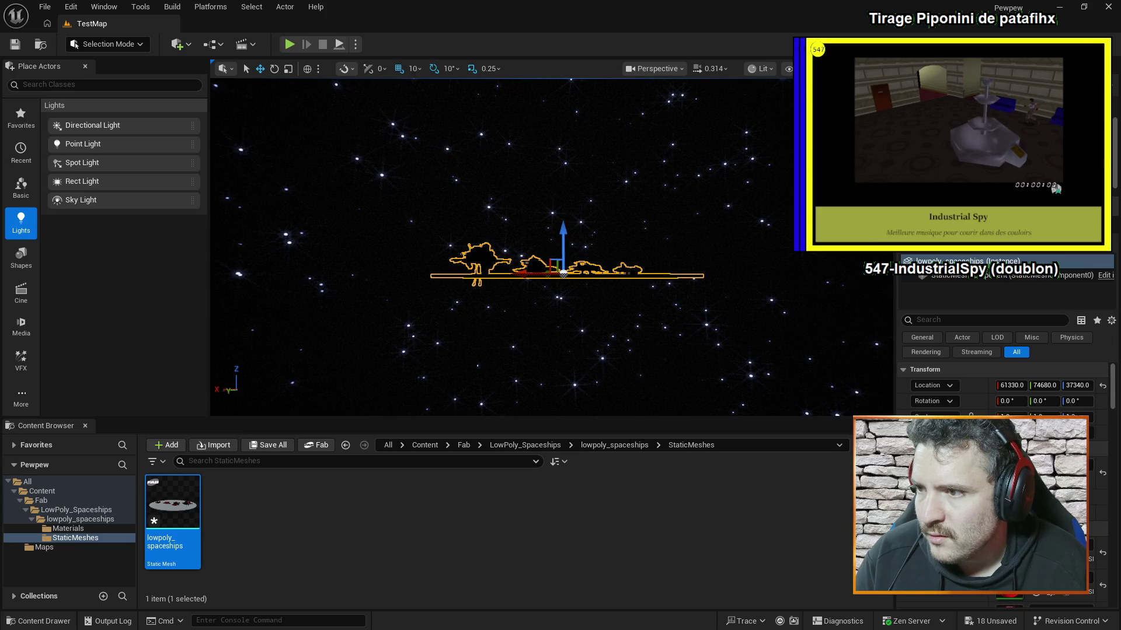
pyautogui.press('w')
pyautogui.press('d')
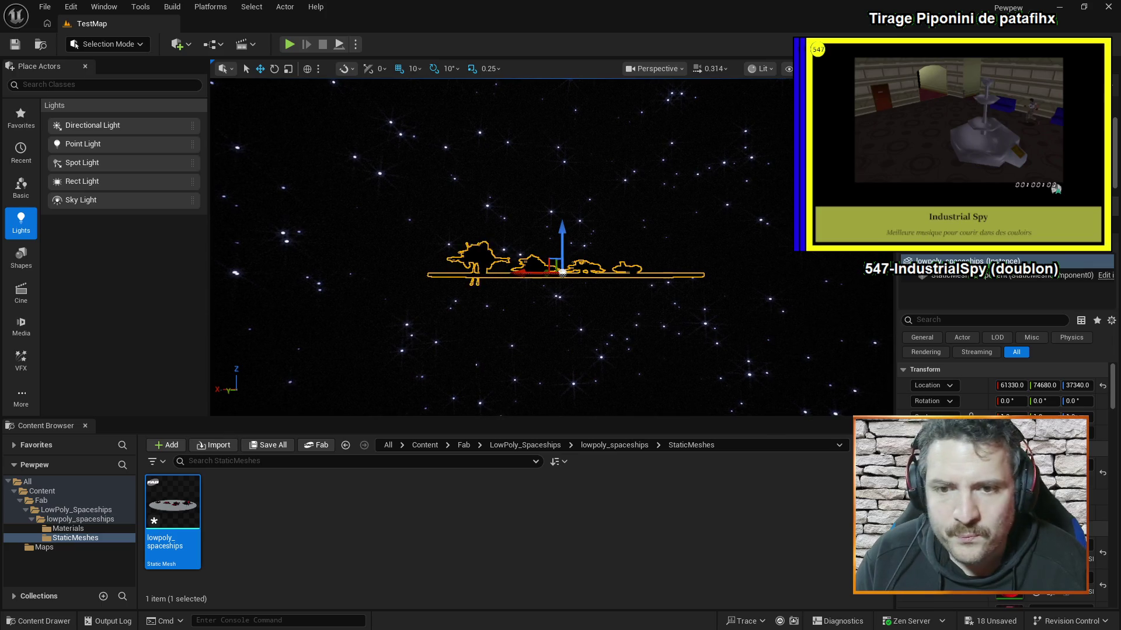
pyautogui.press('s')
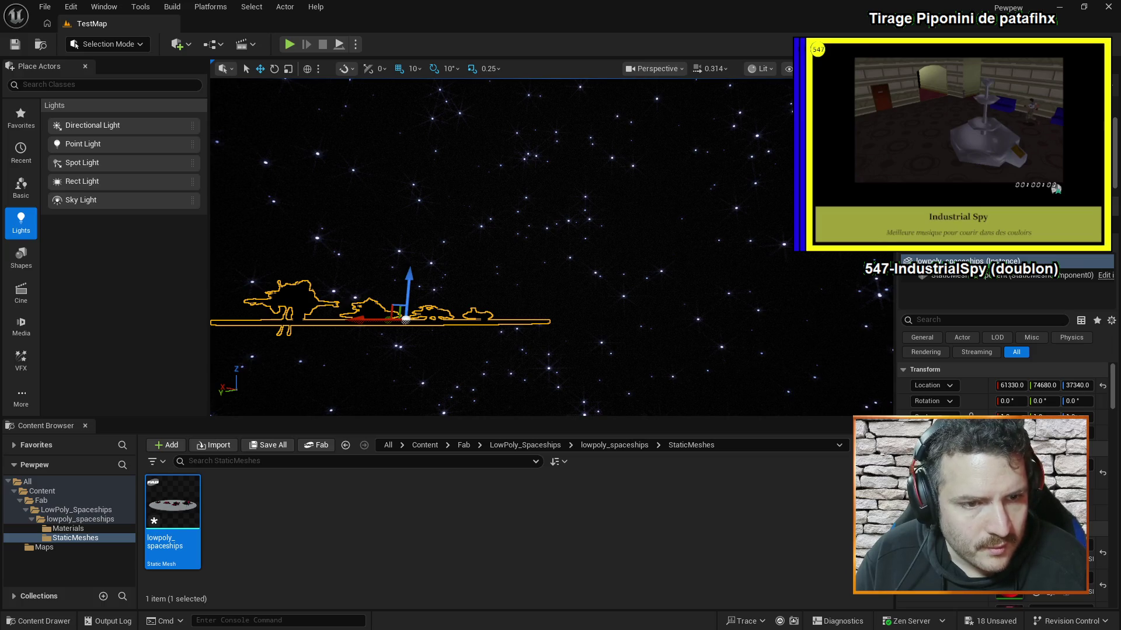
pyautogui.click(583, 175)
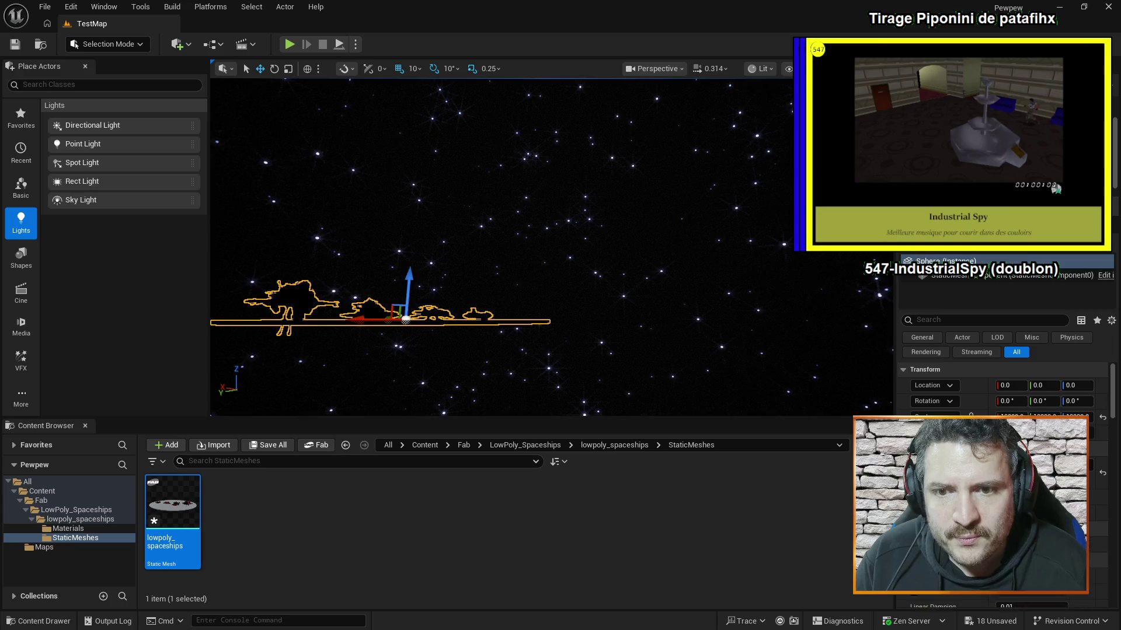
pyautogui.press('f')
pyautogui.hotkey('alt', 'Tab')
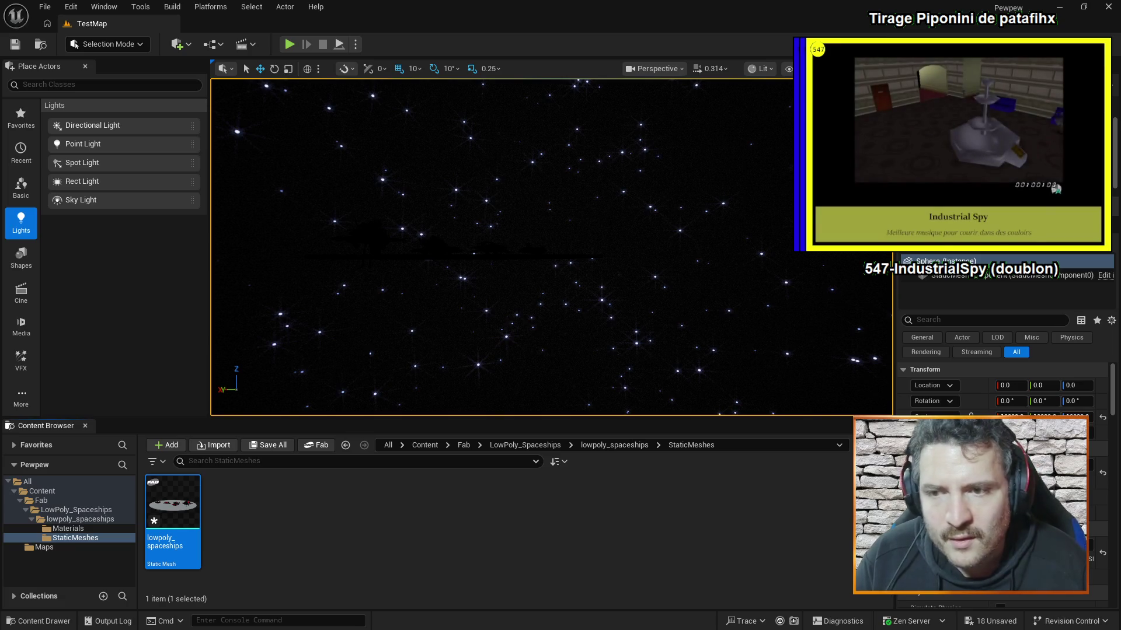
pyautogui.moveTo(550, 245); pyautogui.dragTo(549, 245)
pyautogui.click(526, 242)
pyautogui.moveTo(550, 246)
pyautogui.mouseDown()
pyautogui.moveTo(550, 232)
pyautogui.moveTo(550, 245)
pyautogui.mouseUp()
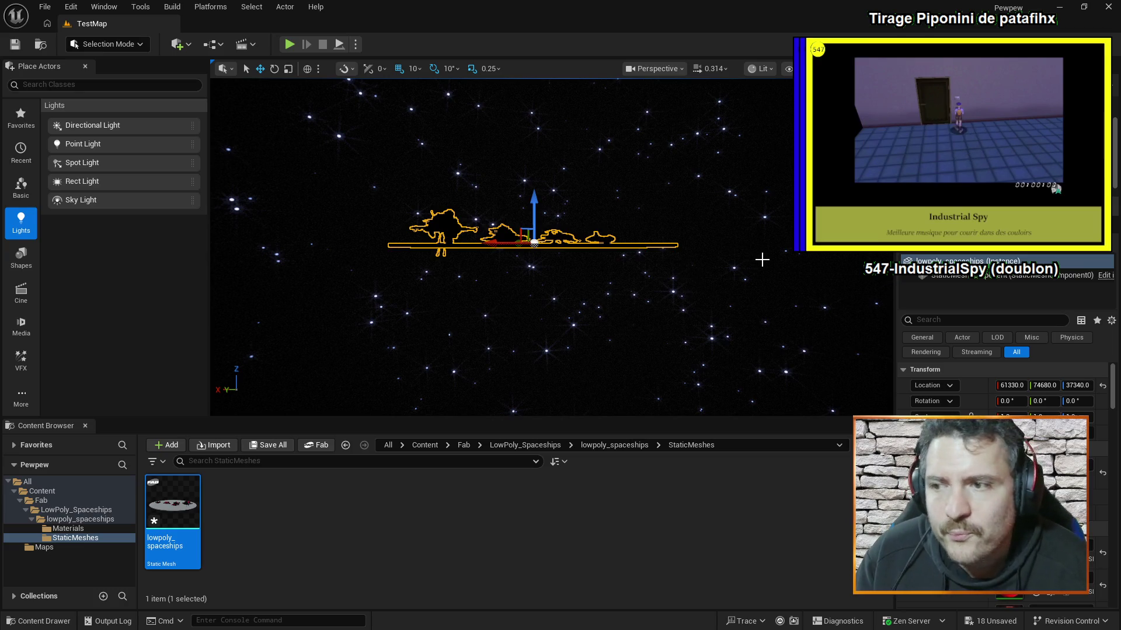
pyautogui.moveTo(760, 255); pyautogui.dragTo(760, 243)
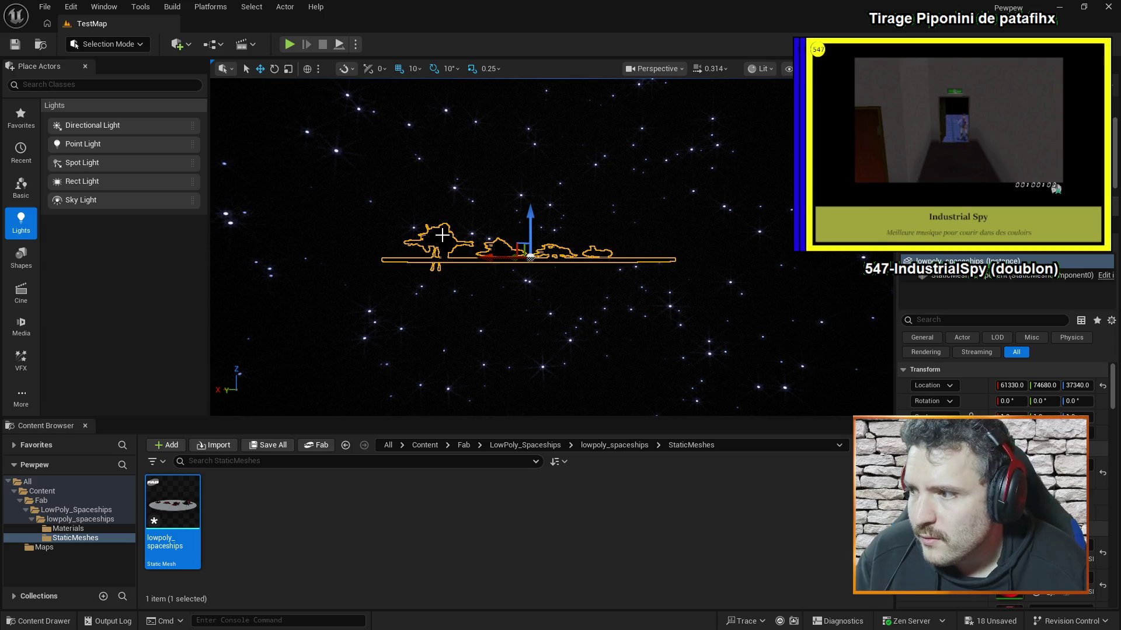
pyautogui.moveTo(185, 504)
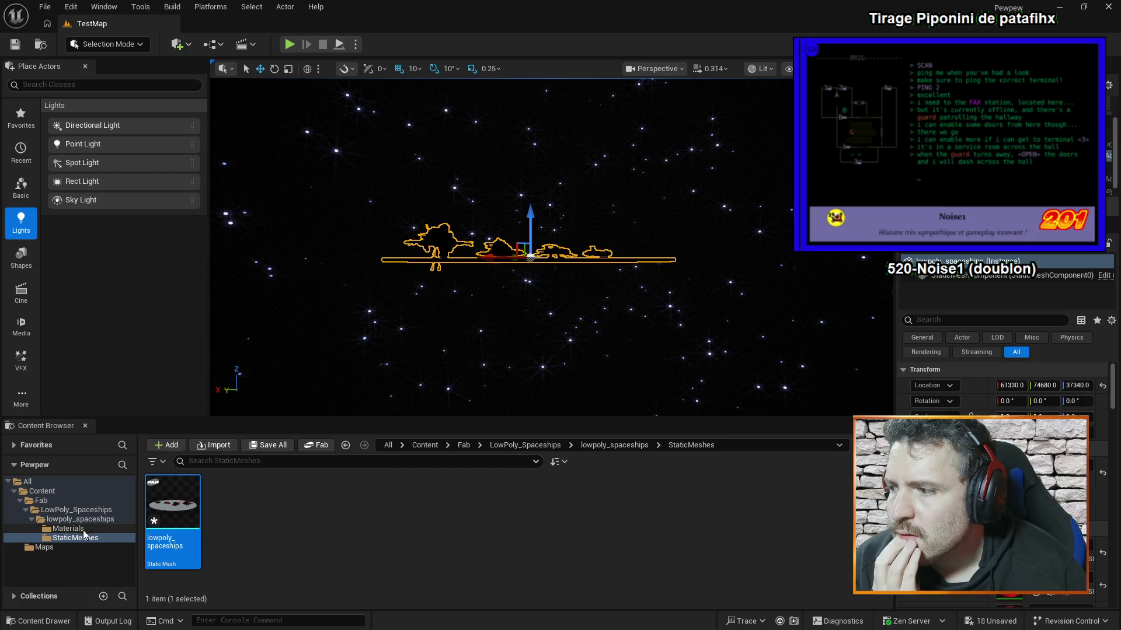
# Step: Check the spaceship pack's Materials folder, then return to its StaticMeshes folder
pyautogui.click(83, 528)
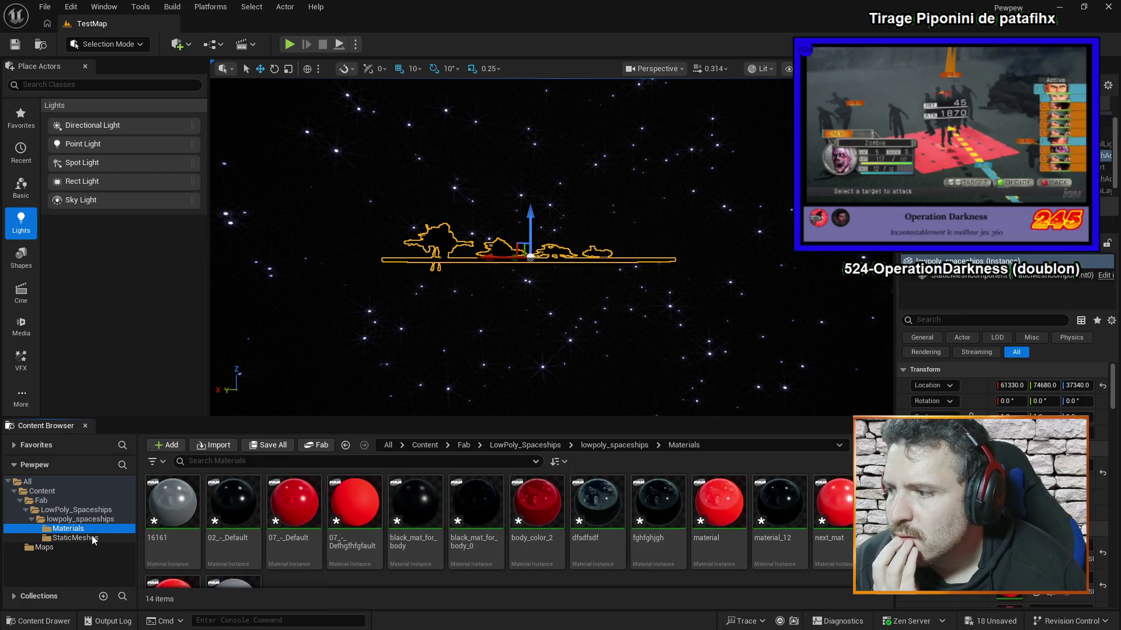
pyautogui.click(92, 538)
pyautogui.click(69, 528)
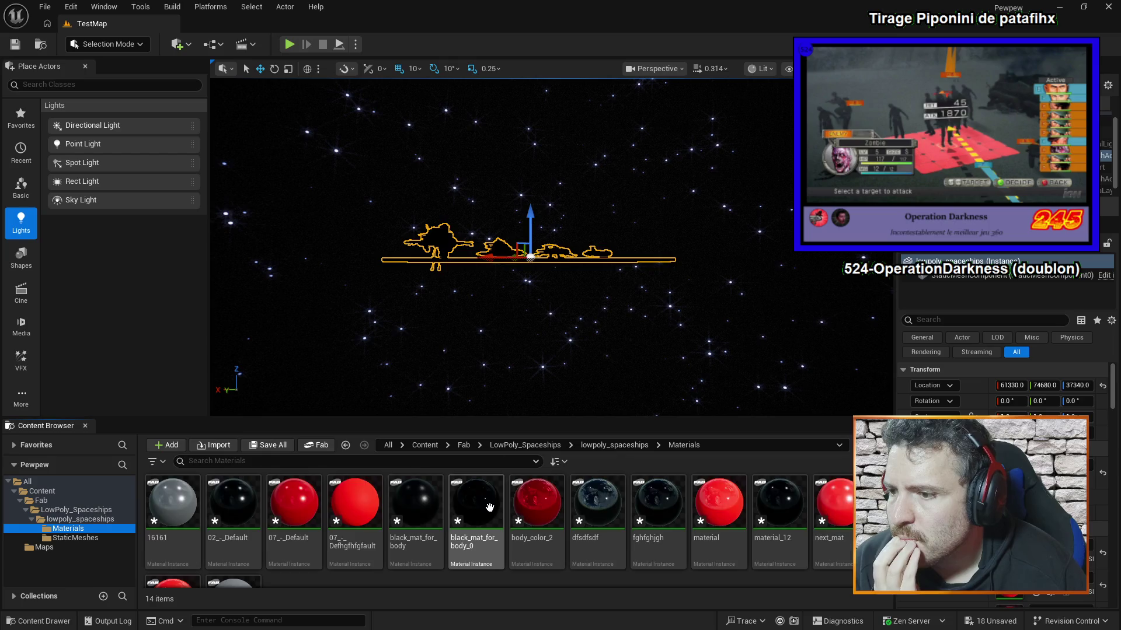
pyautogui.scroll(-2, 491, 507)
pyautogui.scroll(2, 526, 543)
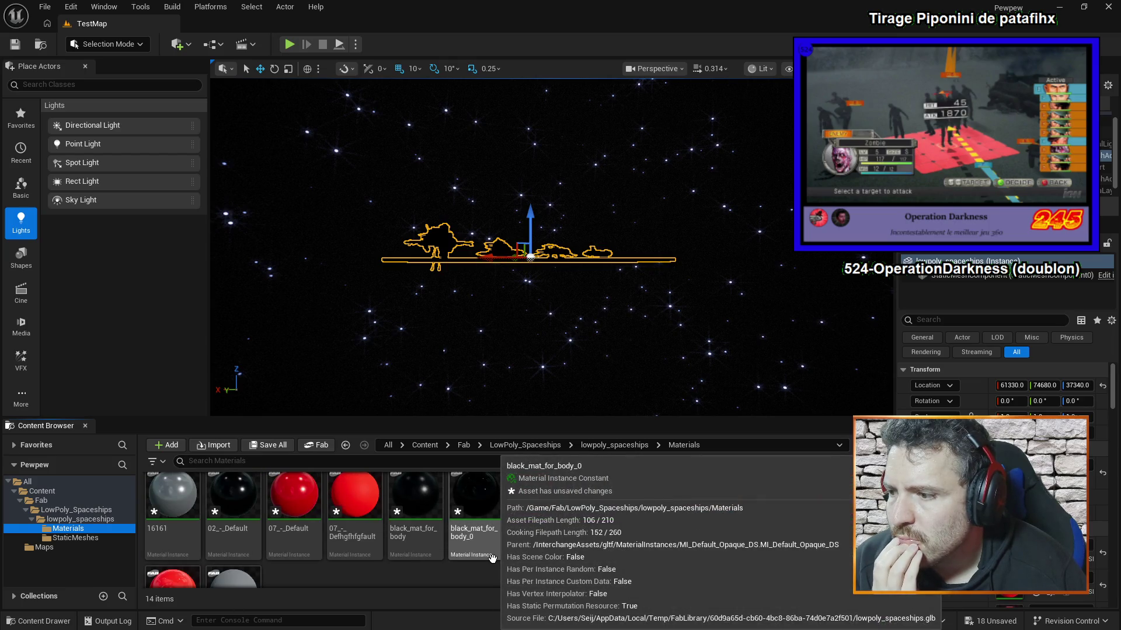
pyautogui.click(87, 538)
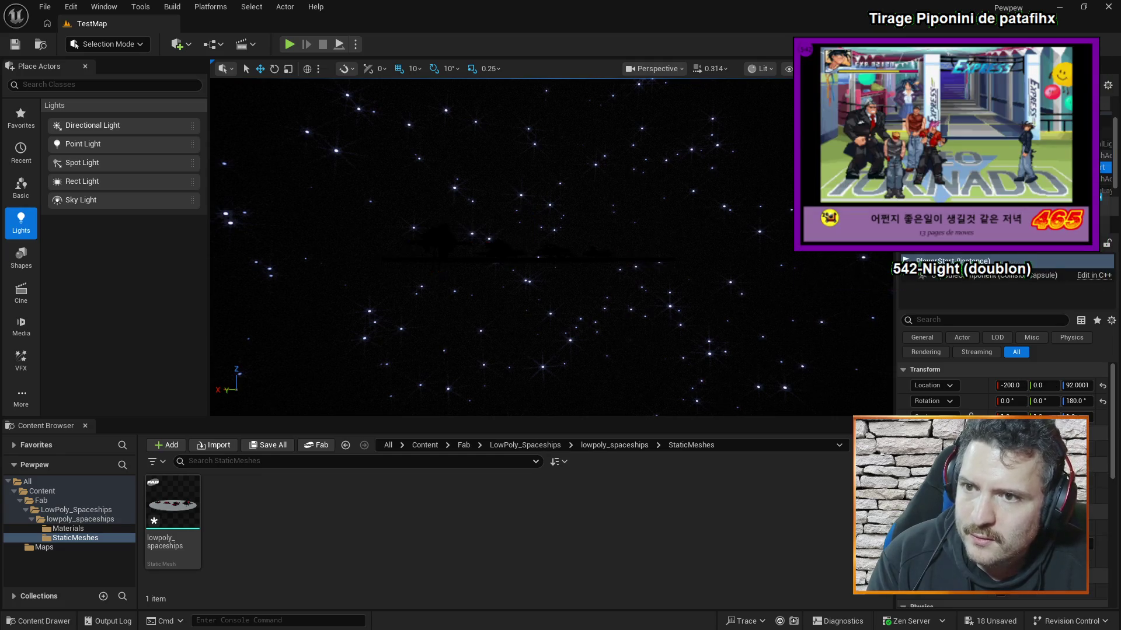
# Step: Remove the lowpoly spaceship from the level and collapse the lowpoly_spaceships folder
pyautogui.hotkey('ctrl', 'z')
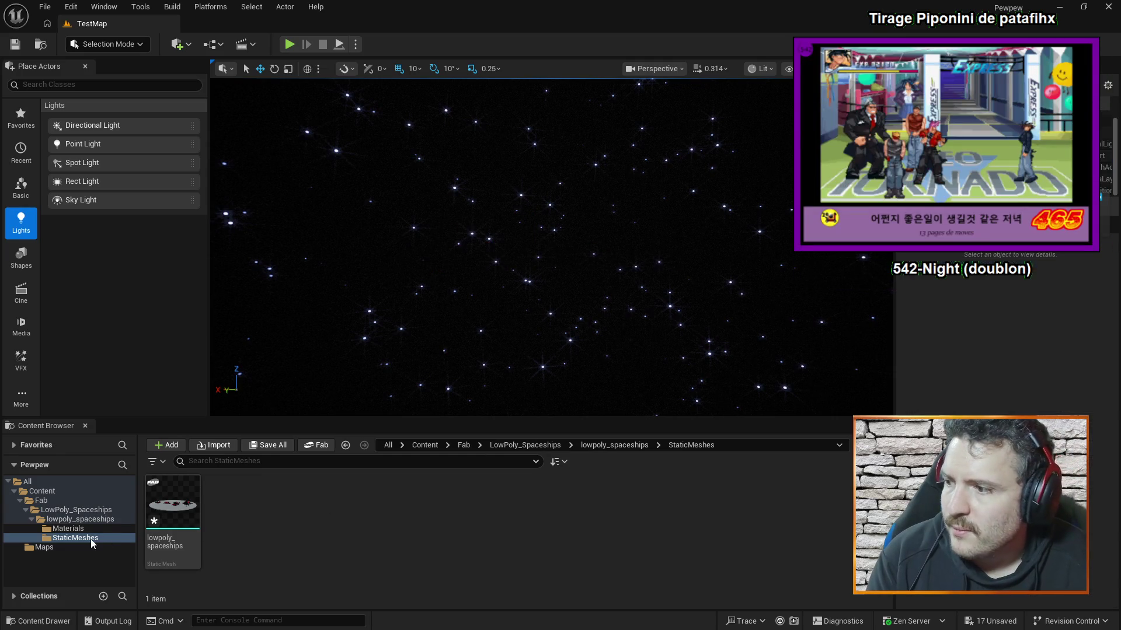
pyautogui.click(31, 520)
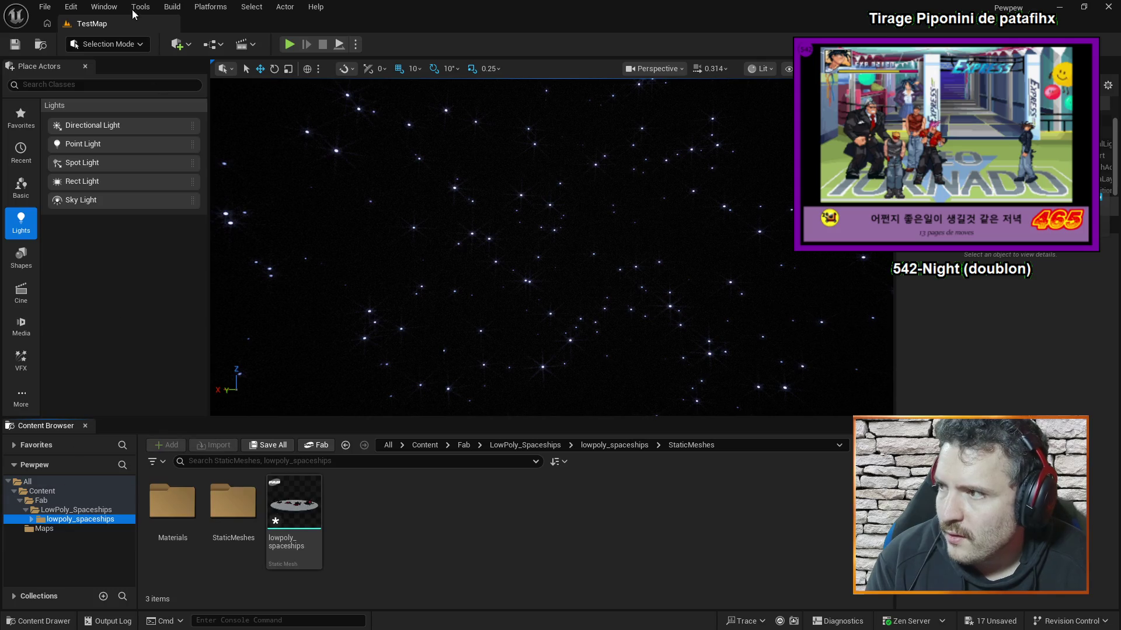
pyautogui.click(105, 8)
# Step: Search Fab for 'spaceship', filtering results to free products only
pyautogui.click(146, 347)
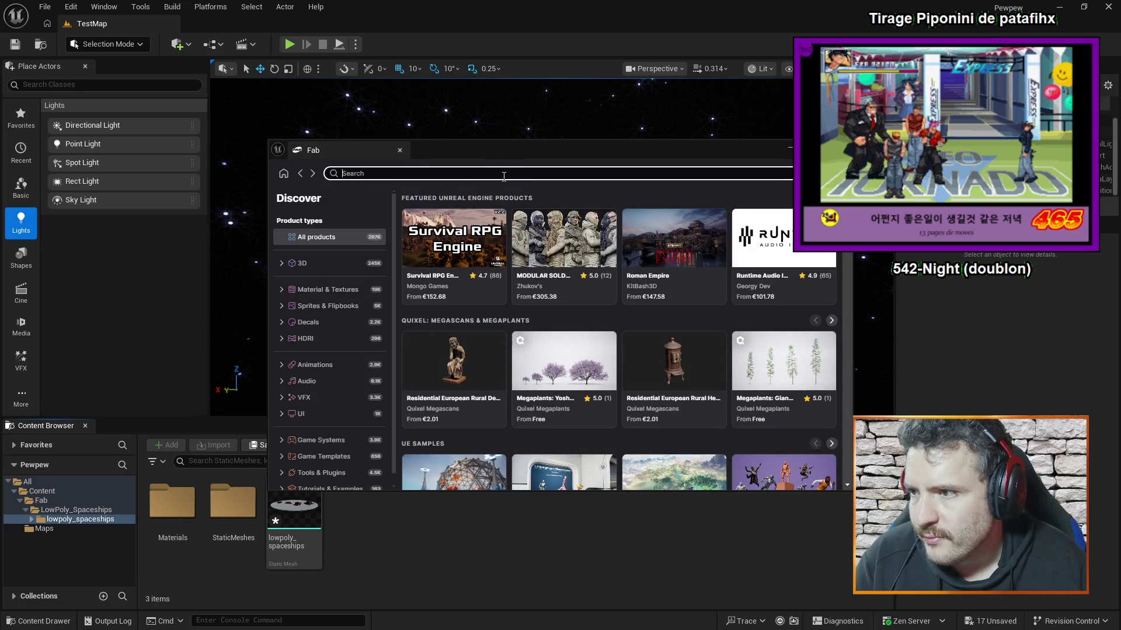
pyautogui.write('spqceship')
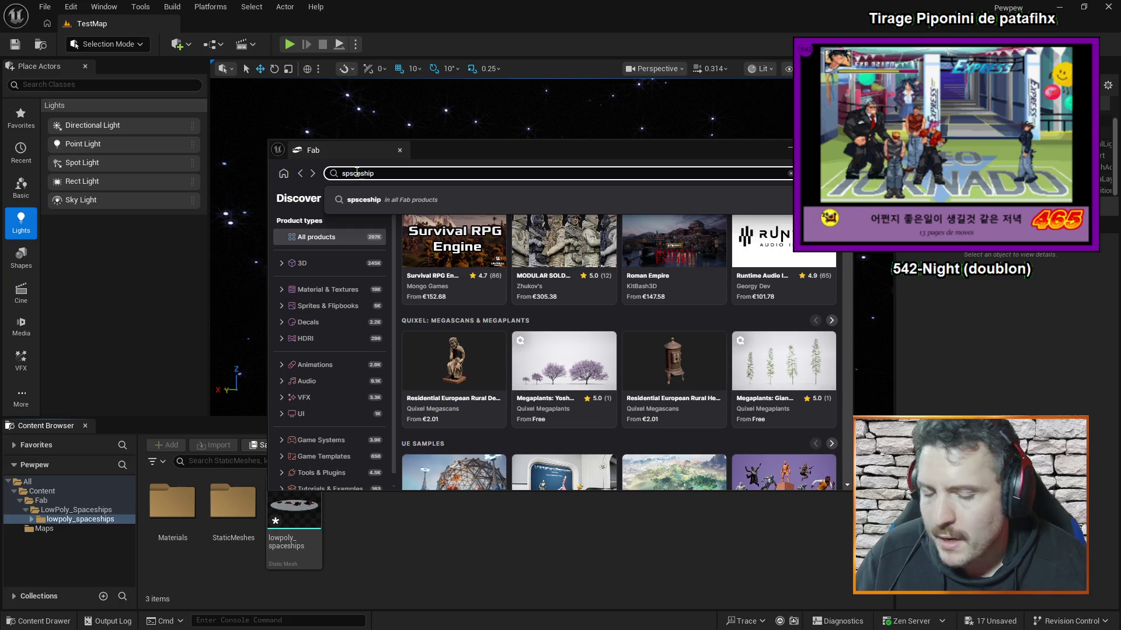
pyautogui.press('BackSpace')
pyautogui.write('a')
pyautogui.press('super+space')
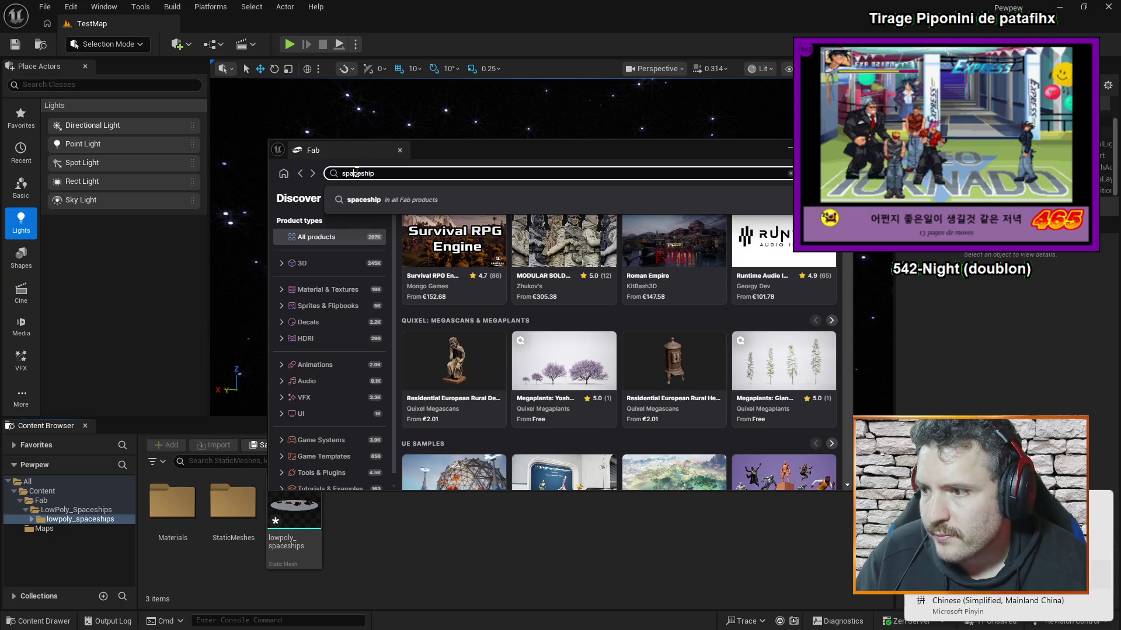
pyautogui.press('Return')
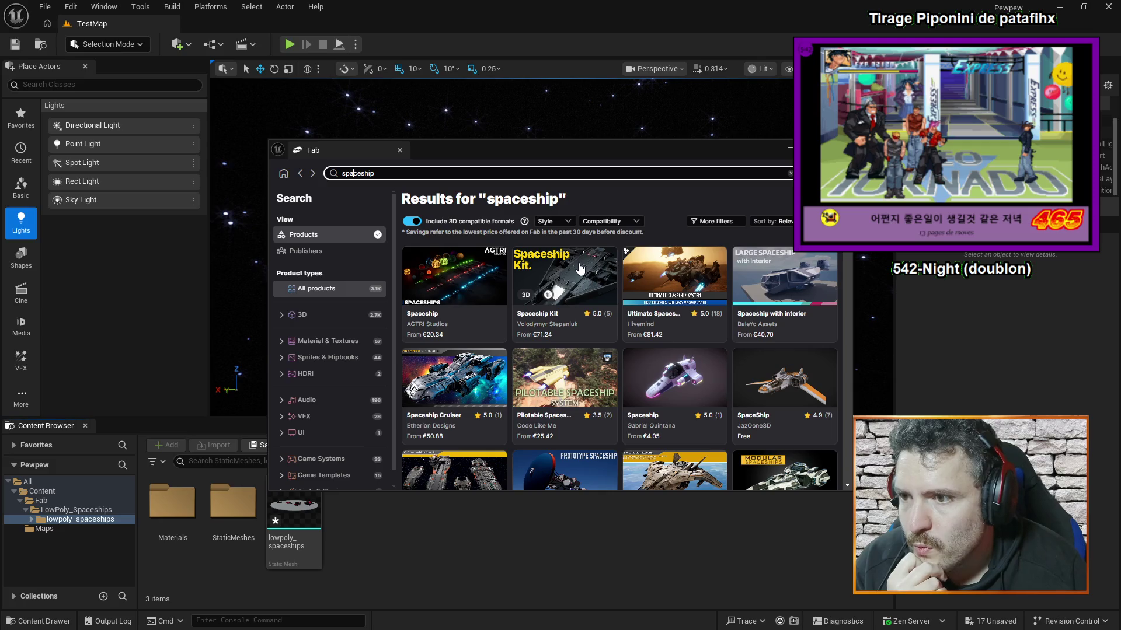
pyautogui.click(712, 222)
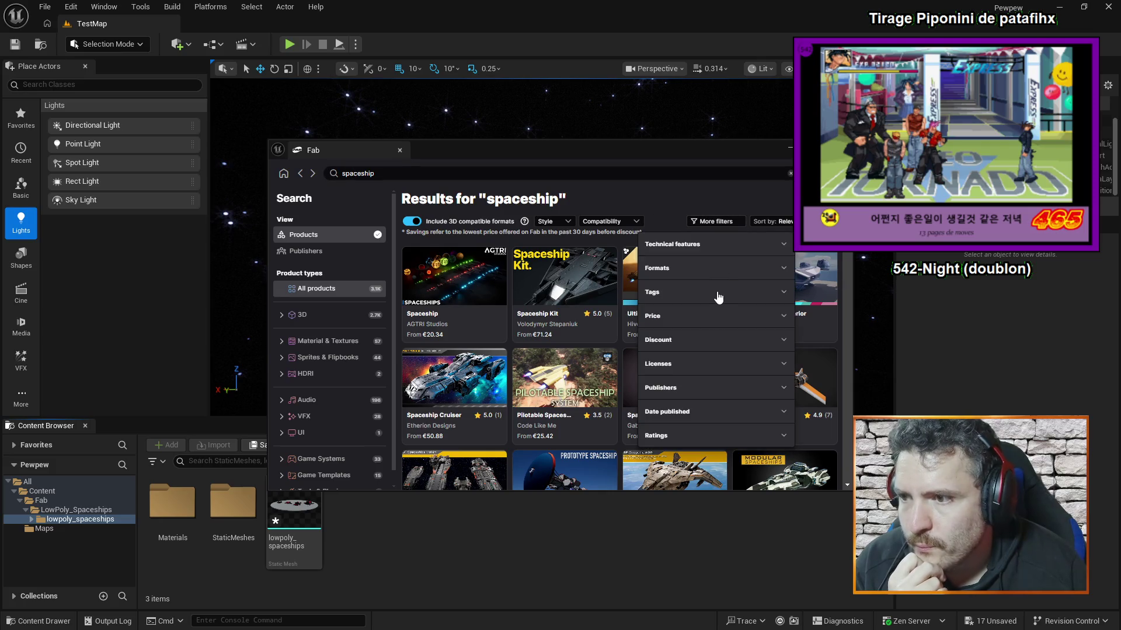
pyautogui.click(697, 320)
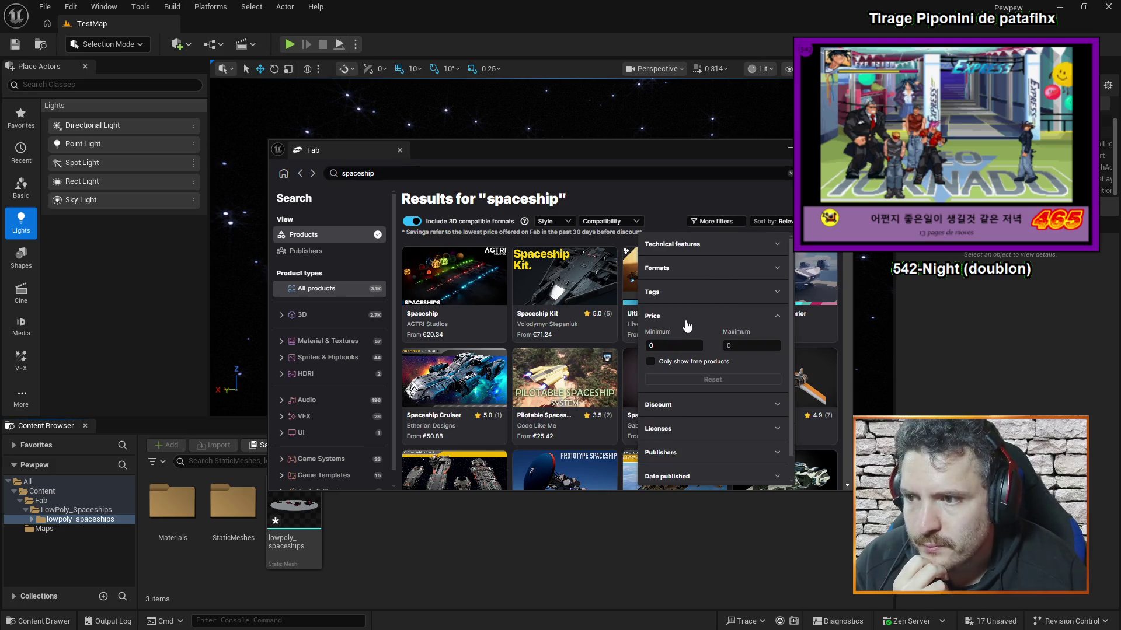
pyautogui.click(696, 363)
pyautogui.click(693, 206)
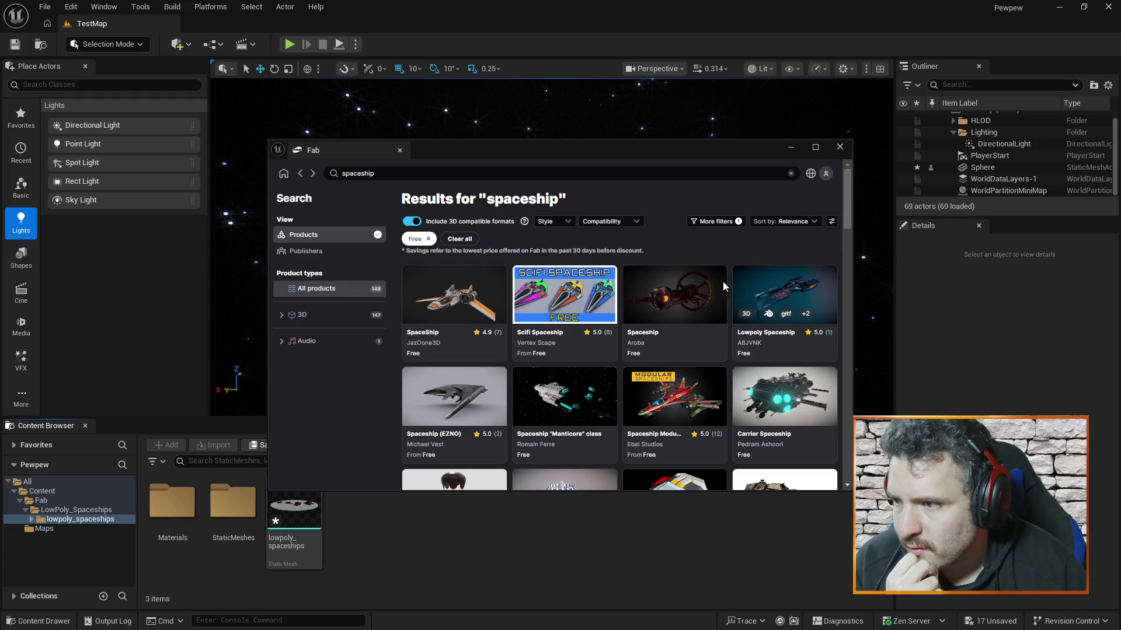
# Step: Accept the Fab licence agreement and add the free SpaceShip asset to the project
pyautogui.click(457, 313)
pyautogui.click(437, 442)
pyautogui.click(718, 459)
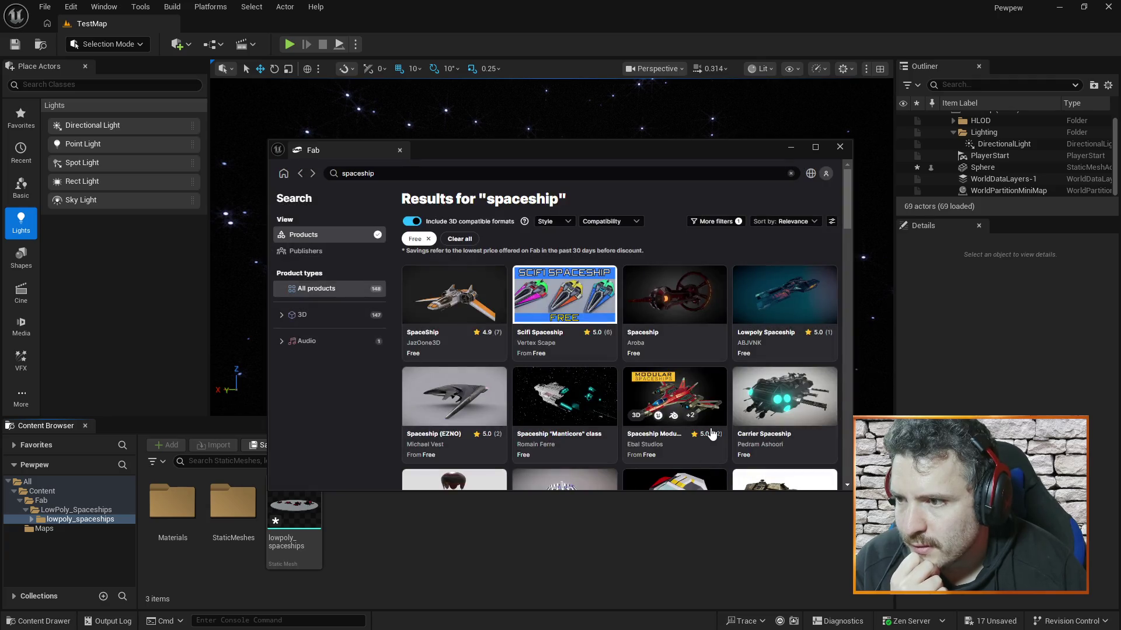
pyautogui.click(477, 298)
pyautogui.click(704, 325)
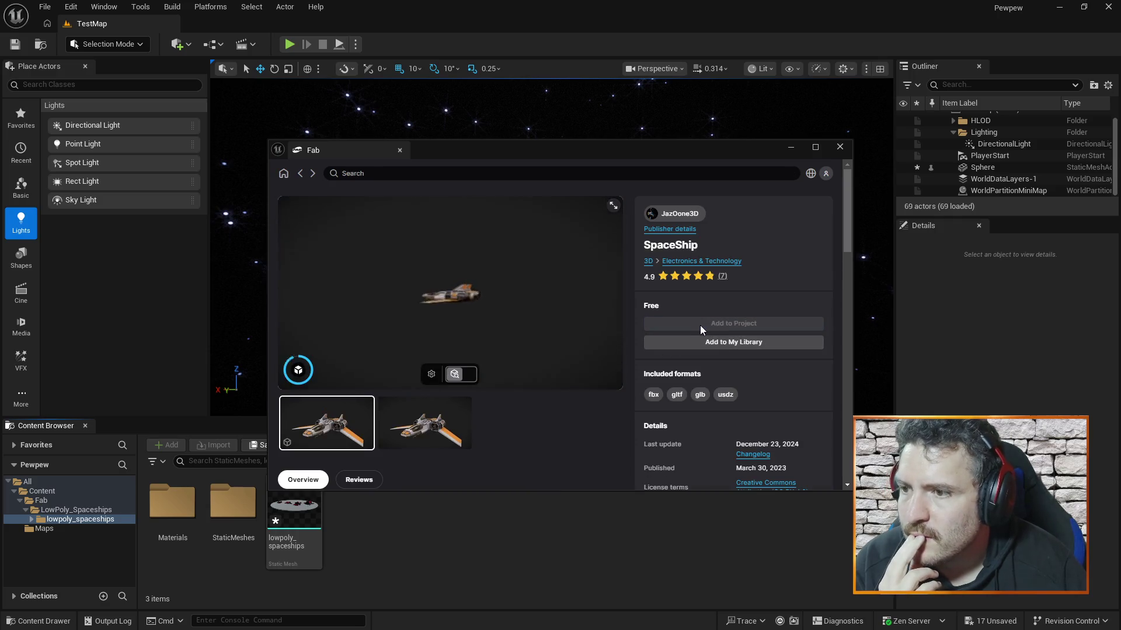
# Step: Drag the spaceship mesh from Fab/SpaceShip/spaceship/StaticMeshes into TestMap and frame it
pyautogui.click(839, 147)
pyautogui.click(26, 528)
pyautogui.click(178, 504)
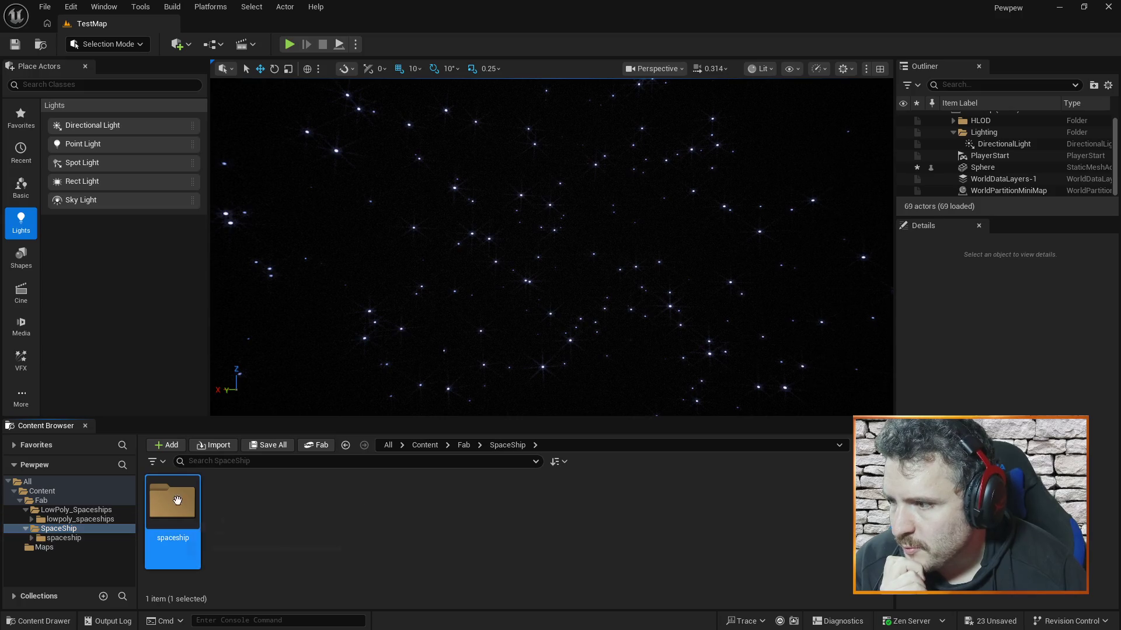
pyautogui.doubleClick(178, 503)
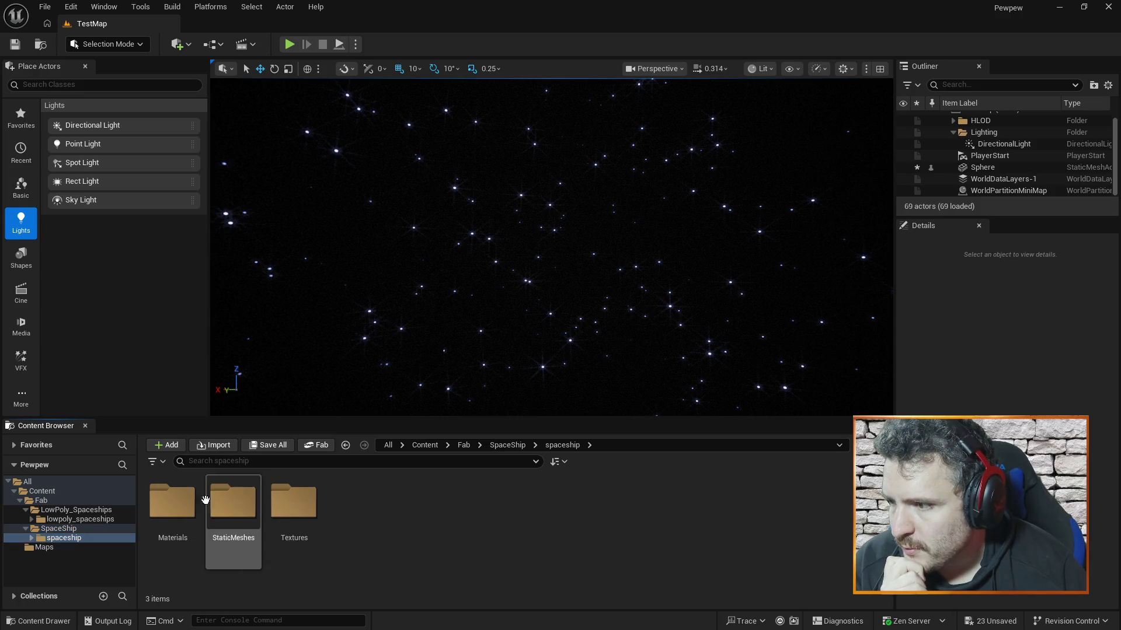
pyautogui.doubleClick(237, 502)
pyautogui.moveTo(178, 503)
pyautogui.mouseDown()
pyautogui.moveTo(327, 362)
pyautogui.moveTo(473, 327)
pyautogui.mouseUp()
pyautogui.press('f')
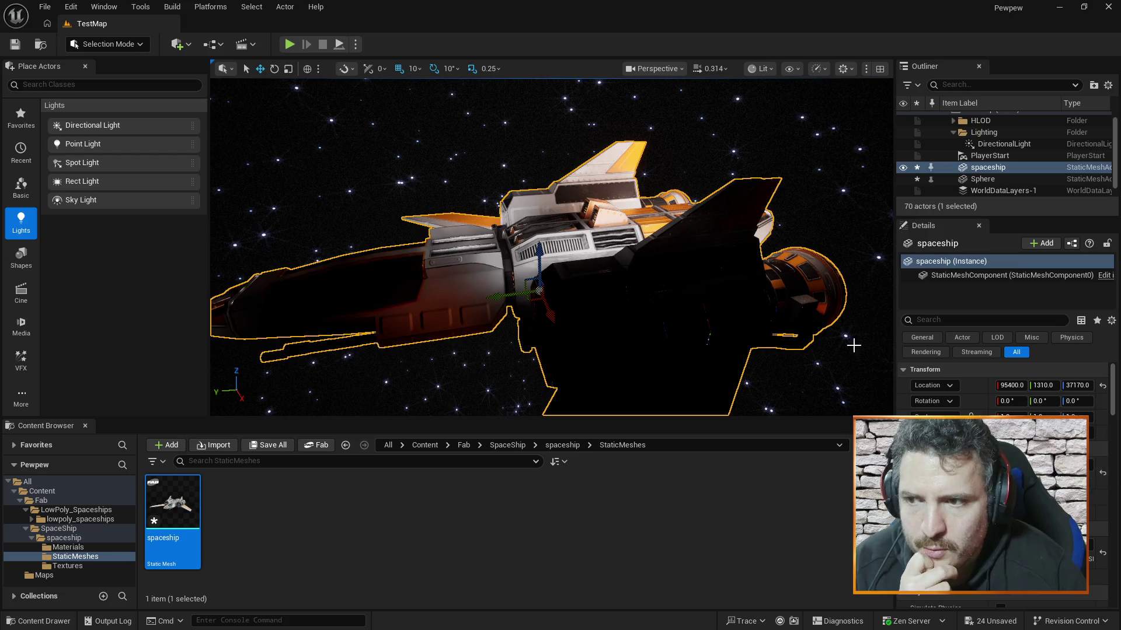
pyautogui.moveTo(783, 157); pyautogui.dragTo(730, 170)
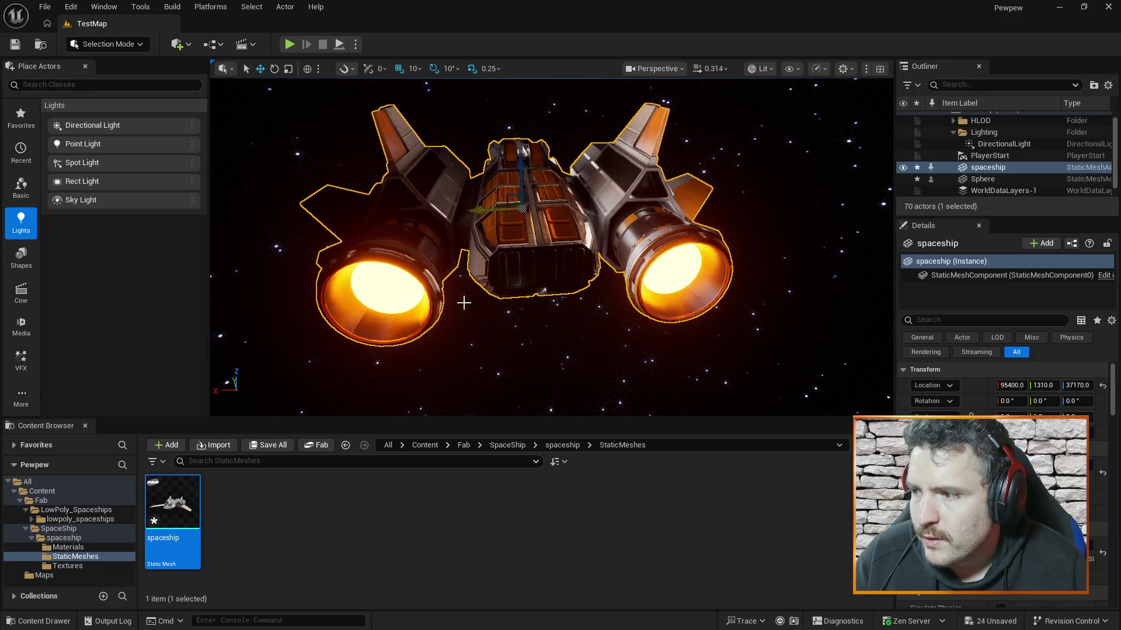
# Step: Select the Sphere, then the spaceship, in the Outliner
pyautogui.click(972, 176)
pyautogui.click(973, 167)
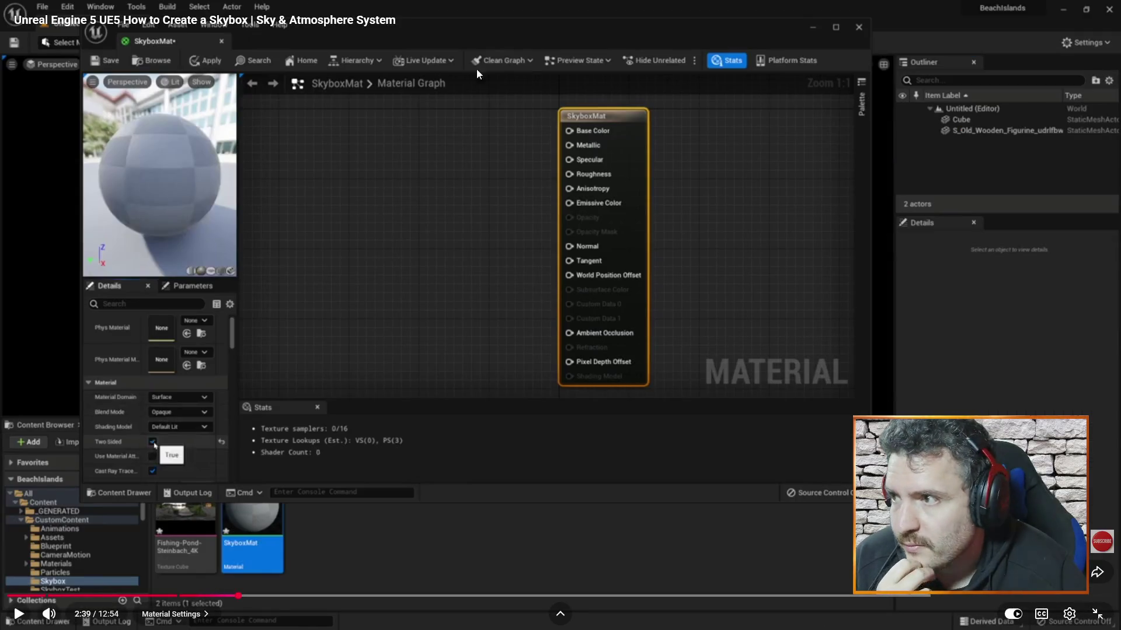
# Step: Search 'ue blueprint move character' and open 'Setting up a Character Blueprint With Basic Movement'
pyautogui.press('Escape')
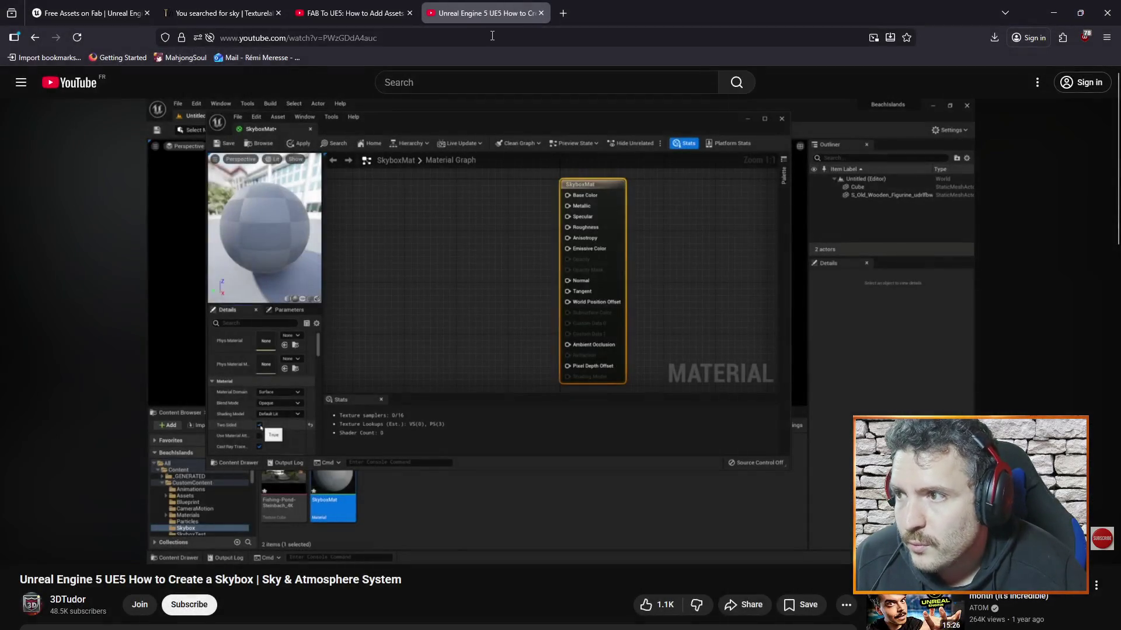
pyautogui.click(491, 34)
pyautogui.write('ue h')
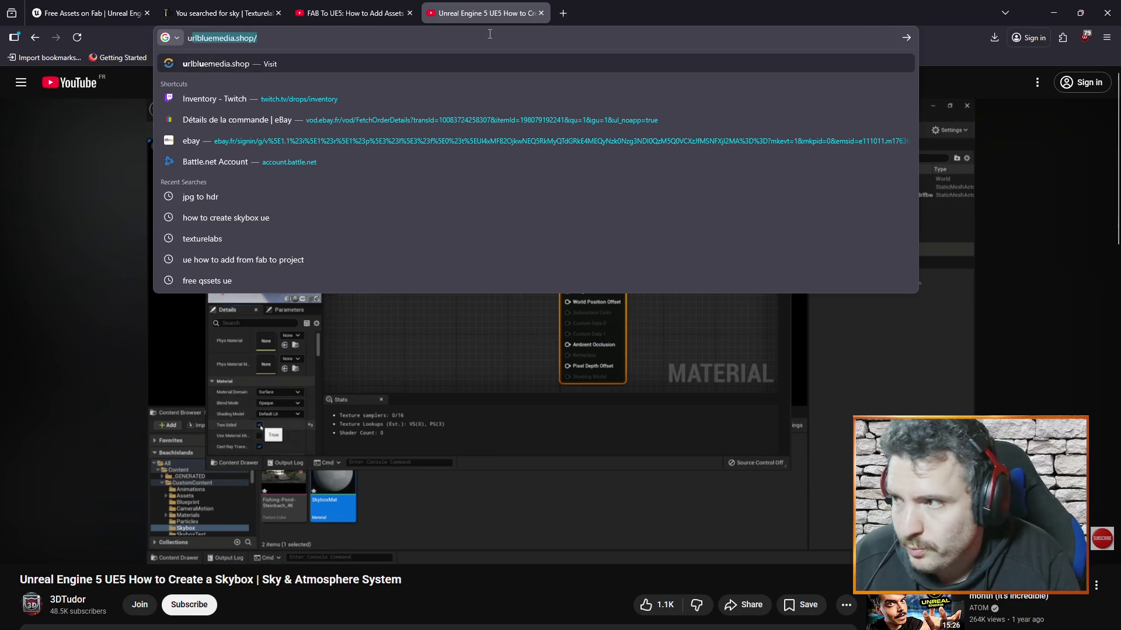
pyautogui.write('ow to ')
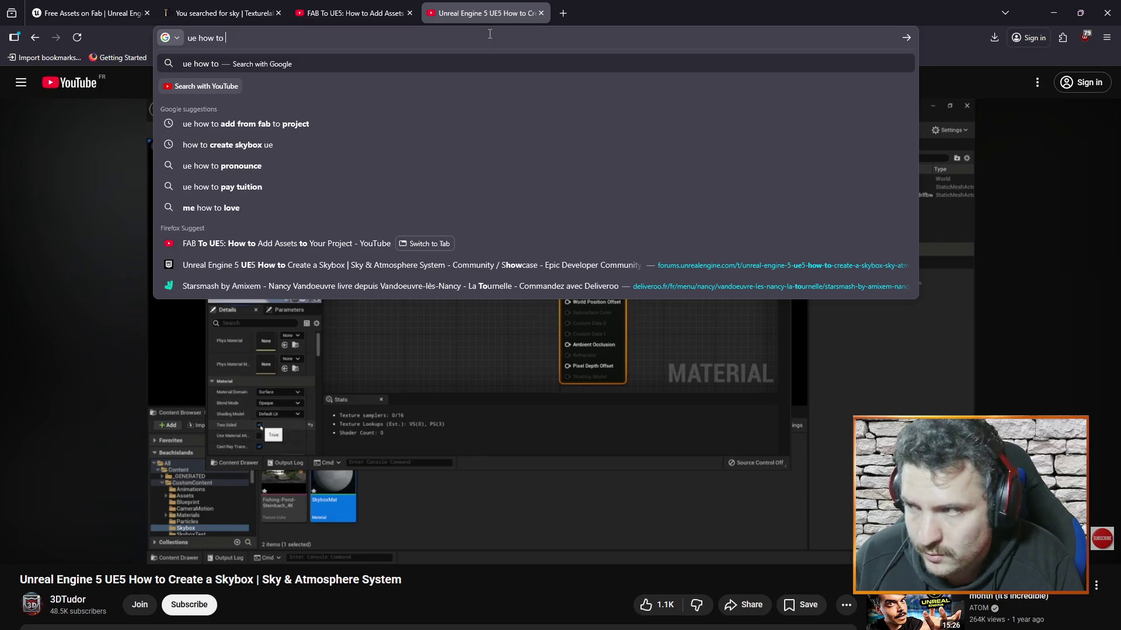
pyautogui.press('BackSpace')
pyautogui.press('BackSpace')
pyautogui.press('BackSpace')
pyautogui.press('BackSpace')
pyautogui.press('BackSpace')
pyautogui.press('BackSpace')
pyautogui.press('BackSpace')
pyautogui.write('b')
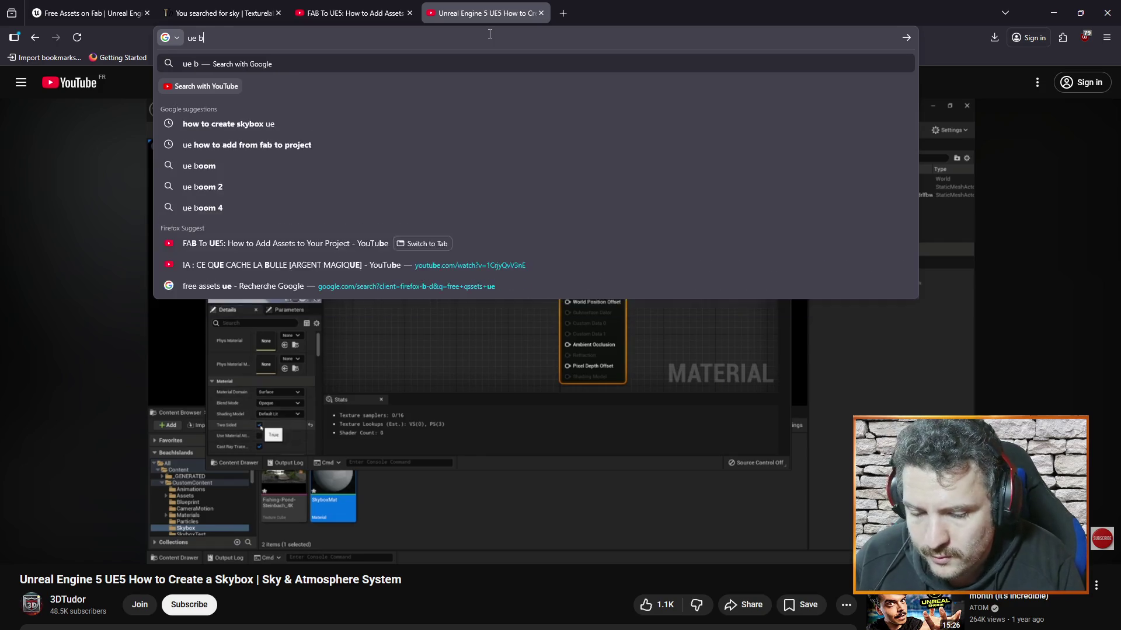
pyautogui.write('lueprint ')
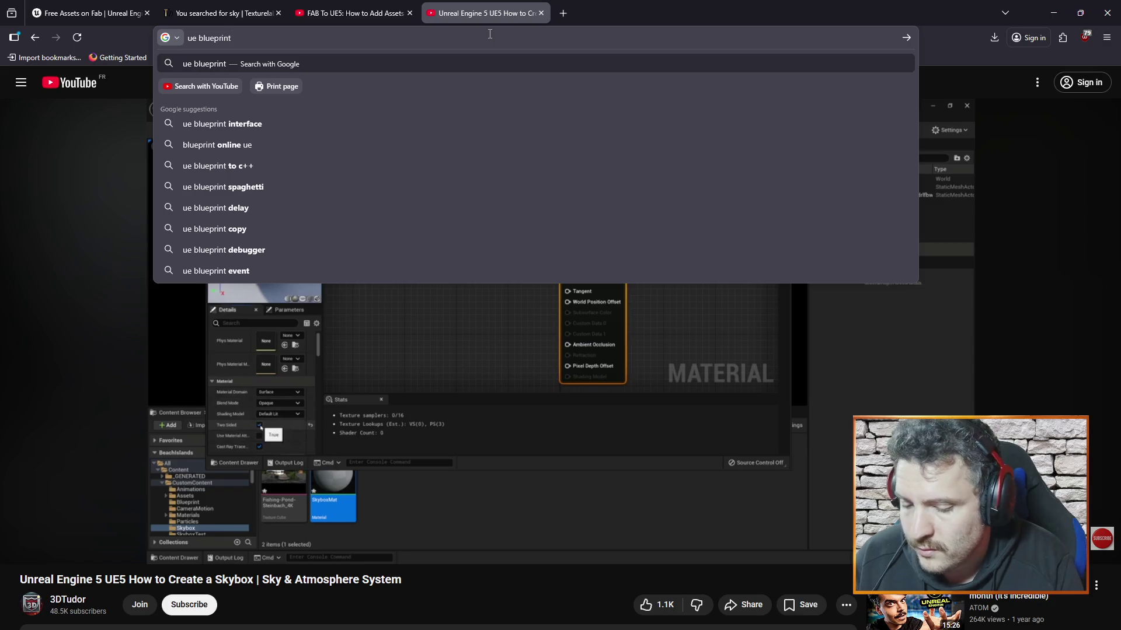
pyautogui.write('moce char')
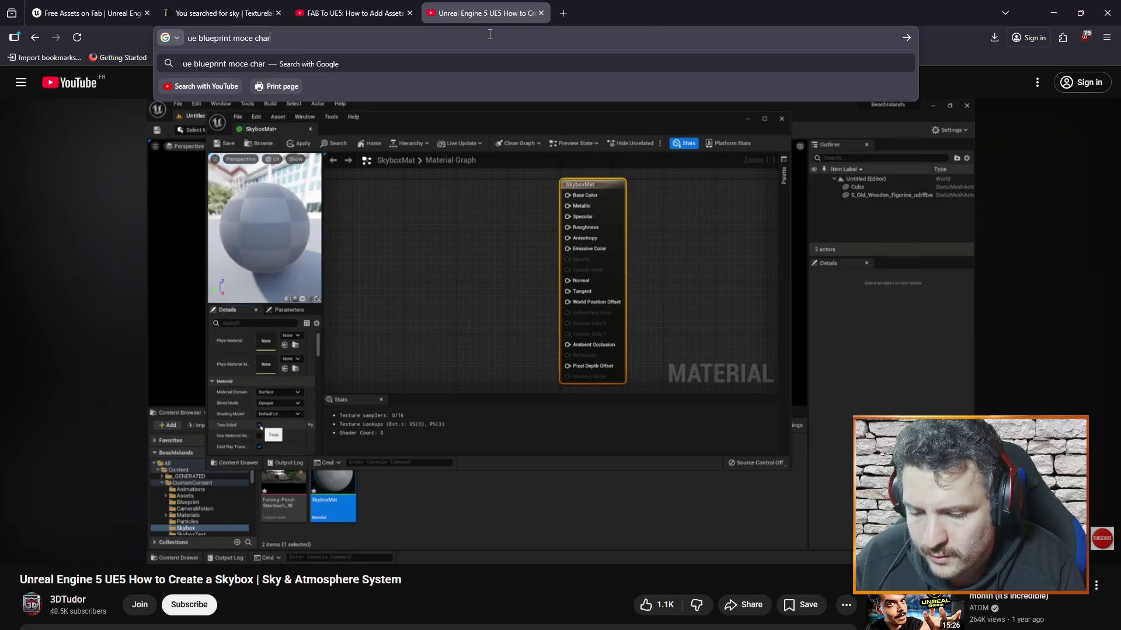
pyautogui.write('acter')
pyautogui.press('Return')
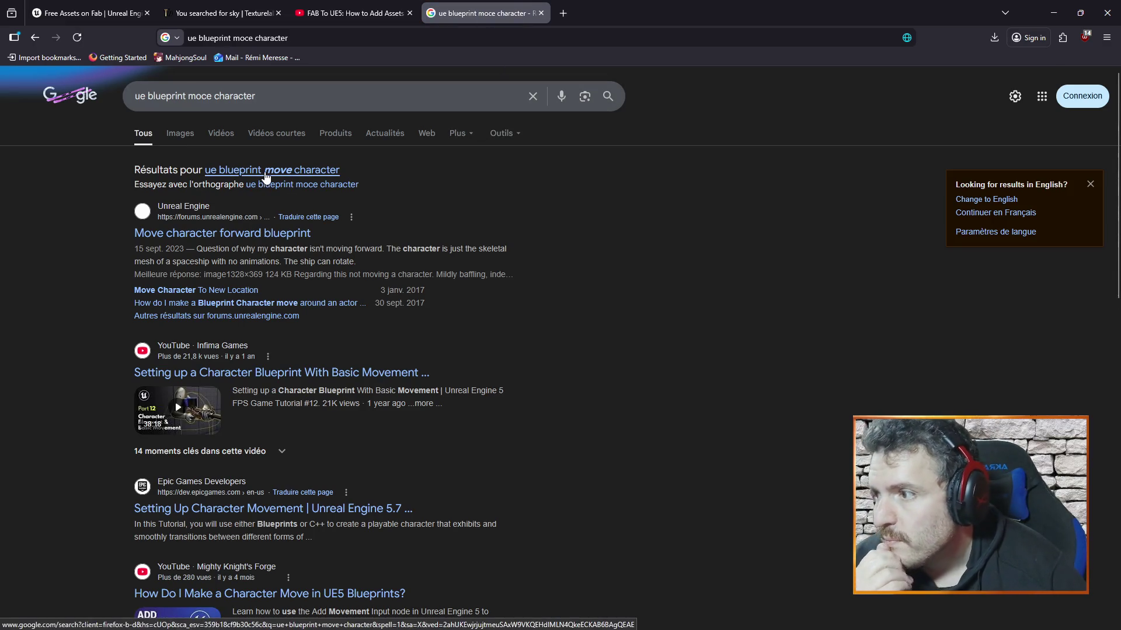
pyautogui.click(265, 175)
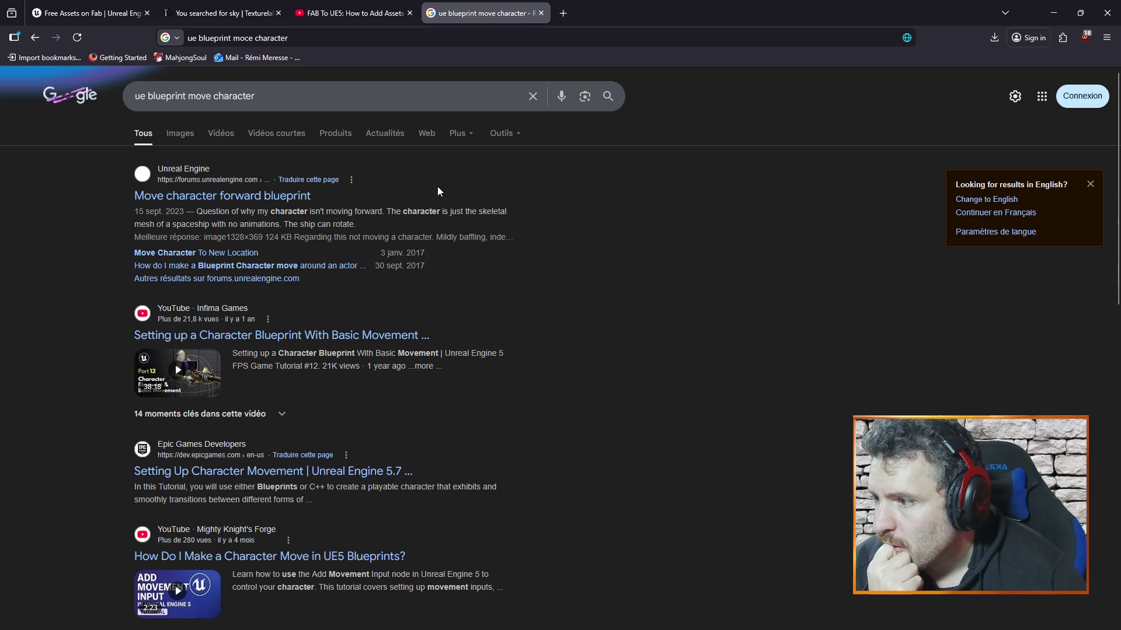
pyautogui.click(305, 336)
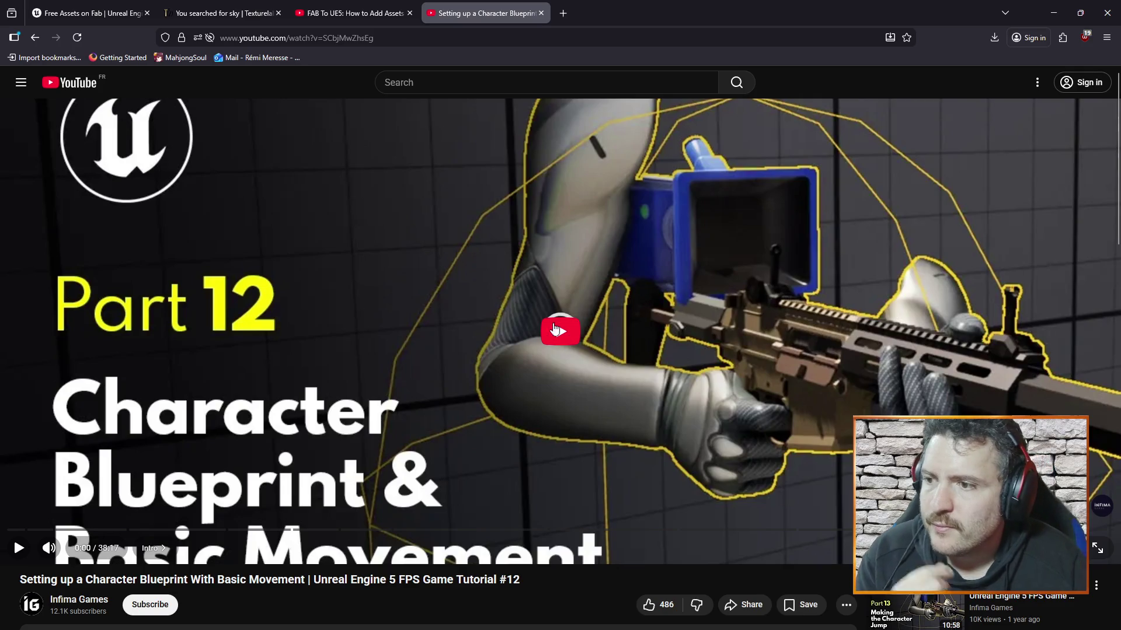
# Step: Play the tutorial to 1:22, where BP_Player_Controller is created, then return to Unreal
pyautogui.click(547, 347)
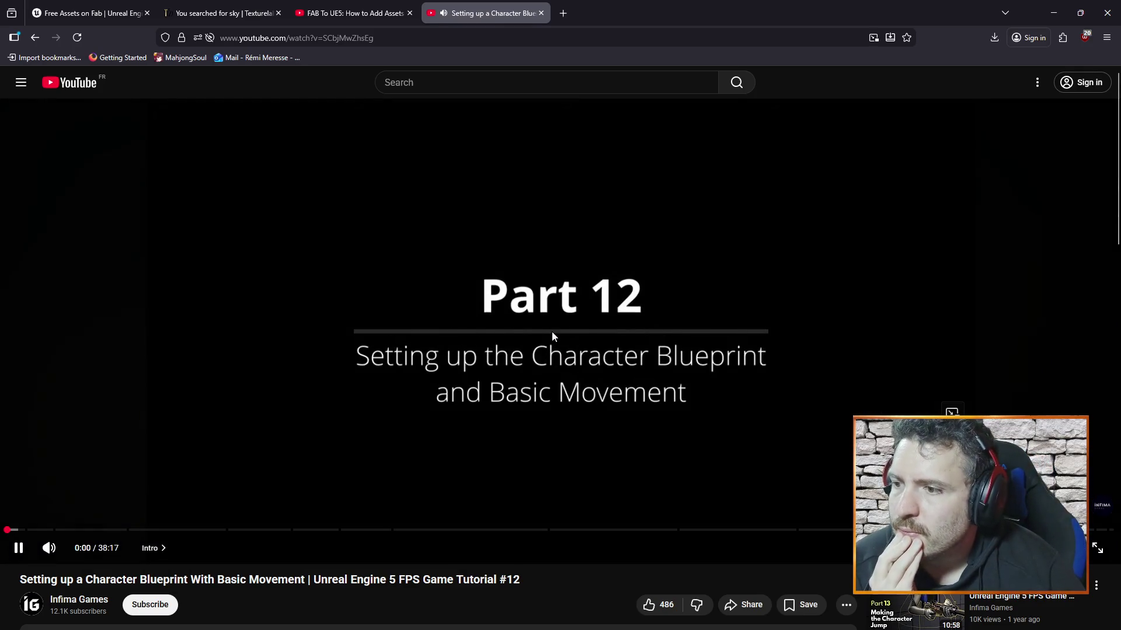
pyautogui.click(824, 334)
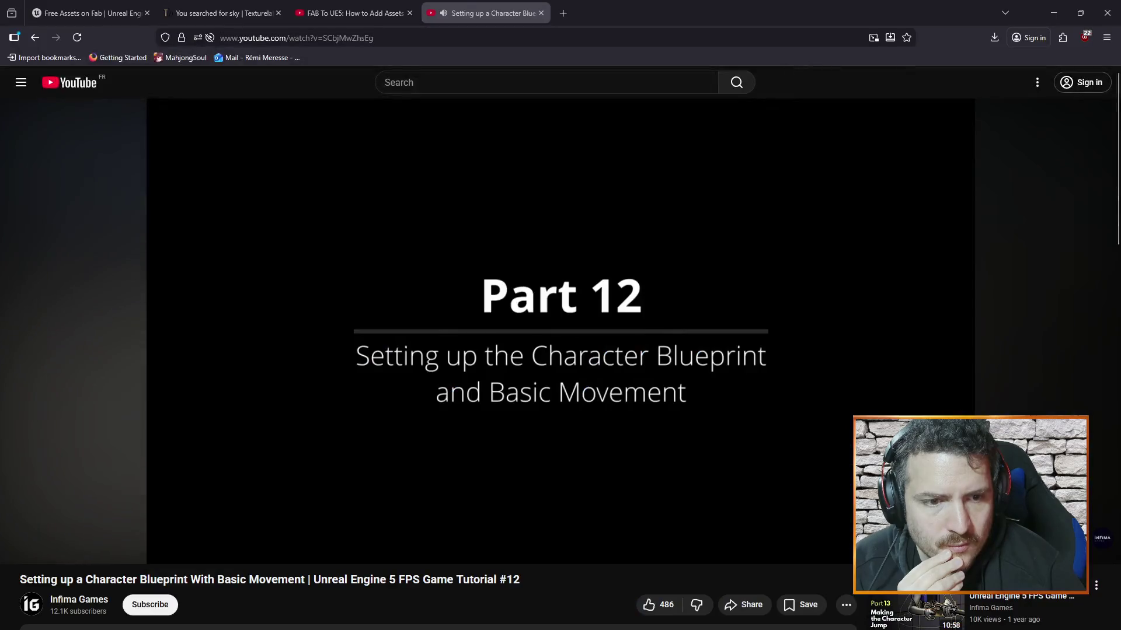
pyautogui.click(808, 334)
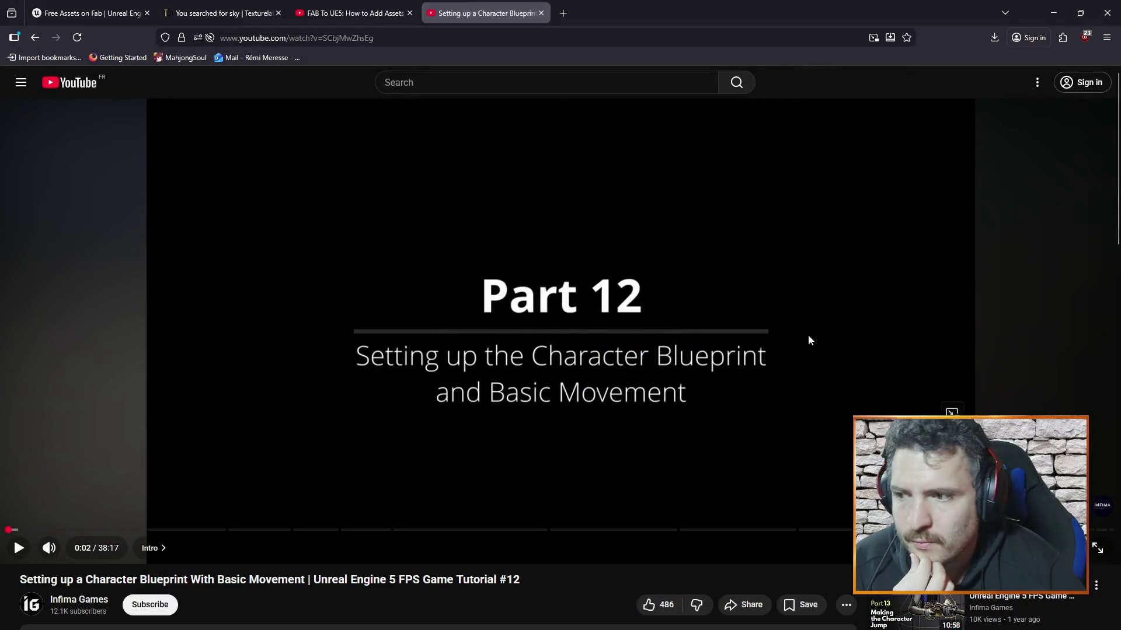
pyautogui.press('Right')
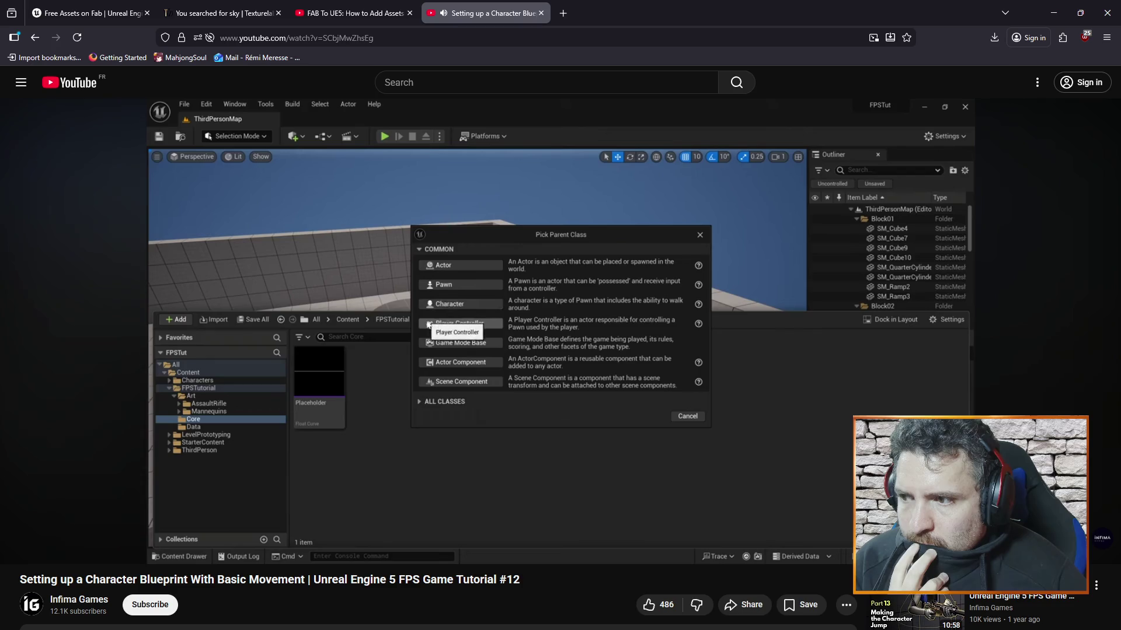
pyautogui.moveTo(160, 316)
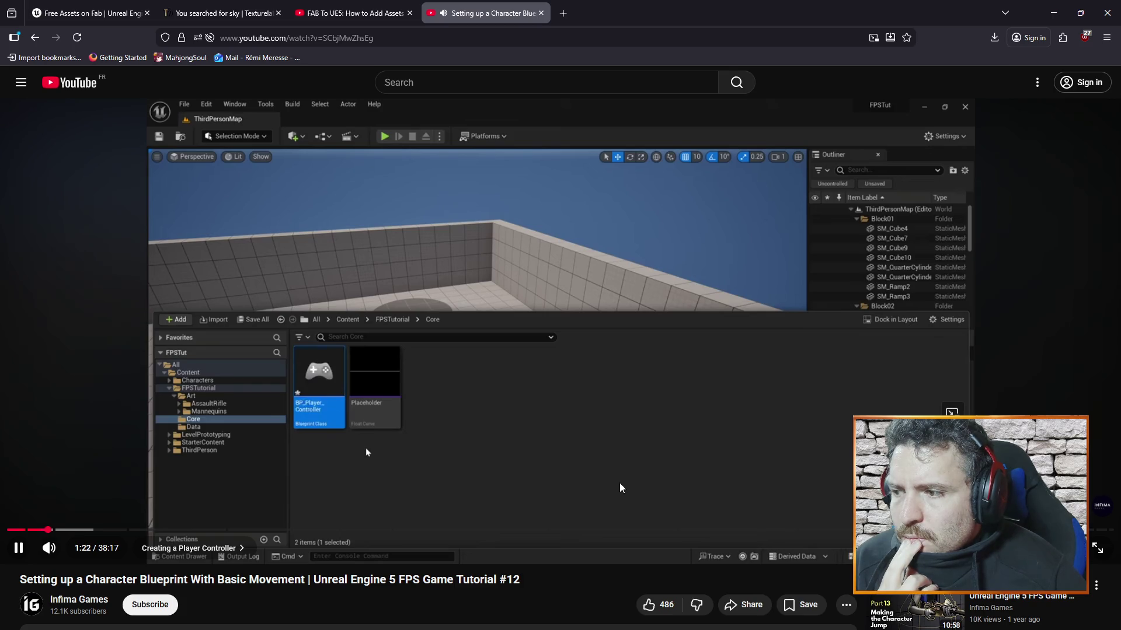
pyautogui.click(740, 468)
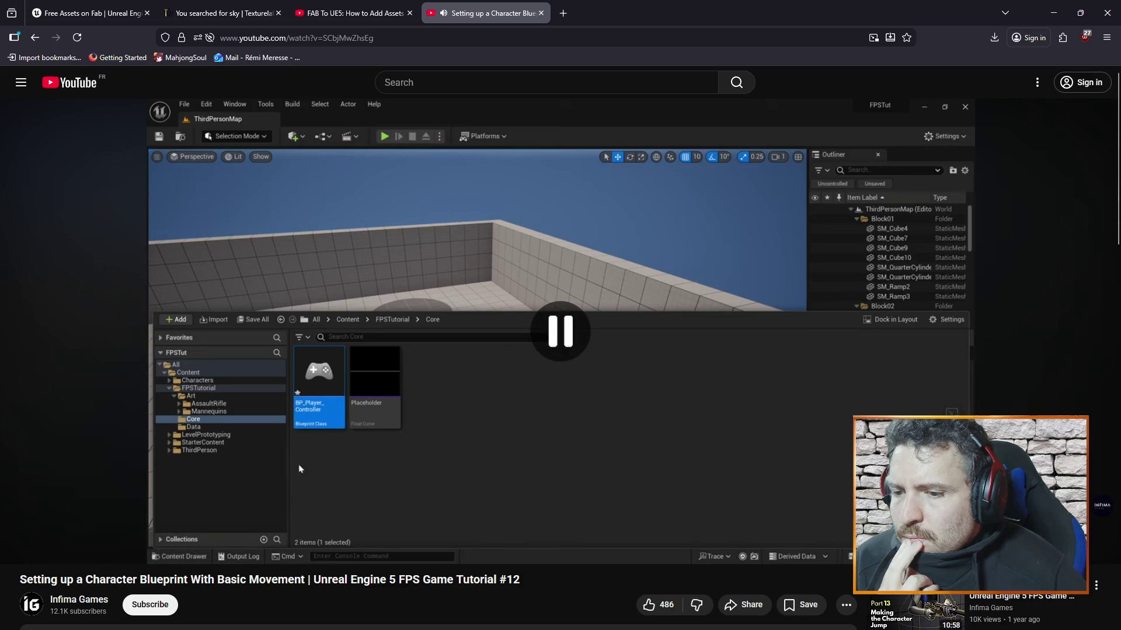
pyautogui.click(740, 468)
pyautogui.hotkey('alt', 'Tab')
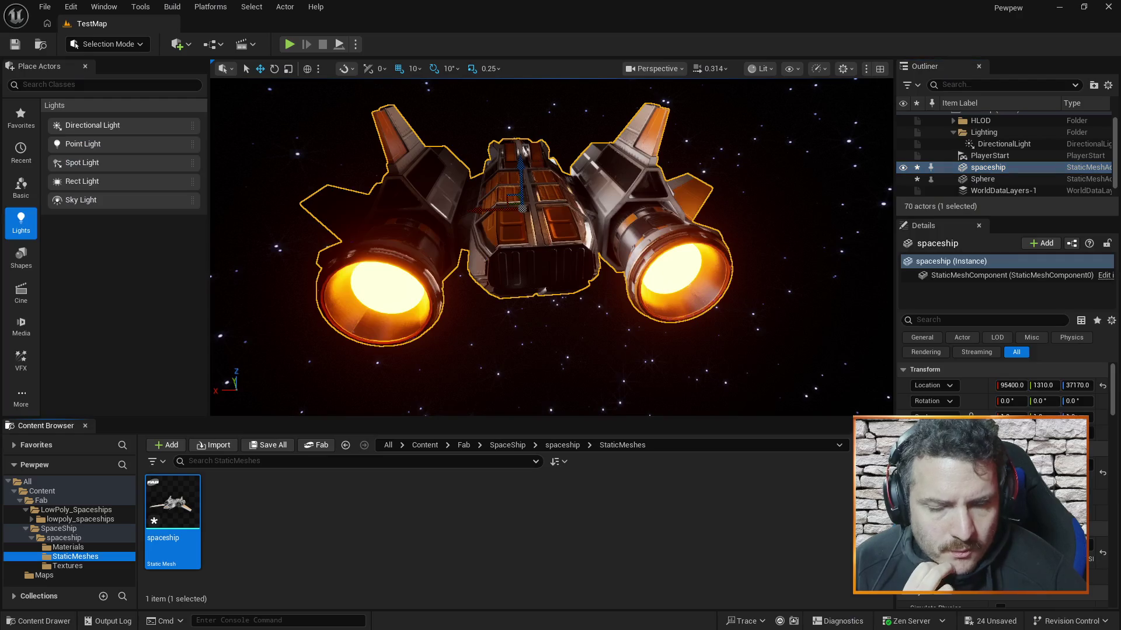
# Step: Move from Fab up to the top-level Content folder and browse its asset-creation menu
pyautogui.click(18, 500)
pyautogui.click(15, 493)
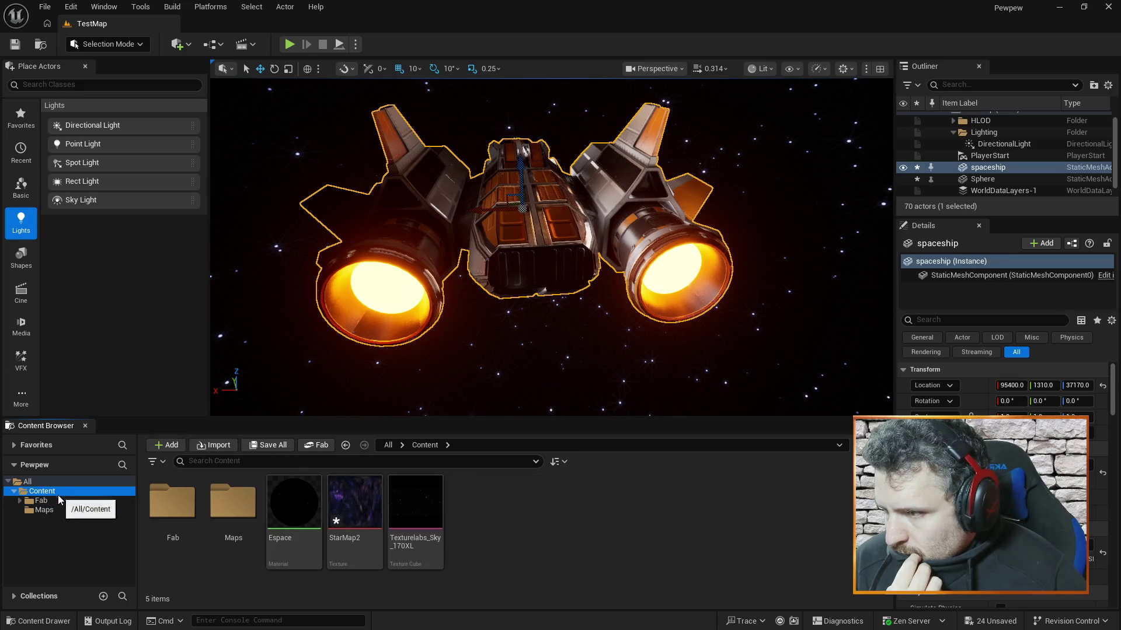
pyautogui.rightClick(673, 533)
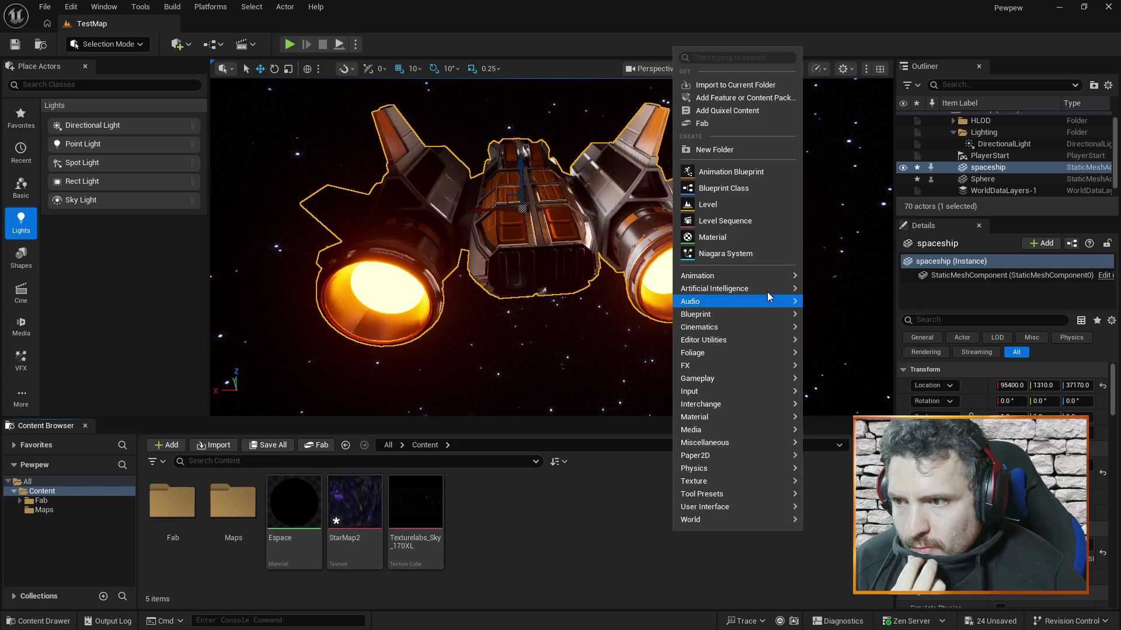
pyautogui.moveTo(729, 455)
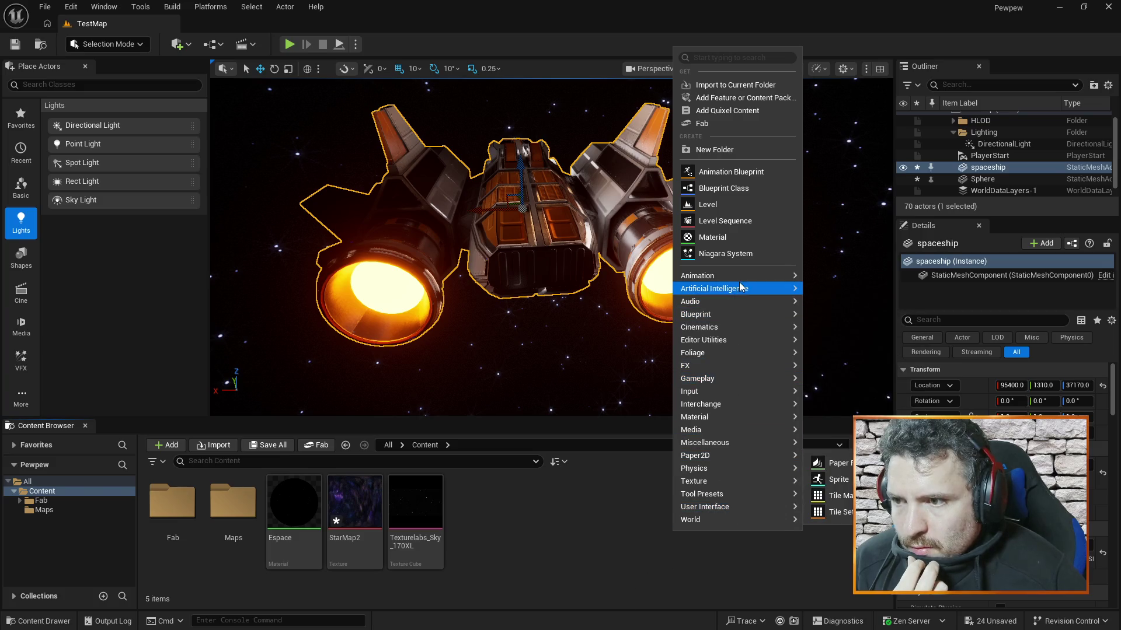
pyautogui.moveTo(718, 339)
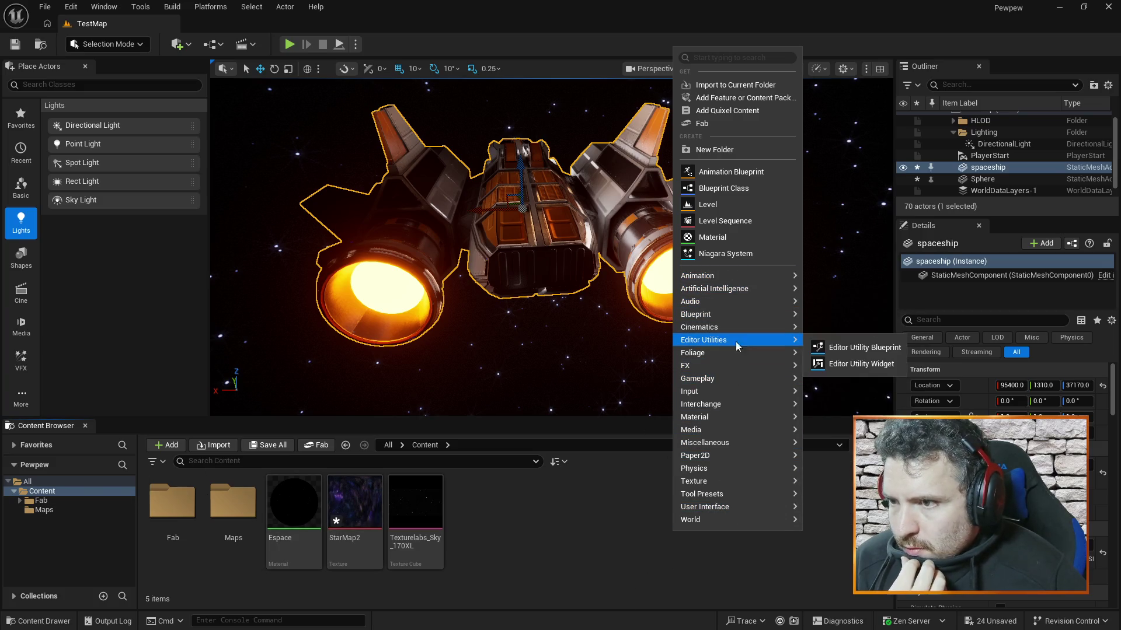
pyautogui.click(564, 542)
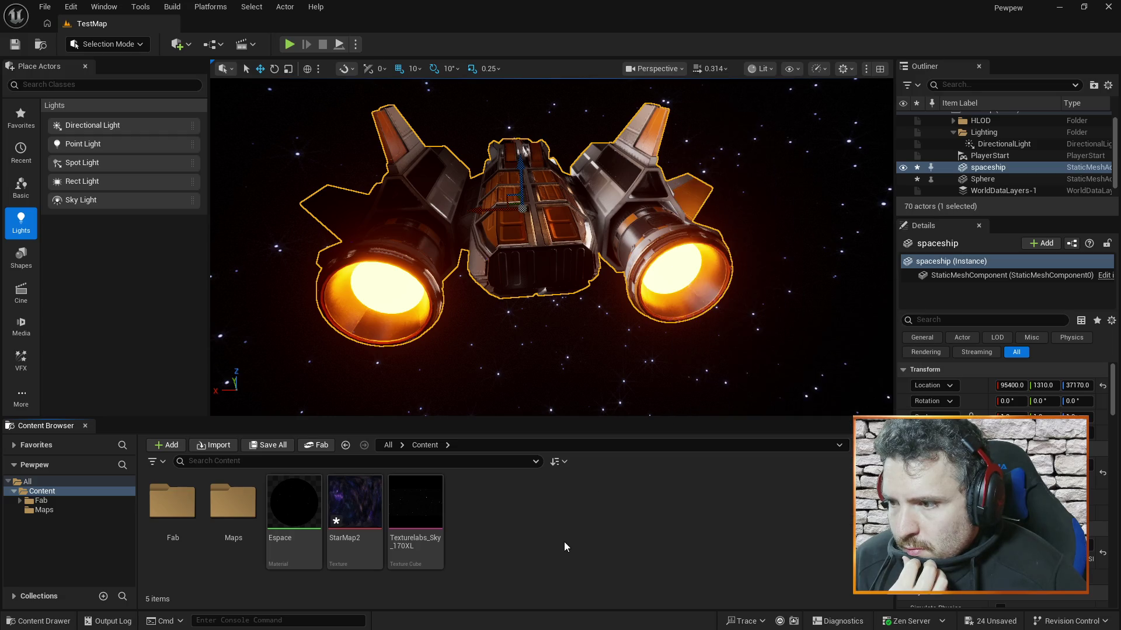
pyautogui.click(44, 491)
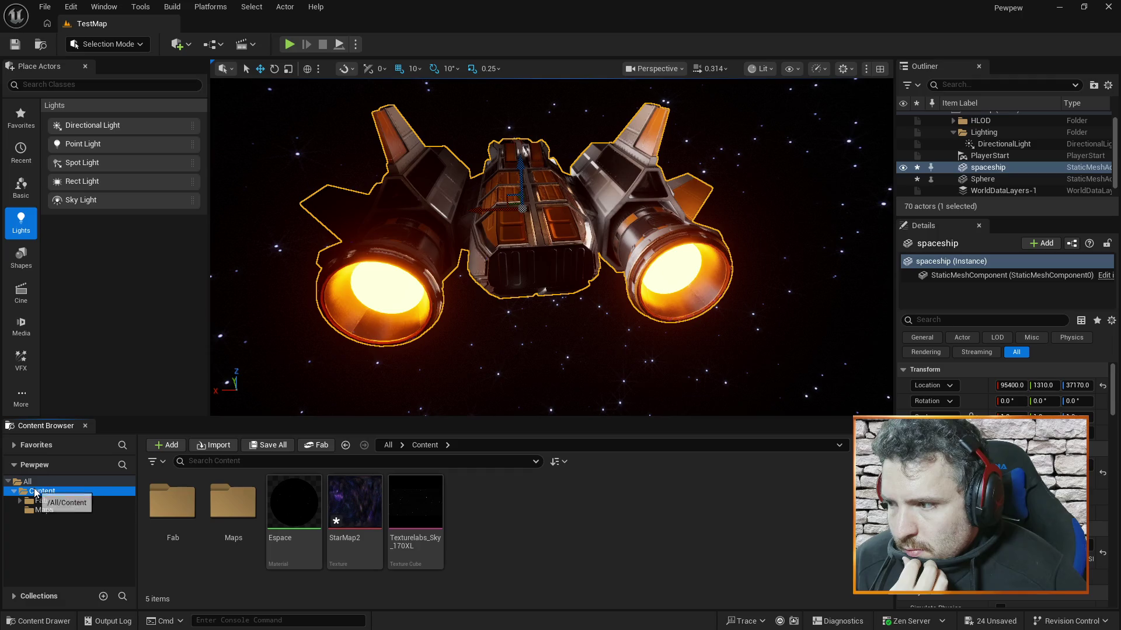
pyautogui.click(168, 446)
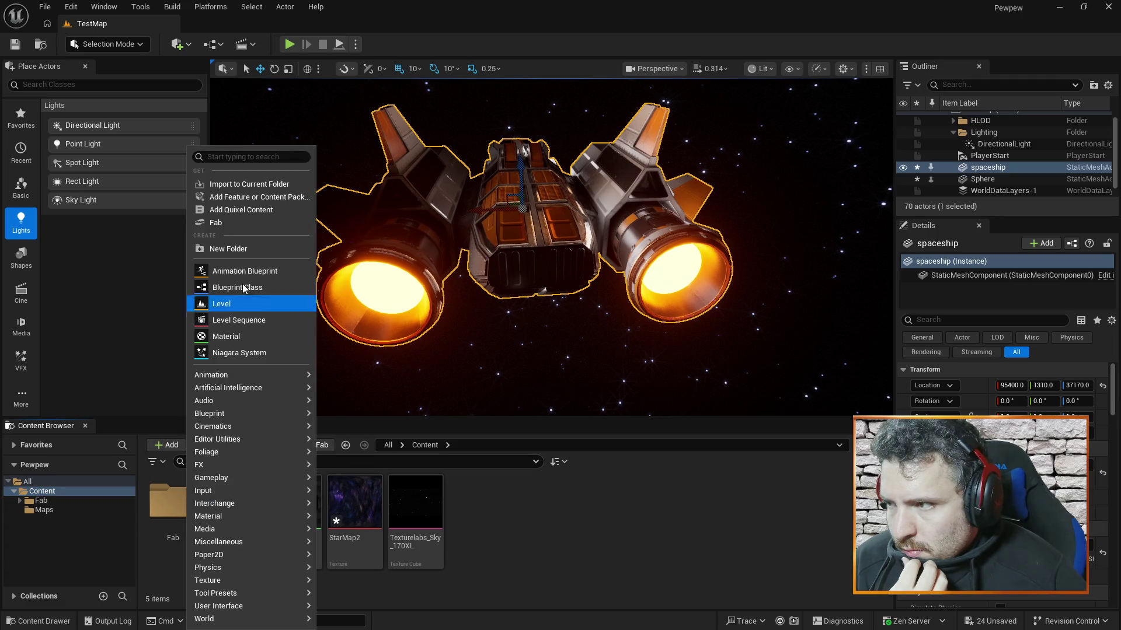
# Step: Name the new Content folder 'Vaisseau' and open it
pyautogui.press('Escape')
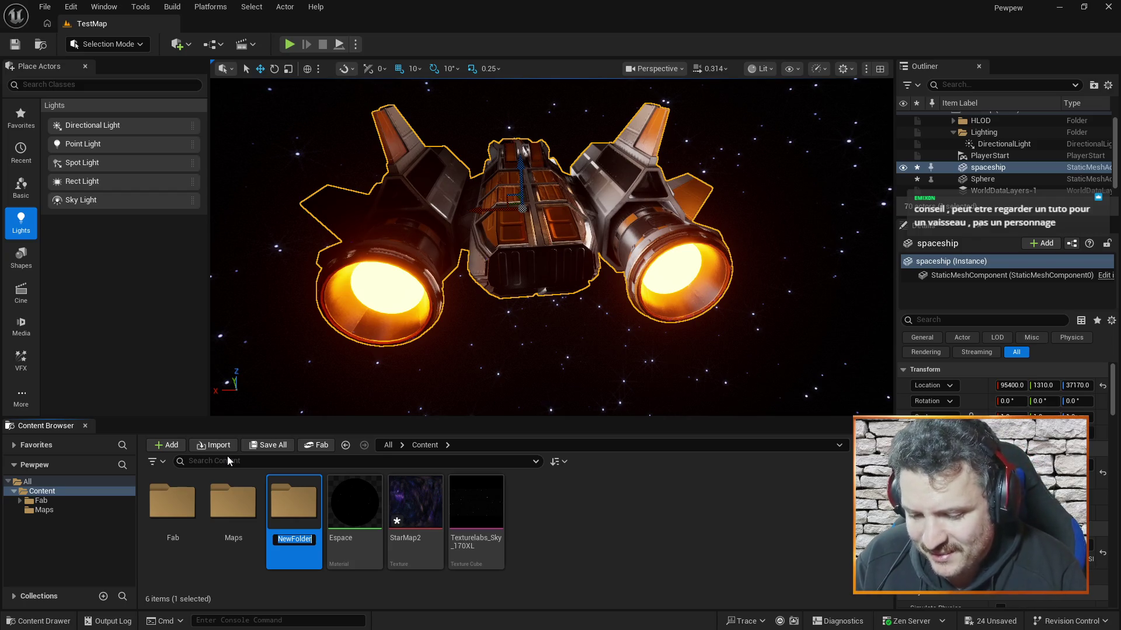
pyautogui.write('Vq')
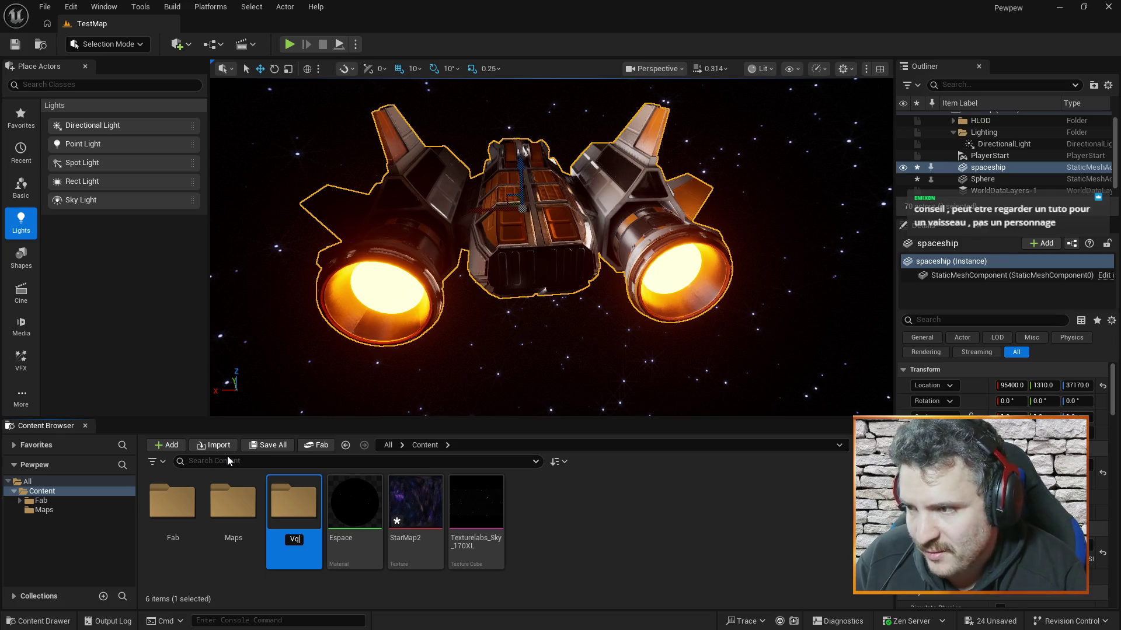
pyautogui.press('BackSpace')
pyautogui.write('aisseau')
pyautogui.press('Return')
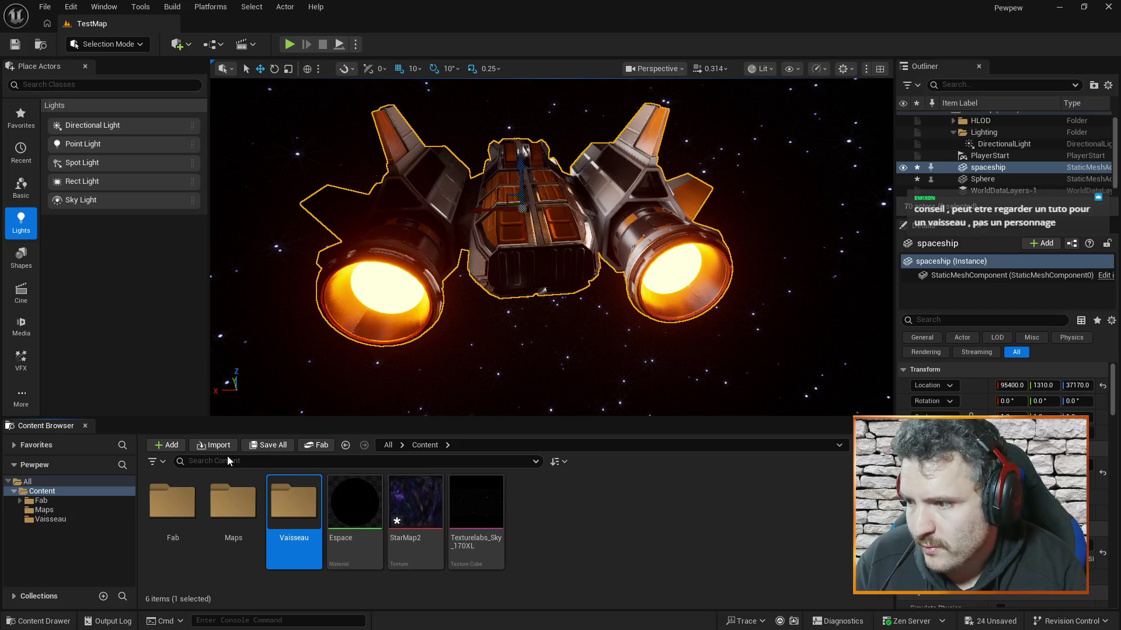
pyautogui.press('Return')
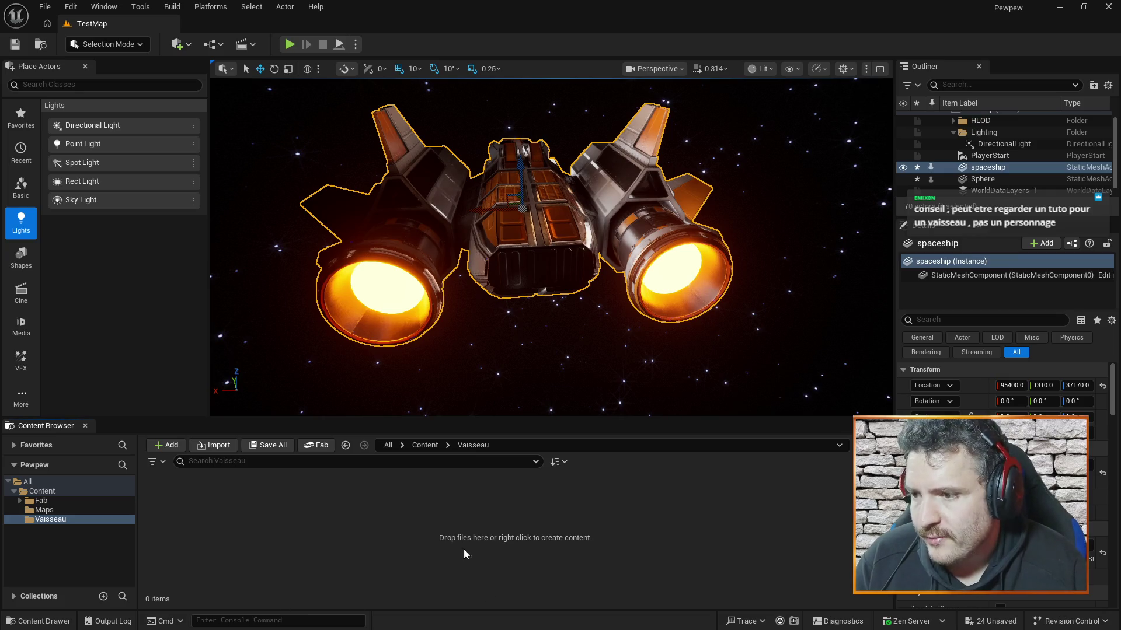
pyautogui.rightClick(447, 533)
pyautogui.moveTo(496, 483)
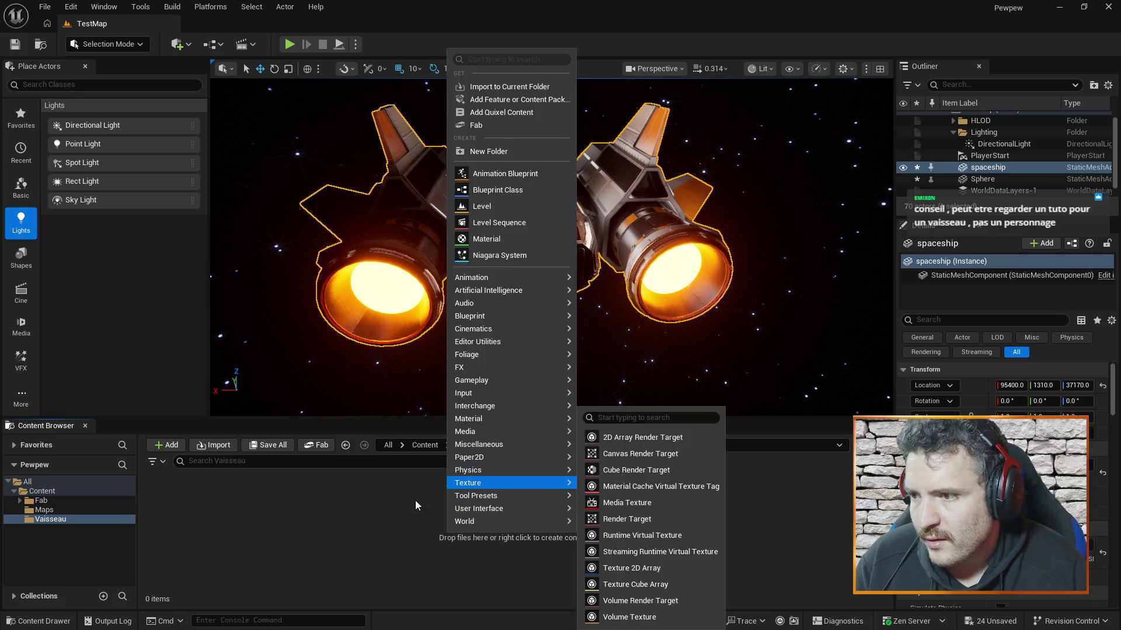
pyautogui.moveTo(524, 398)
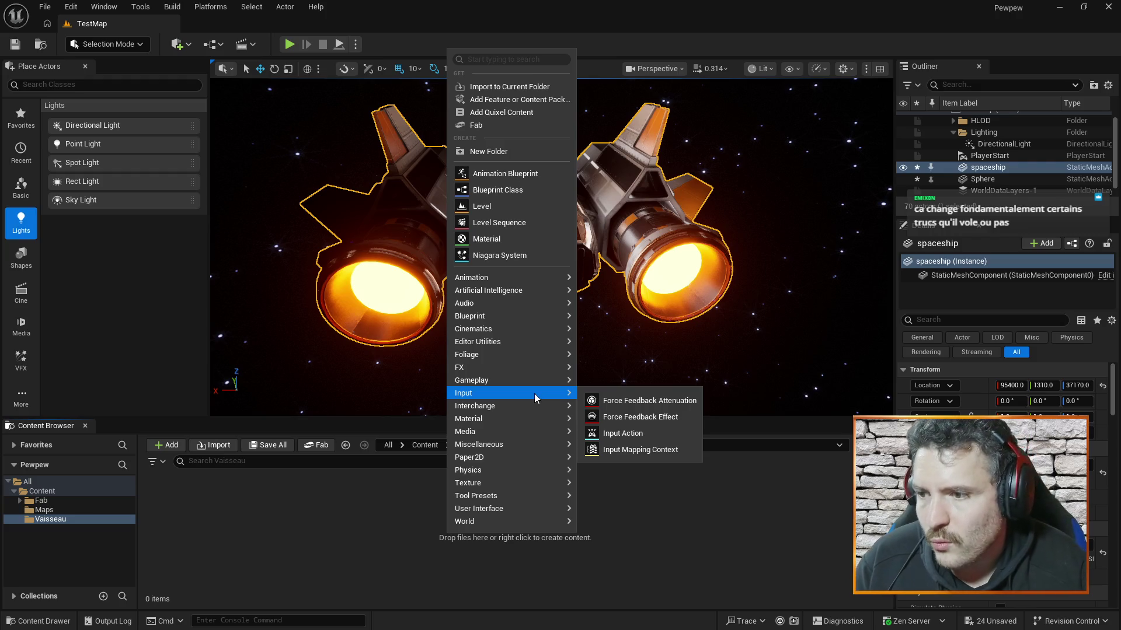
pyautogui.rightClick(363, 525)
pyautogui.rightClick(362, 517)
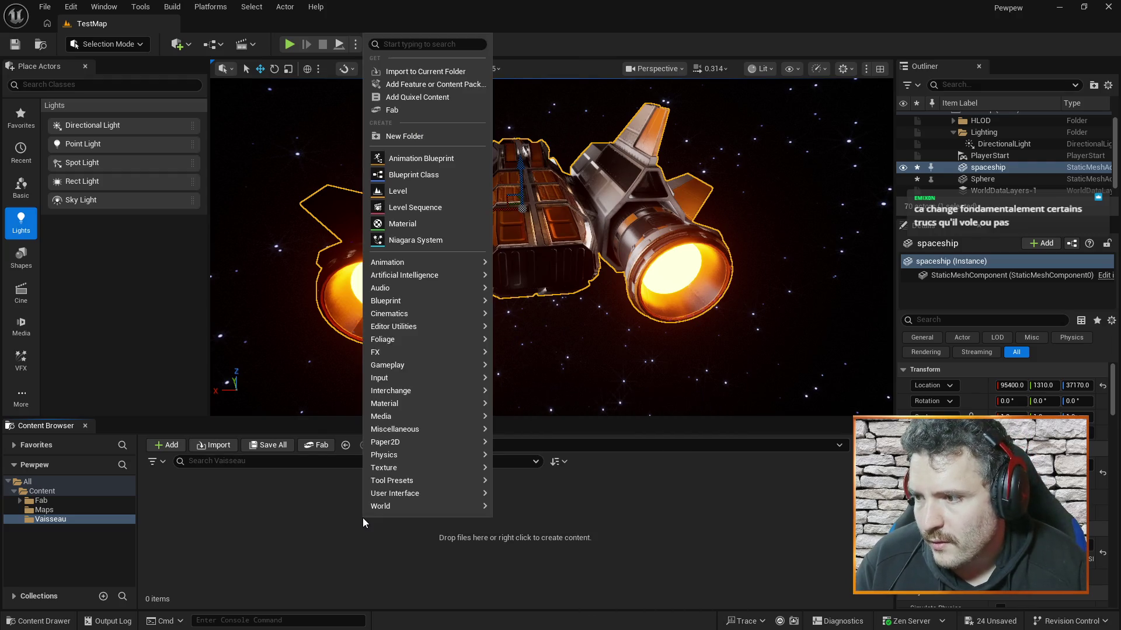
pyautogui.moveTo(365, 510)
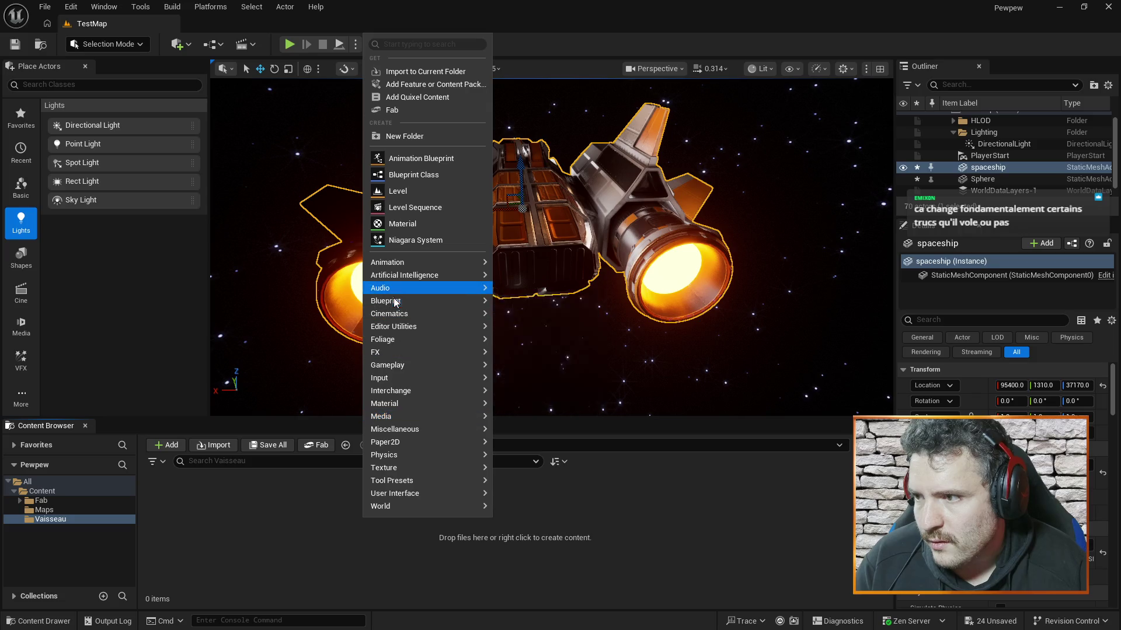
pyautogui.moveTo(394, 303)
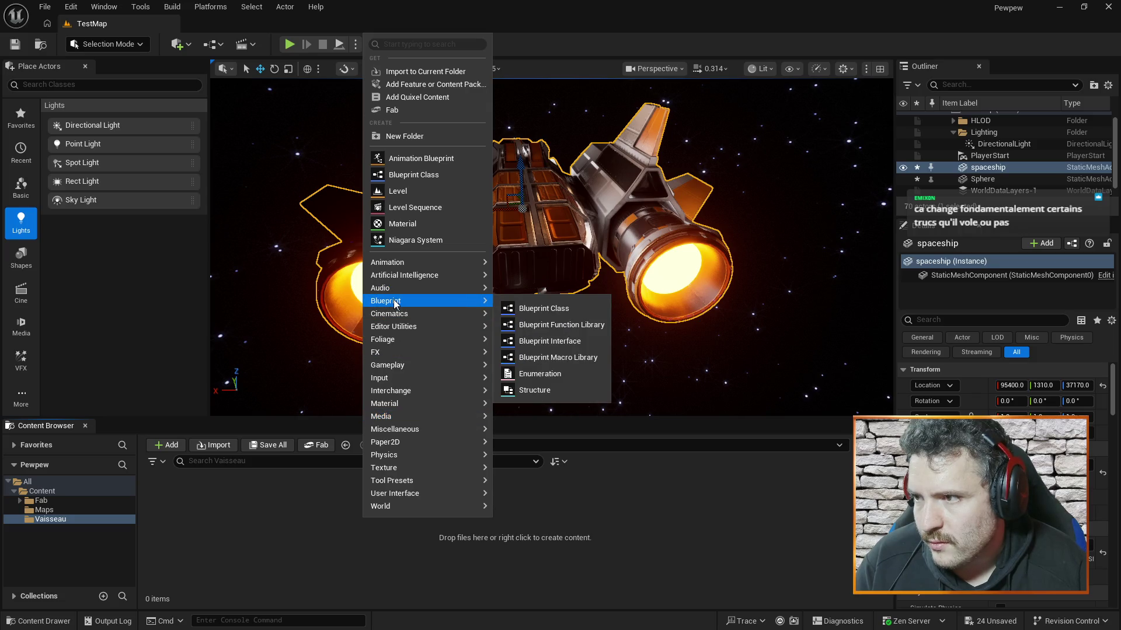
pyautogui.click(313, 506)
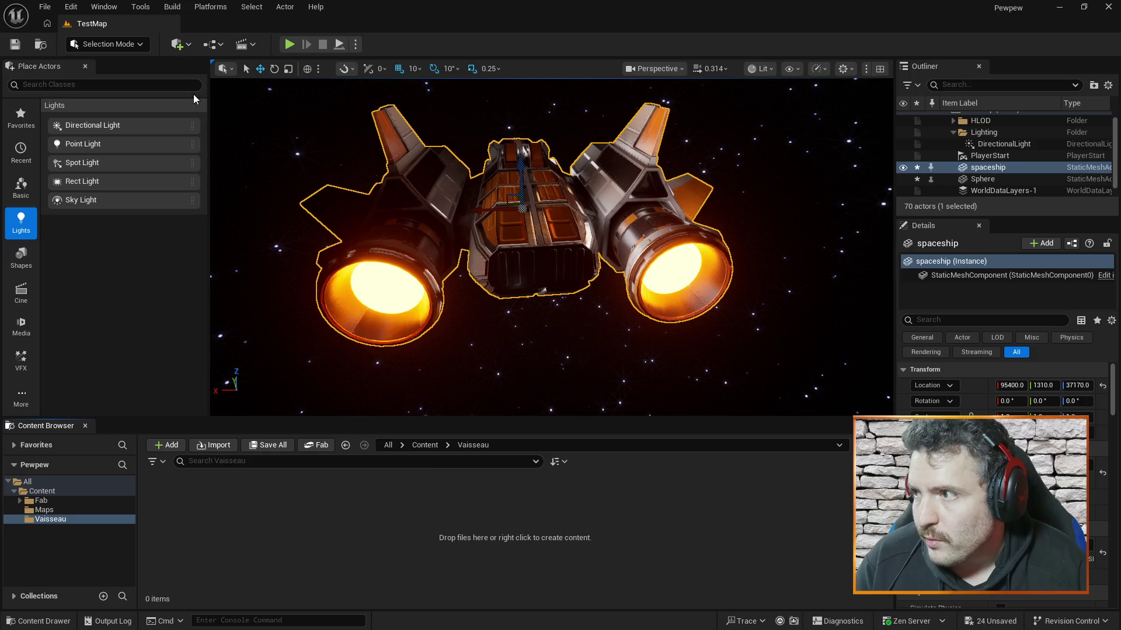
pyautogui.click(117, 7)
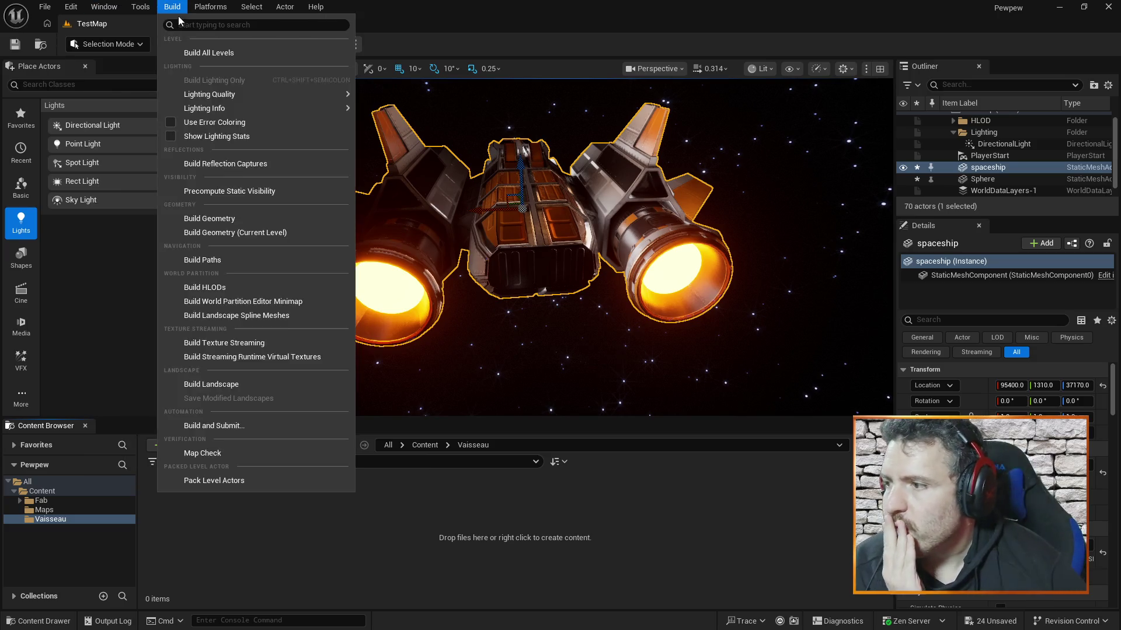
# Step: Browse the Actor, Platforms and Select menus of the editor
pyautogui.moveTo(70, 6)
pyautogui.click(286, 7)
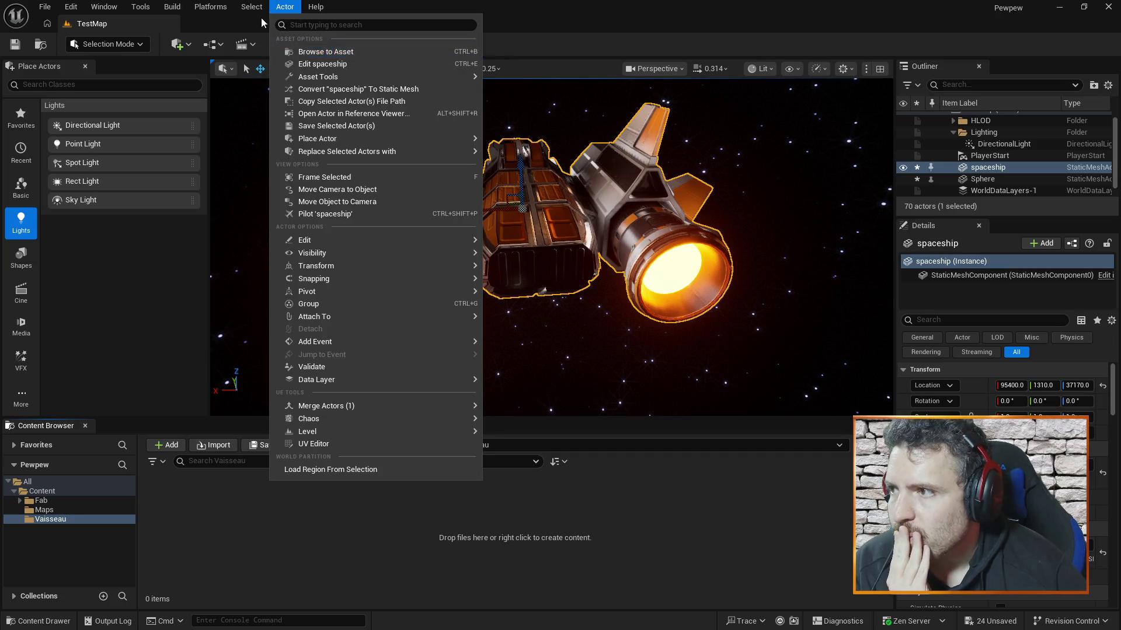
pyautogui.moveTo(205, 10)
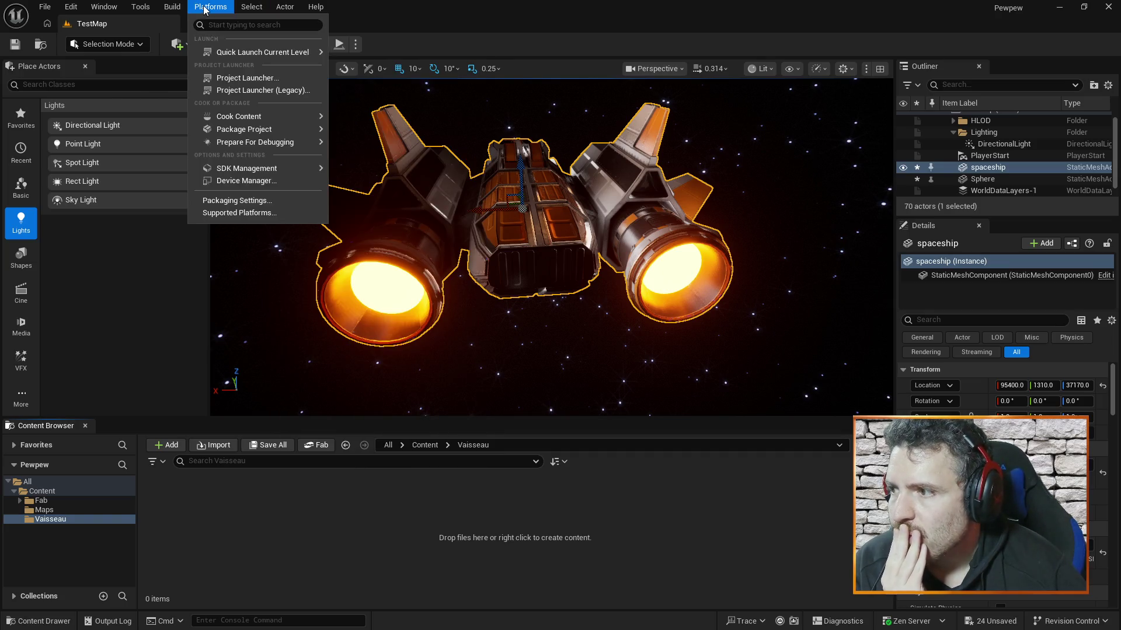
pyautogui.moveTo(42, 5)
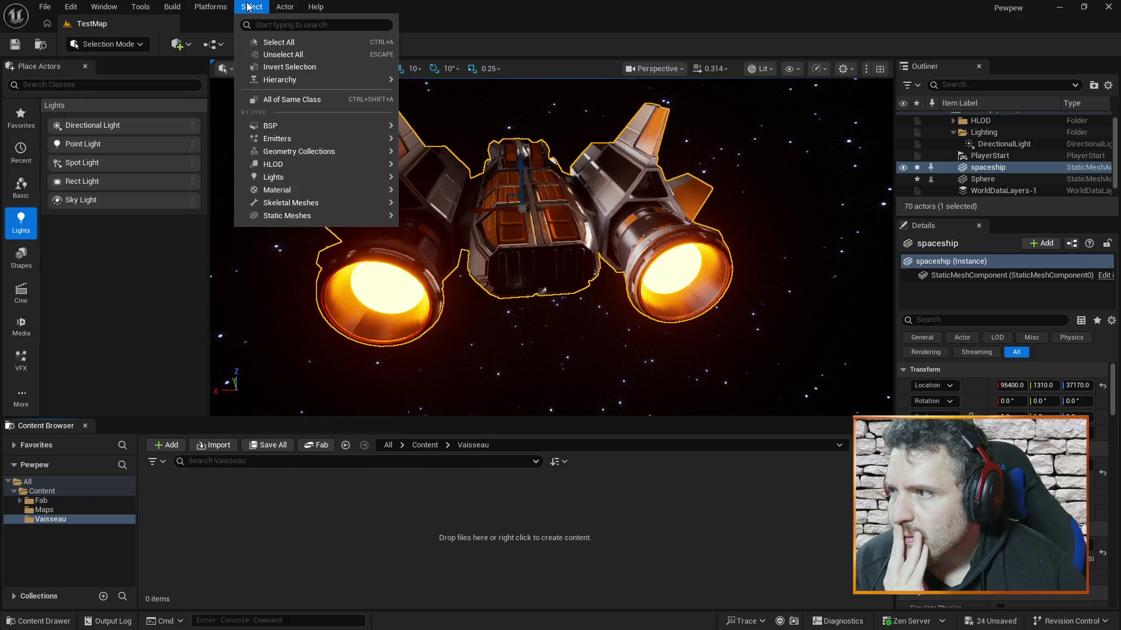
pyautogui.click(172, 7)
# Step: Look through the File menu, then open Edit > Editor Preferences
pyautogui.click(50, 10)
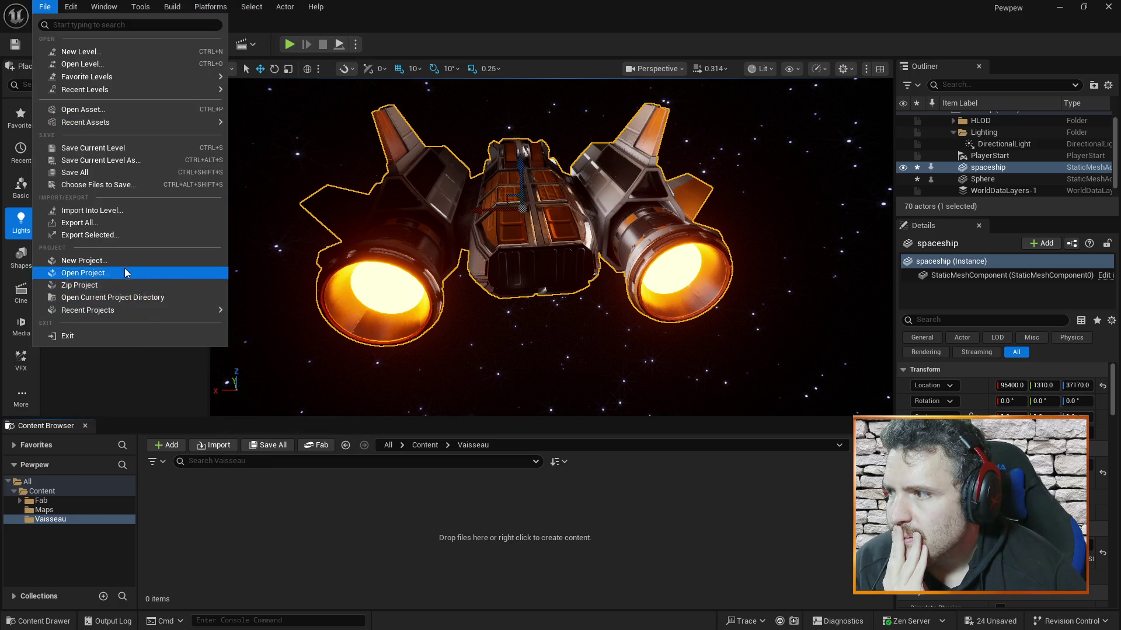
pyautogui.moveTo(69, 5)
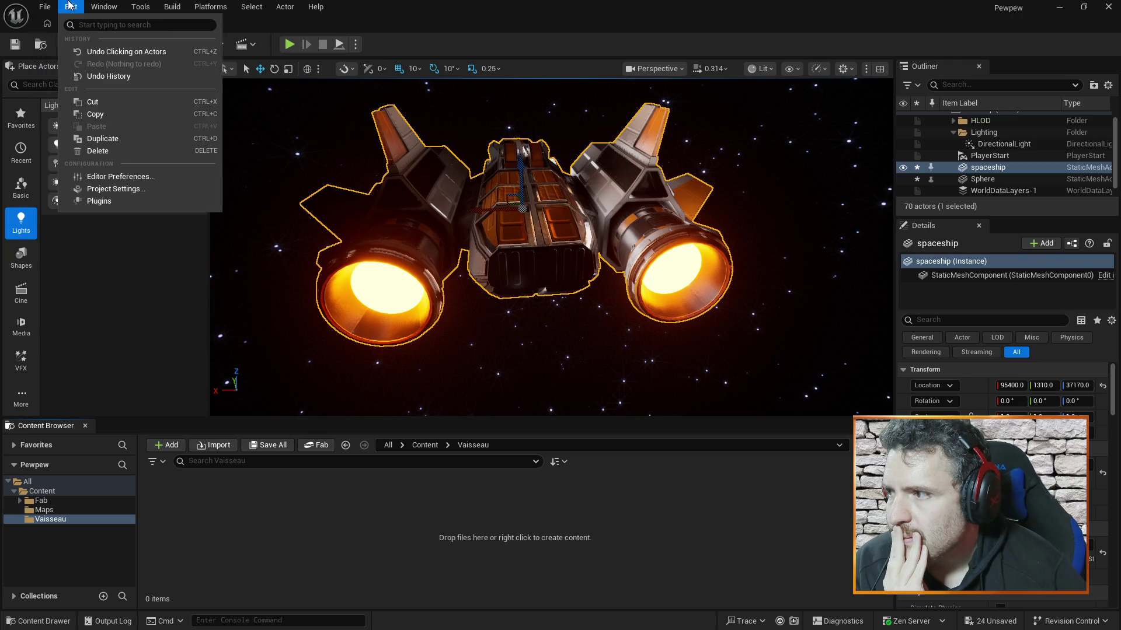
pyautogui.click(148, 182)
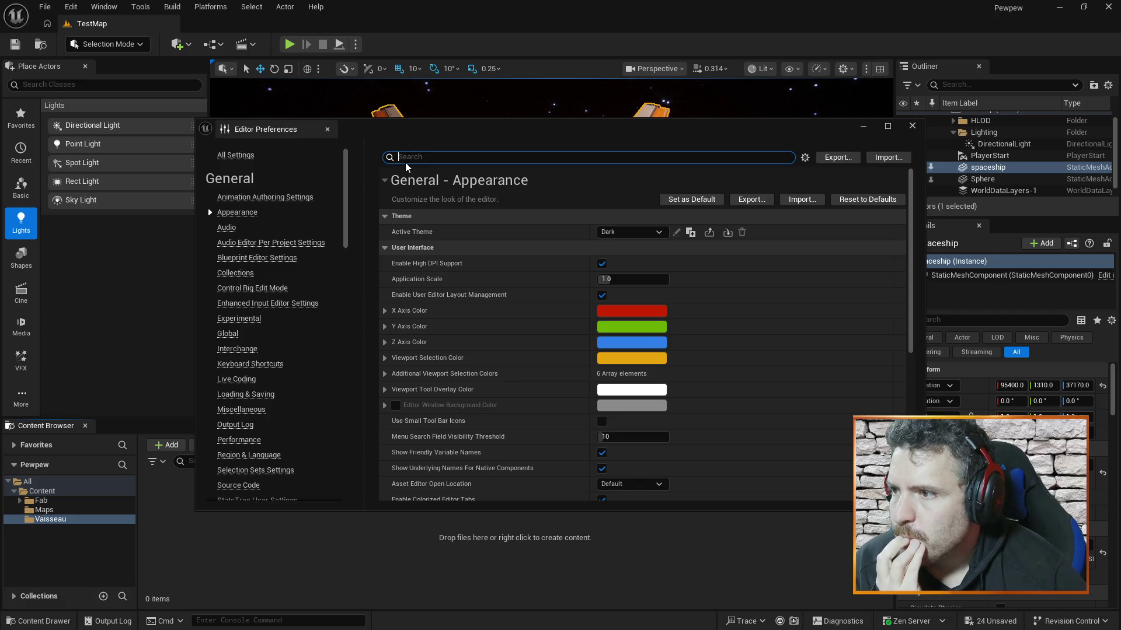
# Step: Filter preferences by 'contro' and scroll through the Keyboard Shortcuts and Level Editor - Viewports results
pyautogui.write('contro')
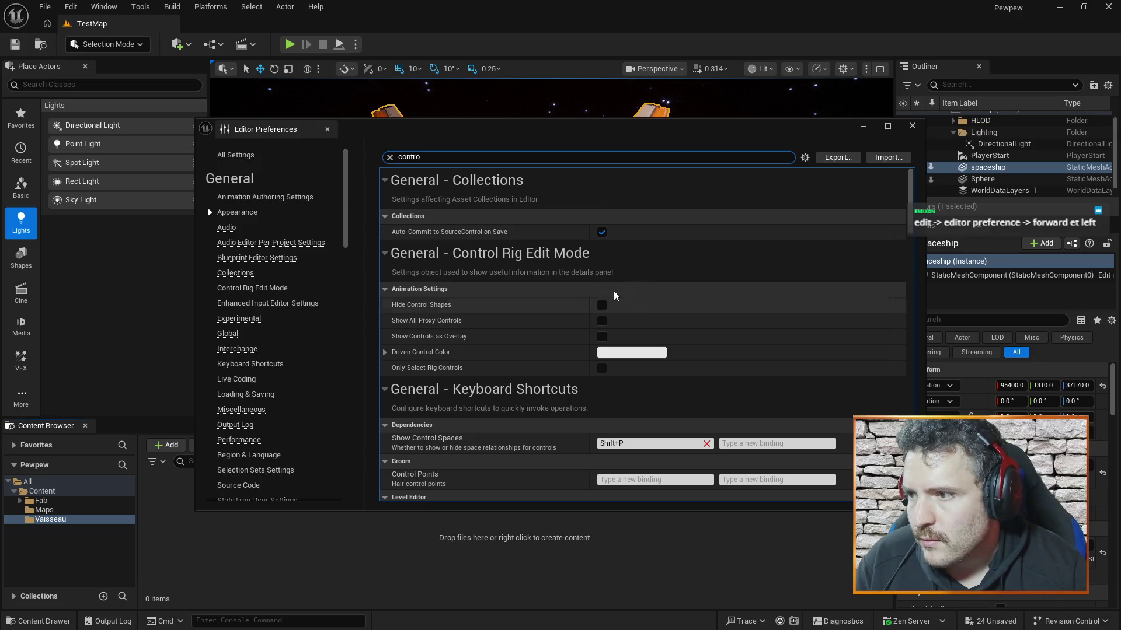
pyautogui.scroll(-3, 568, 279)
pyautogui.scroll(-5, 569, 276)
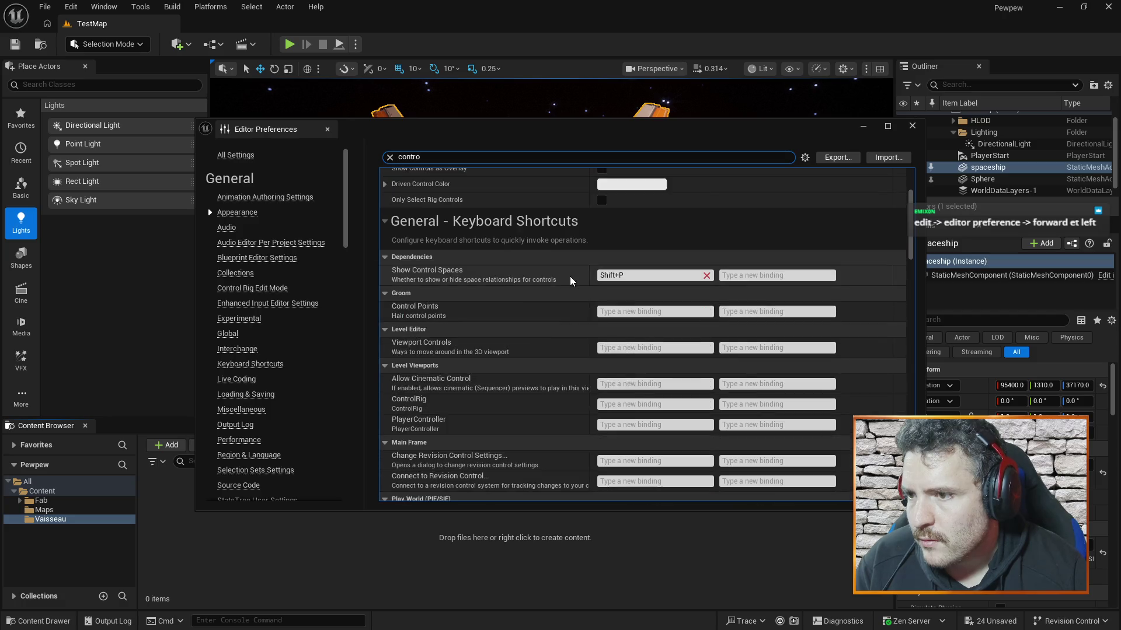
pyautogui.scroll(-6, 569, 275)
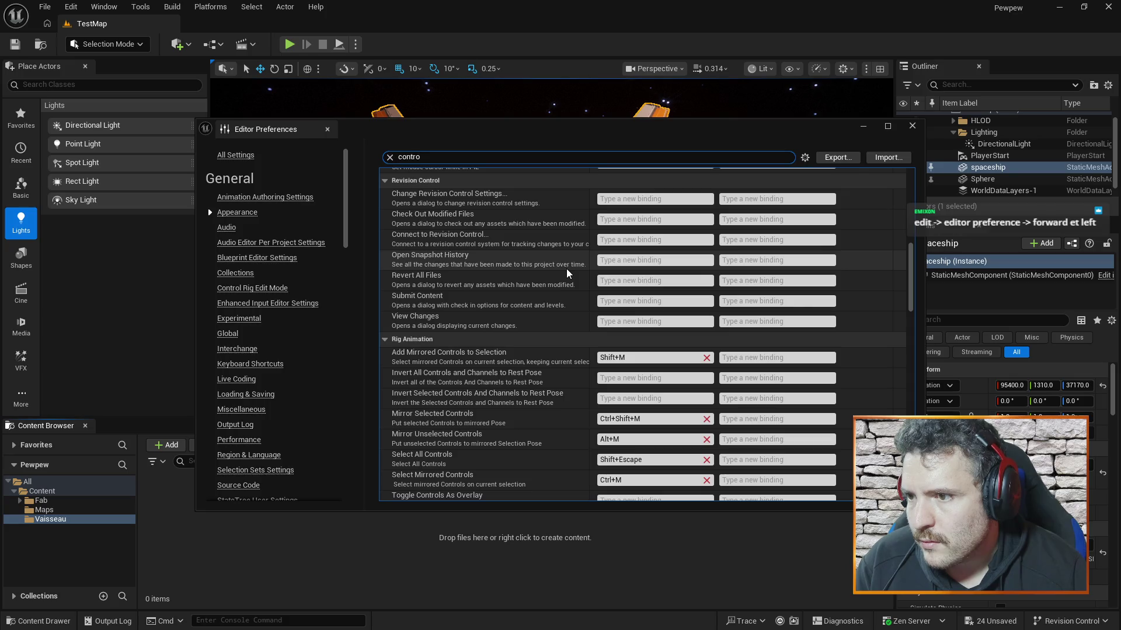
pyautogui.scroll(-3, 566, 268)
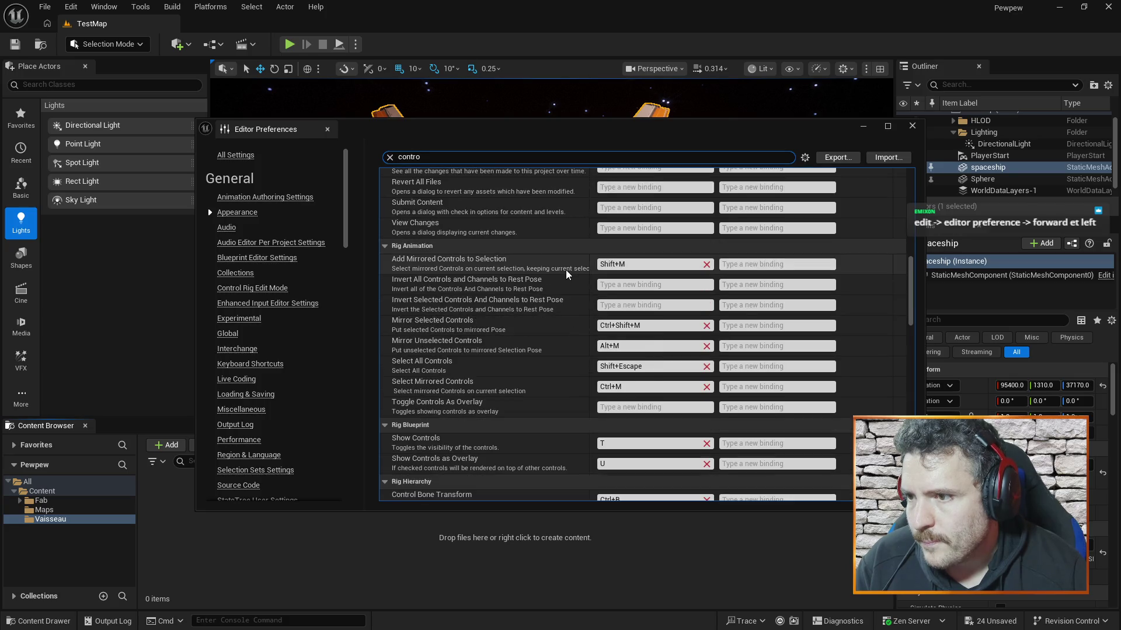
pyautogui.scroll(-4, 565, 270)
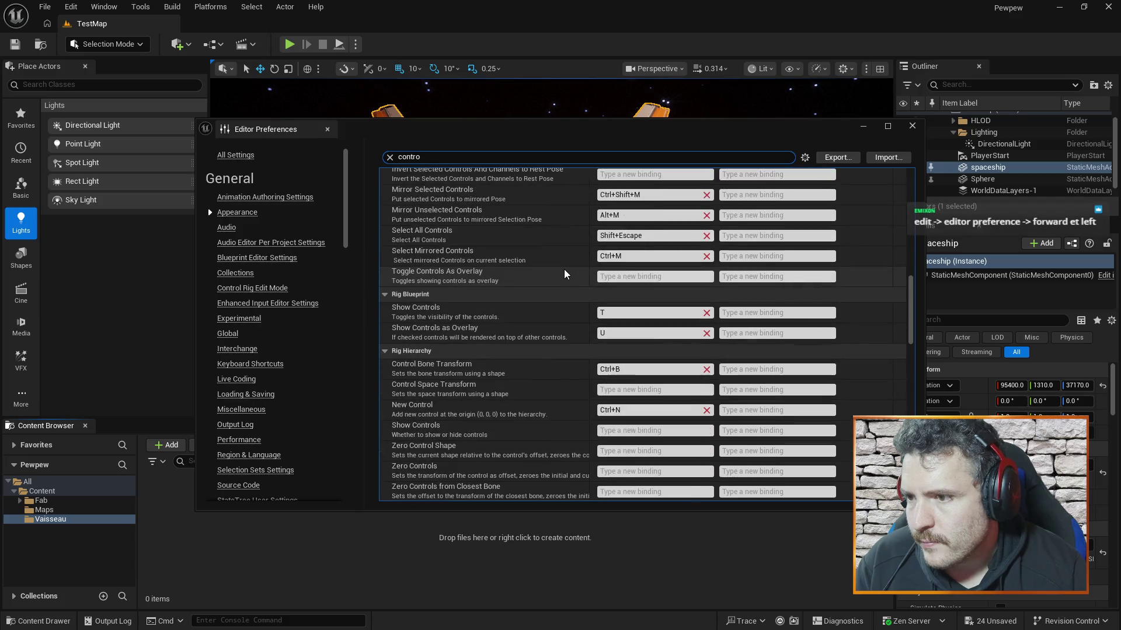
pyautogui.scroll(-6, 563, 268)
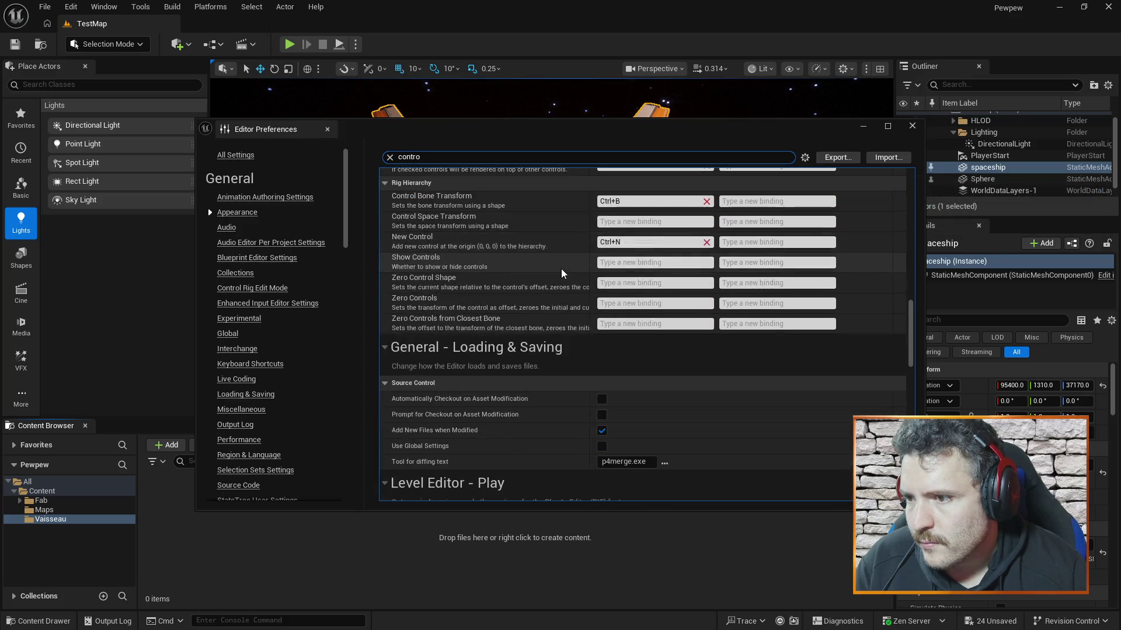
pyautogui.scroll(-14, 560, 266)
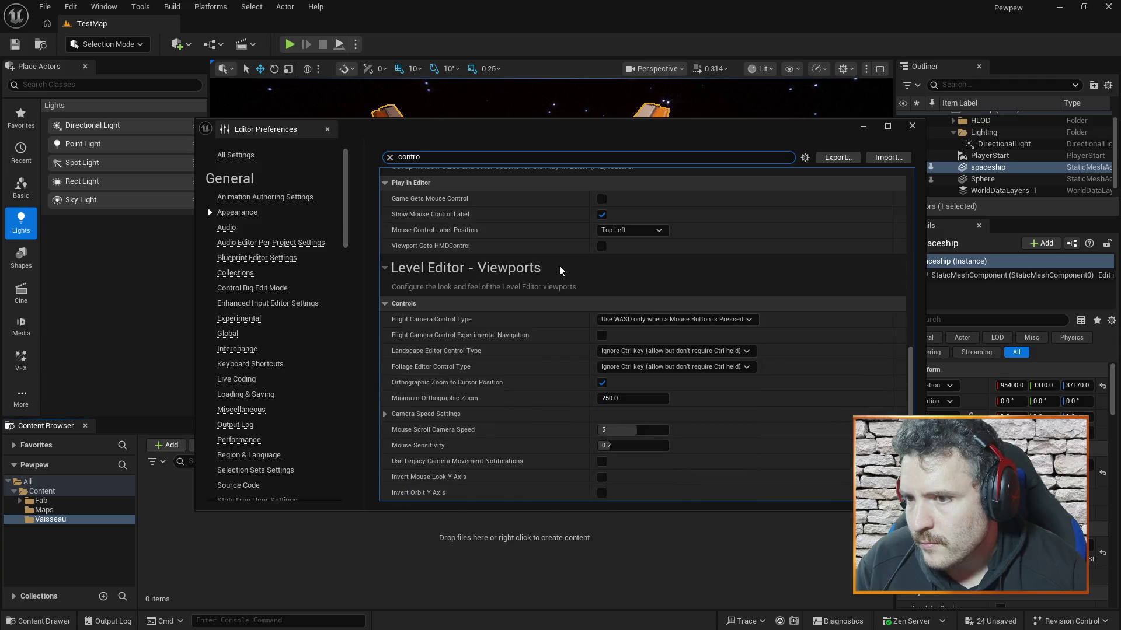
pyautogui.scroll(-6, 559, 263)
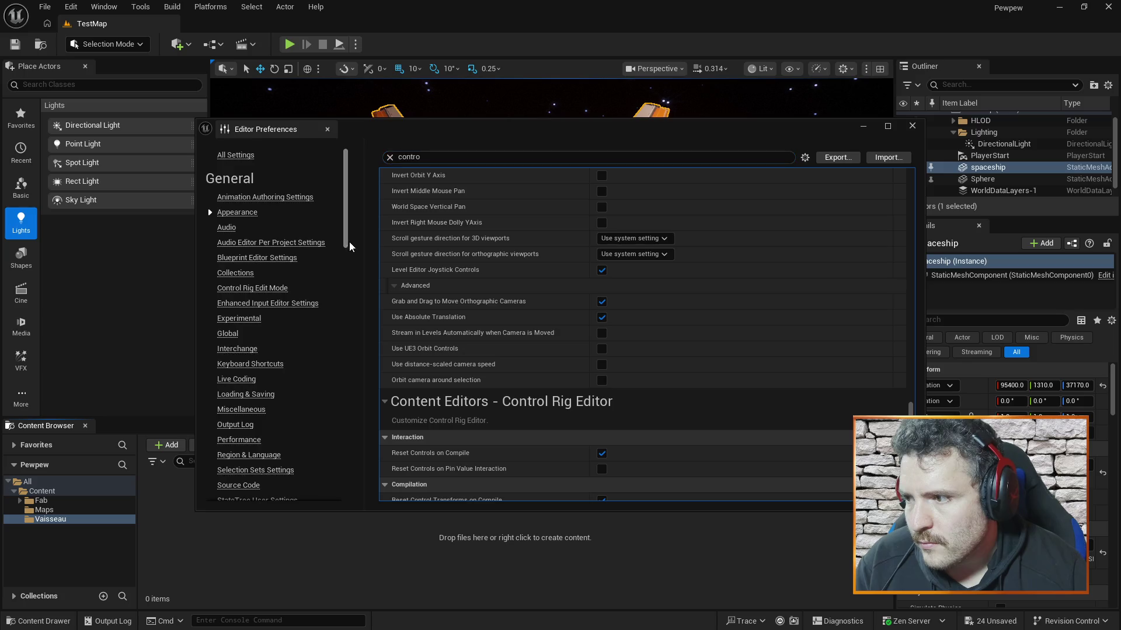
pyautogui.scroll(-5, 349, 286)
pyautogui.moveTo(349, 286)
pyautogui.mouseDown()
pyautogui.moveTo(351, 329)
pyautogui.moveTo(351, 204)
pyautogui.mouseUp()
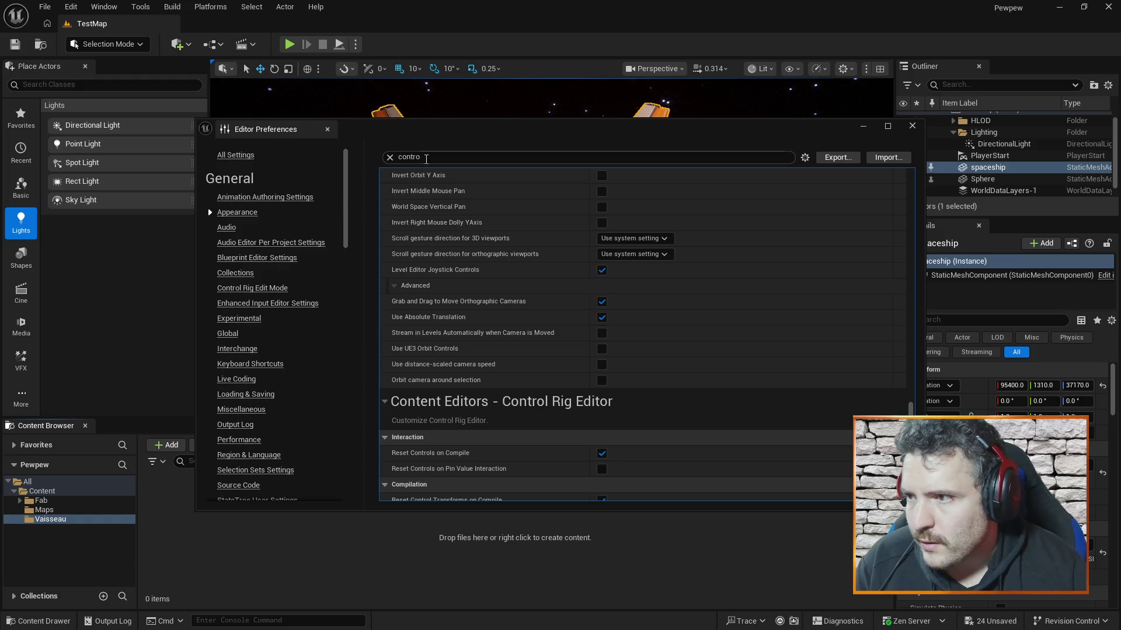
# Step: Search 'forwa' and bind camera Forward to Z, overriding Z's FOV Zoom Out binding
pyautogui.write('forwa')
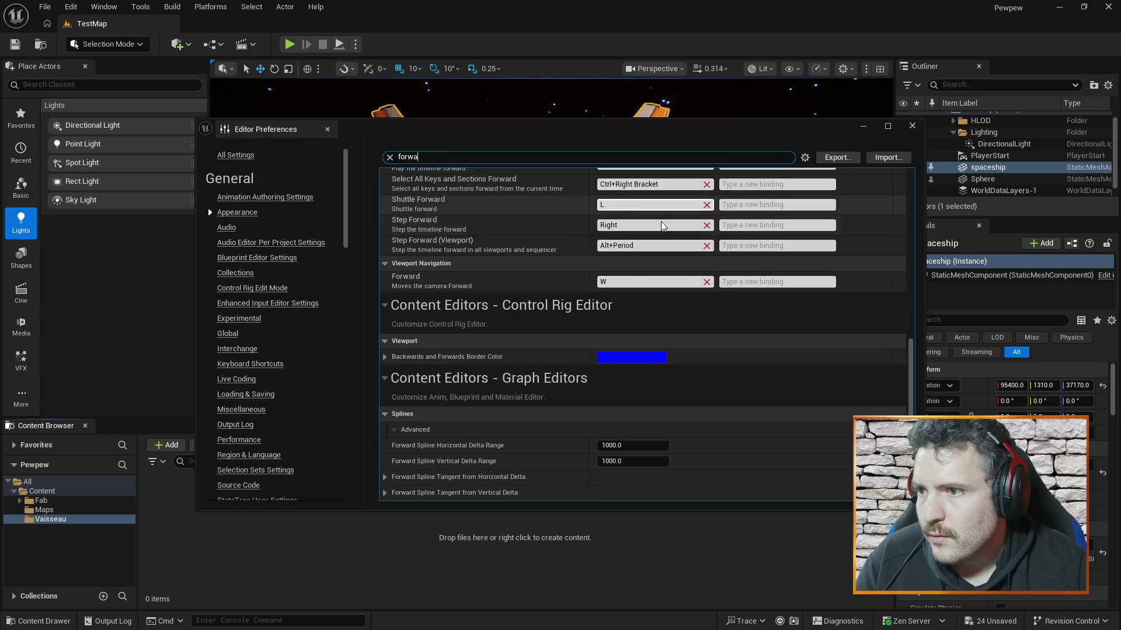
pyautogui.scroll(10, 653, 310)
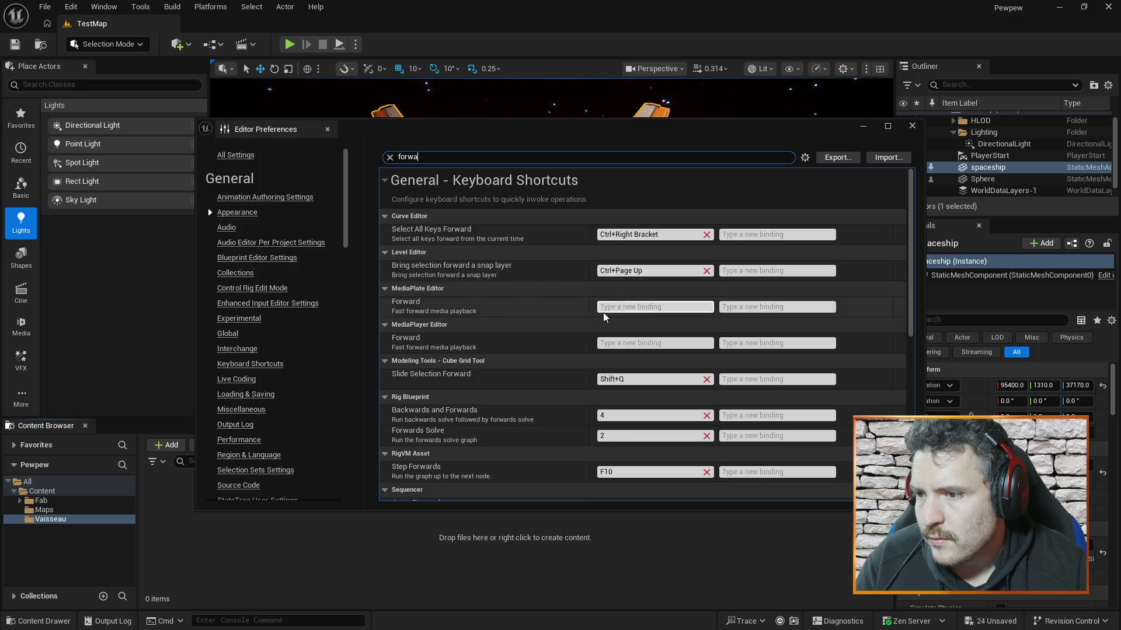
pyautogui.scroll(-2, 593, 334)
pyautogui.scroll(-5, 593, 334)
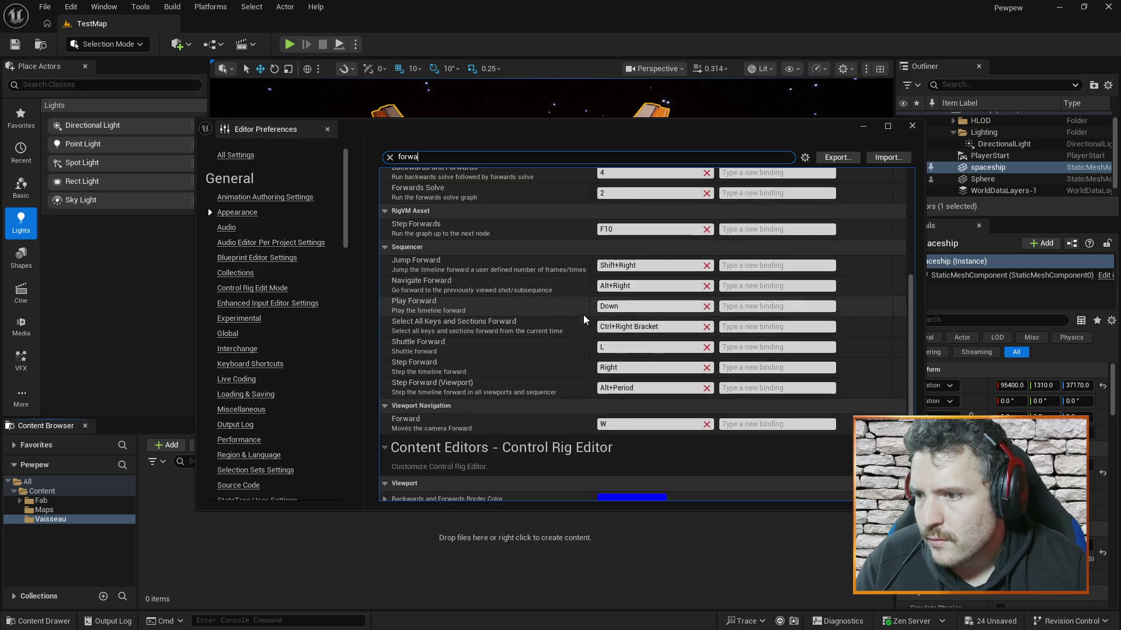
pyautogui.scroll(-1, 584, 320)
pyautogui.click(617, 368)
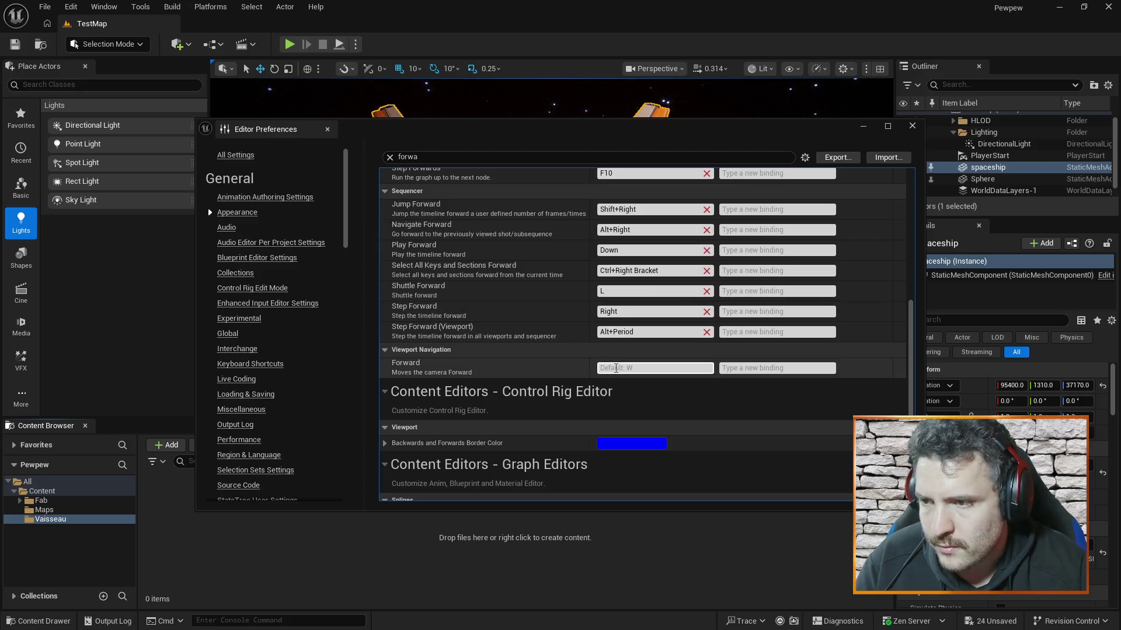
pyautogui.press('z')
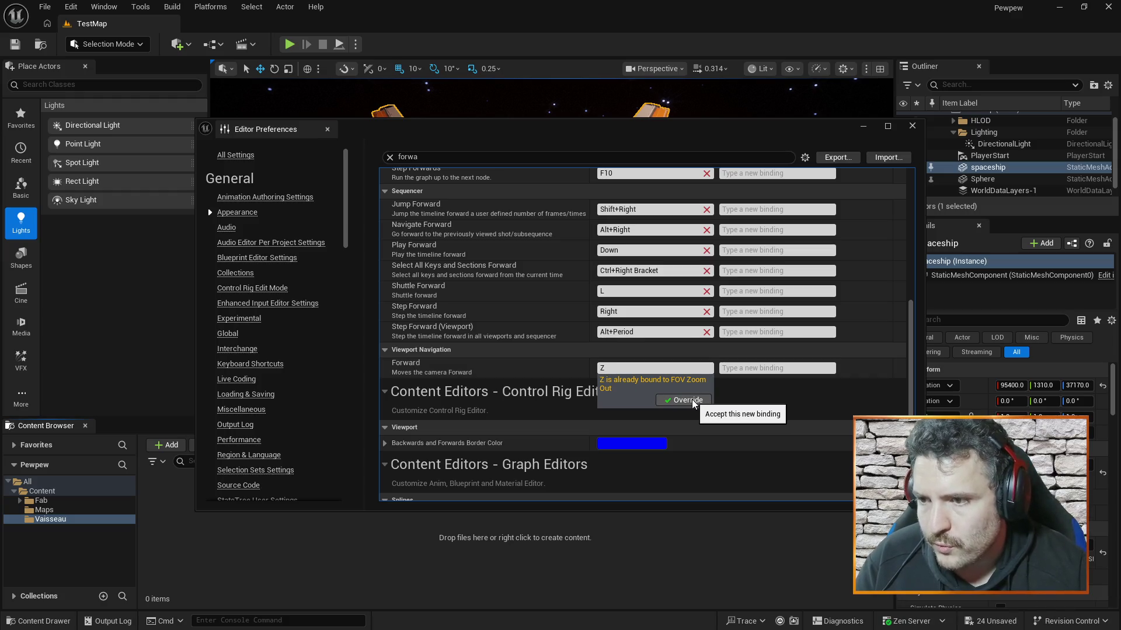
pyautogui.click(688, 401)
pyautogui.click(447, 159)
# Step: Search 'left' and bind camera Left to Q, overriding Q's World Down binding
pyautogui.write('left')
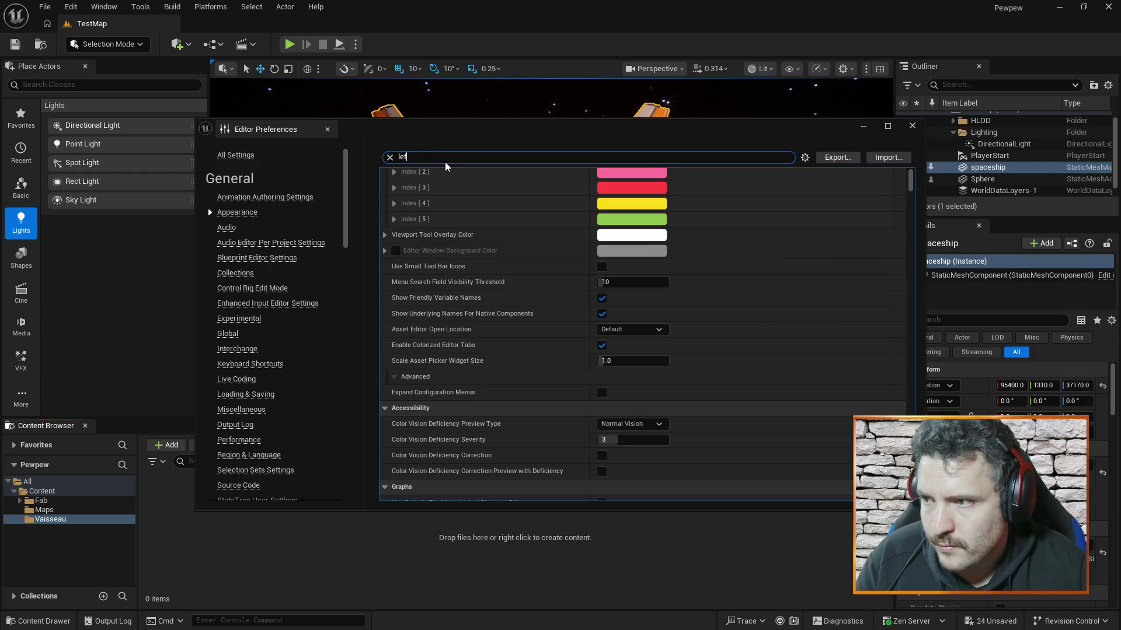
pyautogui.scroll(4, 639, 271)
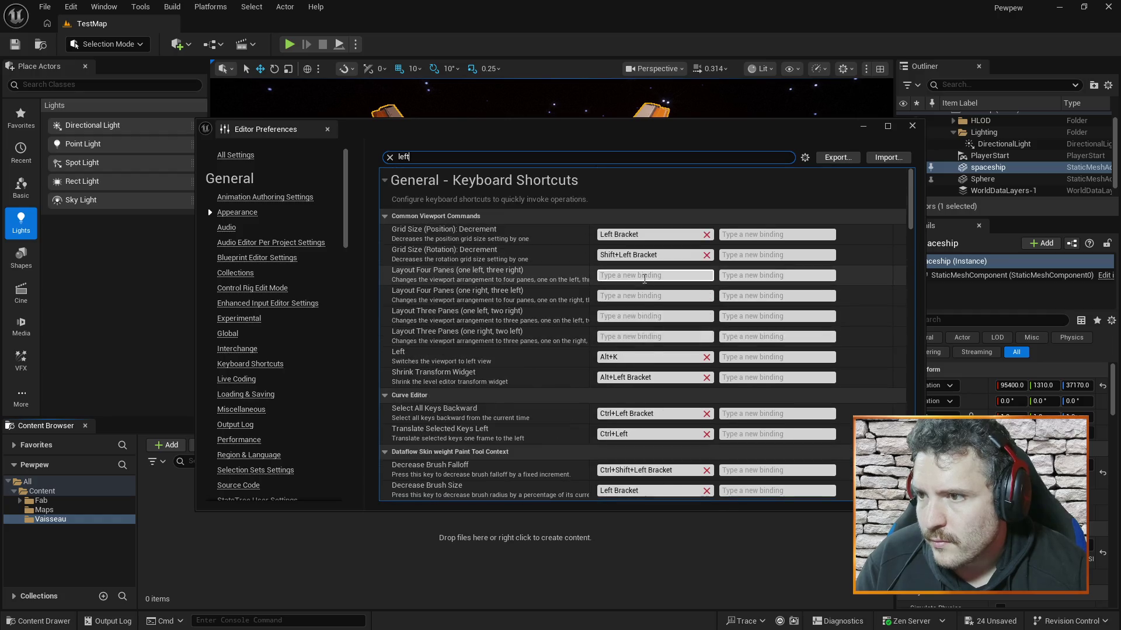
pyautogui.scroll(-2, 668, 339)
pyautogui.scroll(-5, 667, 338)
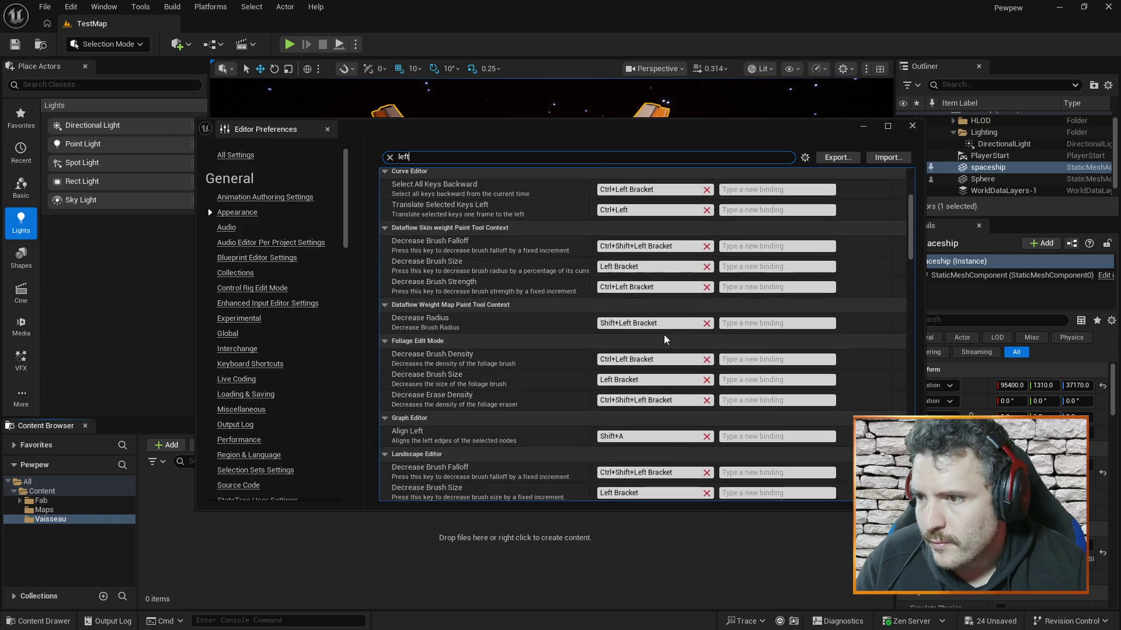
pyautogui.scroll(-10, 662, 345)
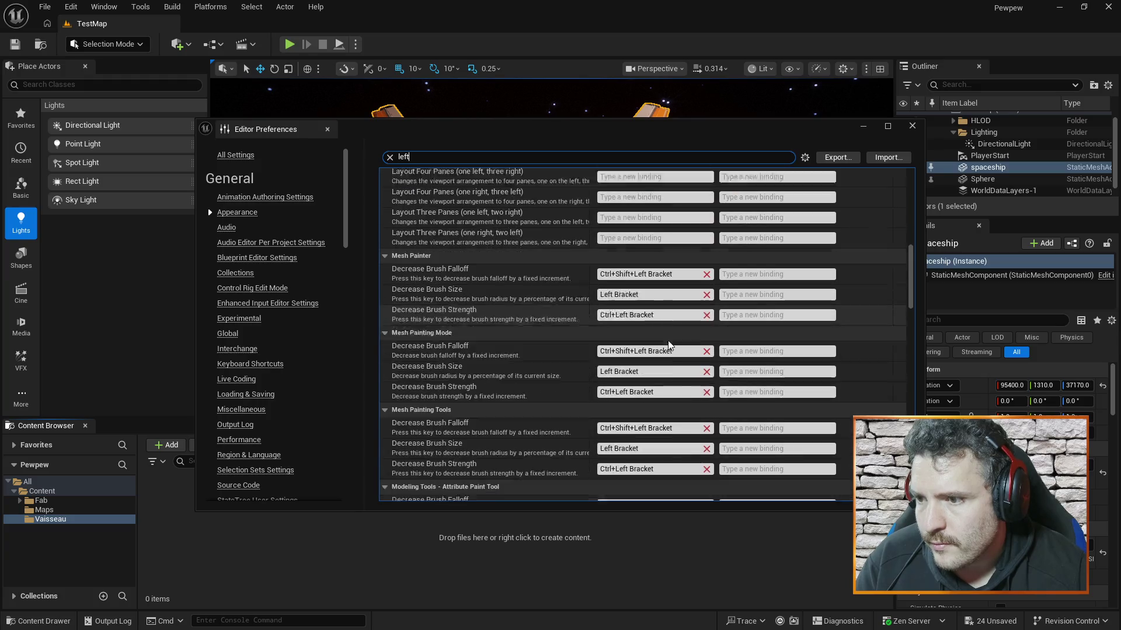
pyautogui.scroll(-8, 674, 320)
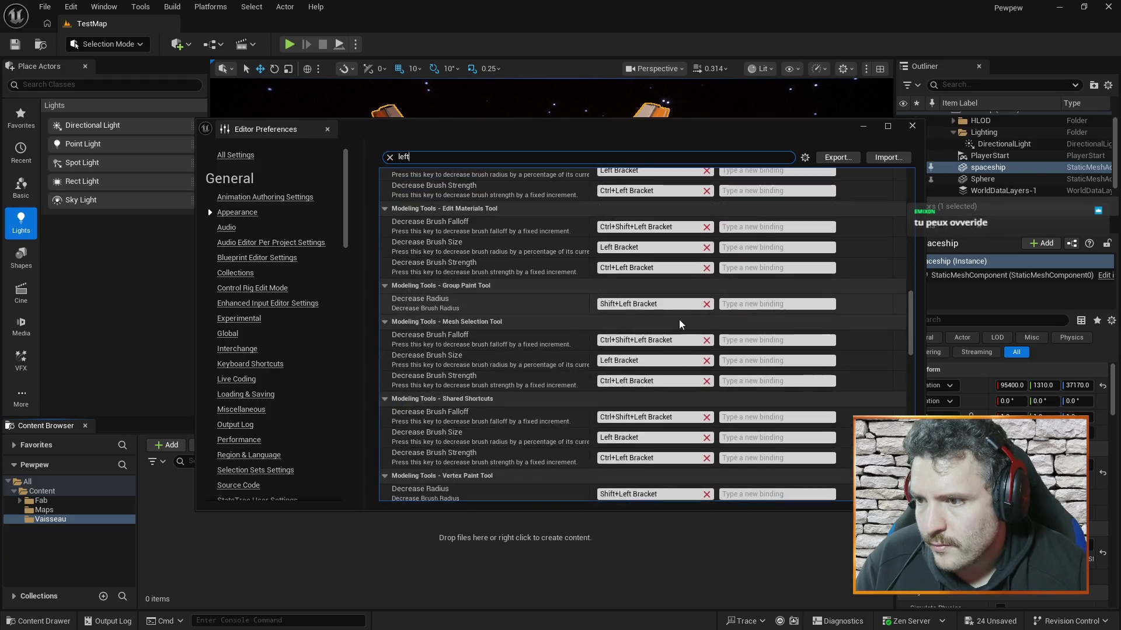
pyautogui.scroll(-10, 674, 355)
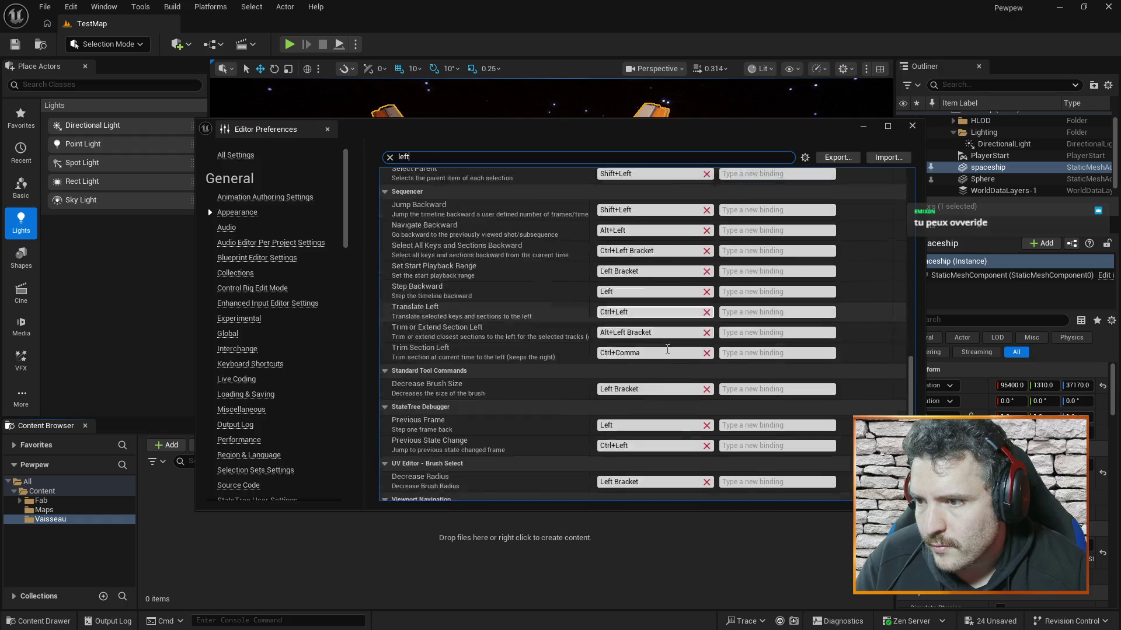
pyautogui.click(629, 388)
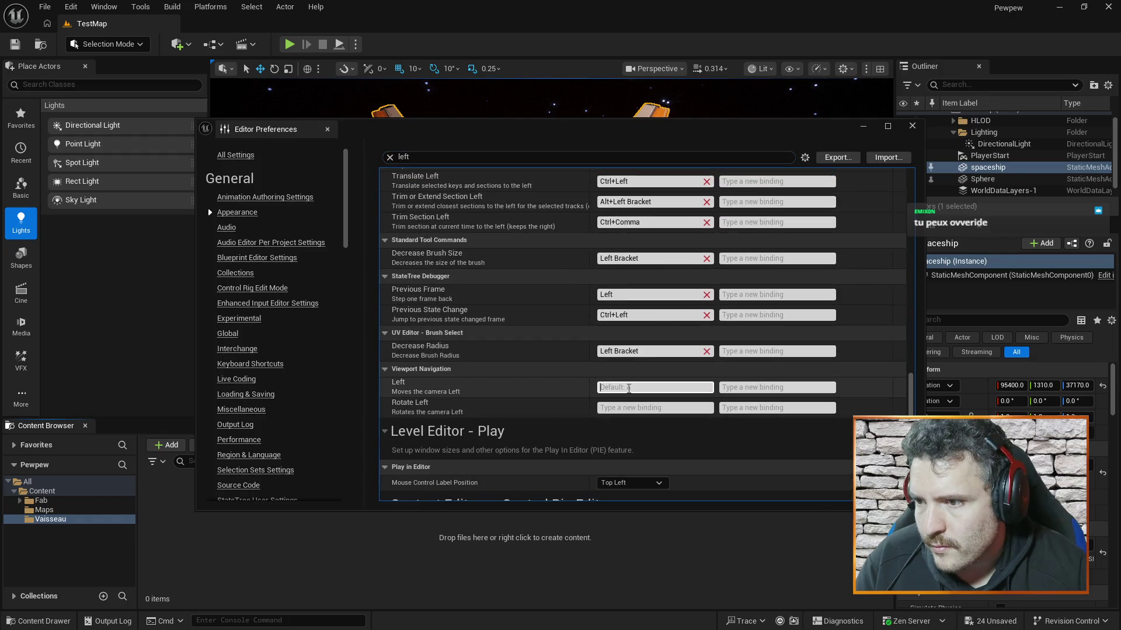
pyautogui.press('q')
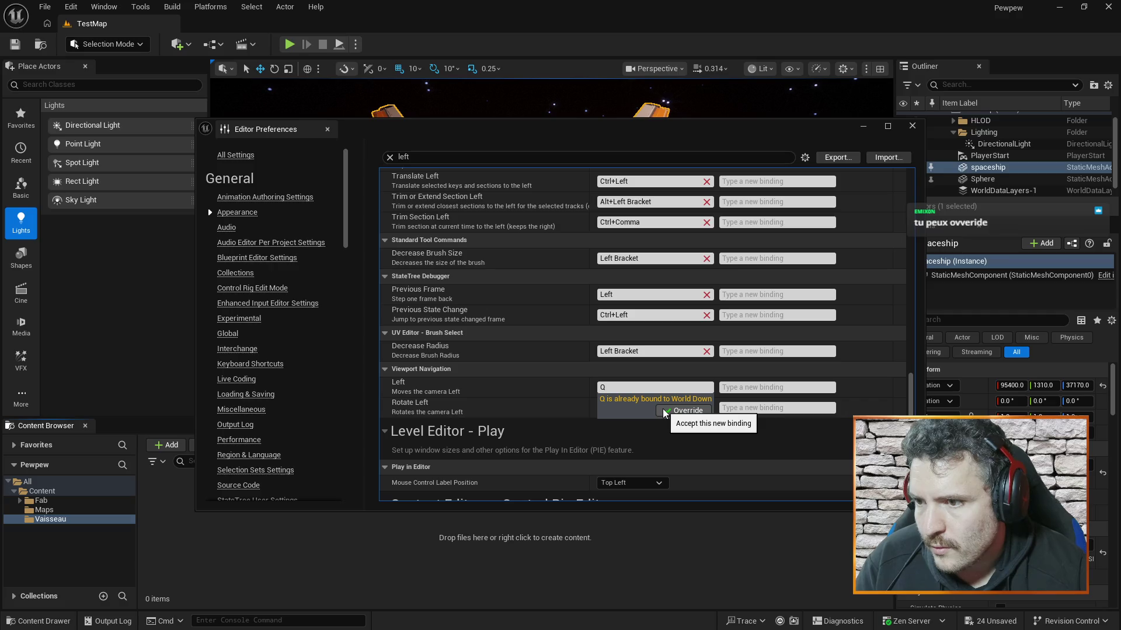
pyautogui.click(667, 412)
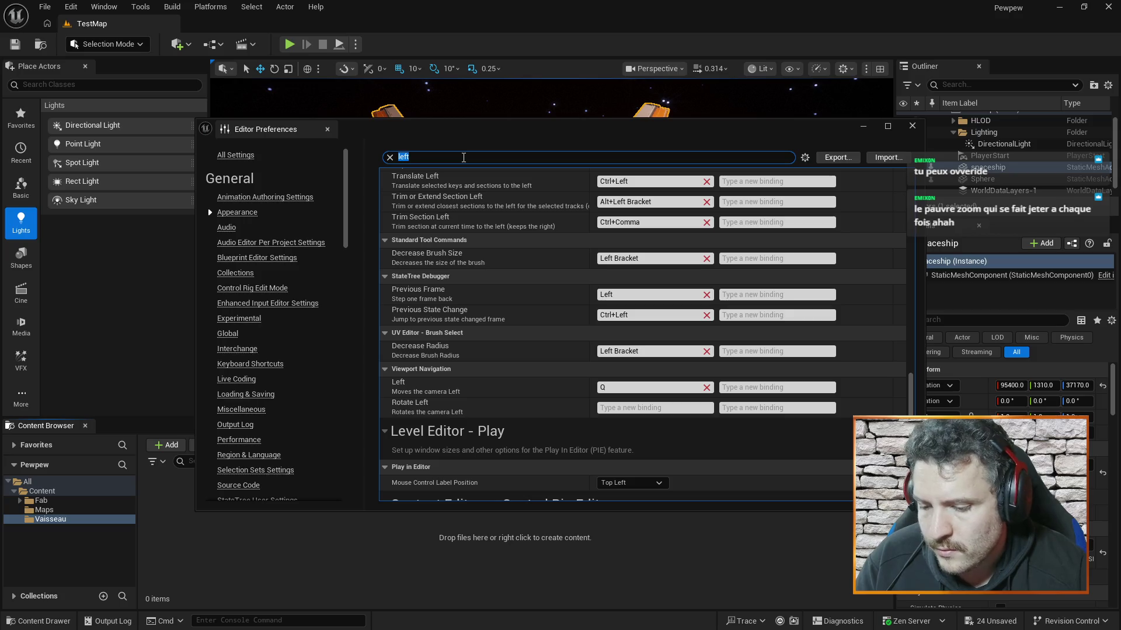
pyautogui.write('world')
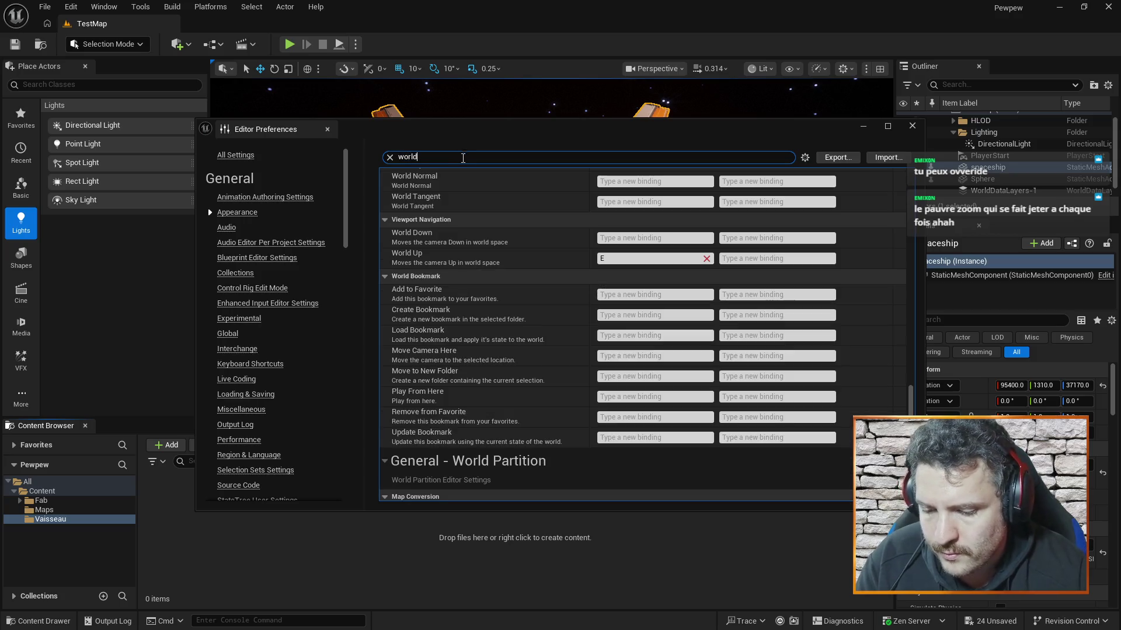
pyautogui.write(' down')
# Step: Bind the World Down camera movement to the A key
pyautogui.click(664, 235)
pyautogui.press('a')
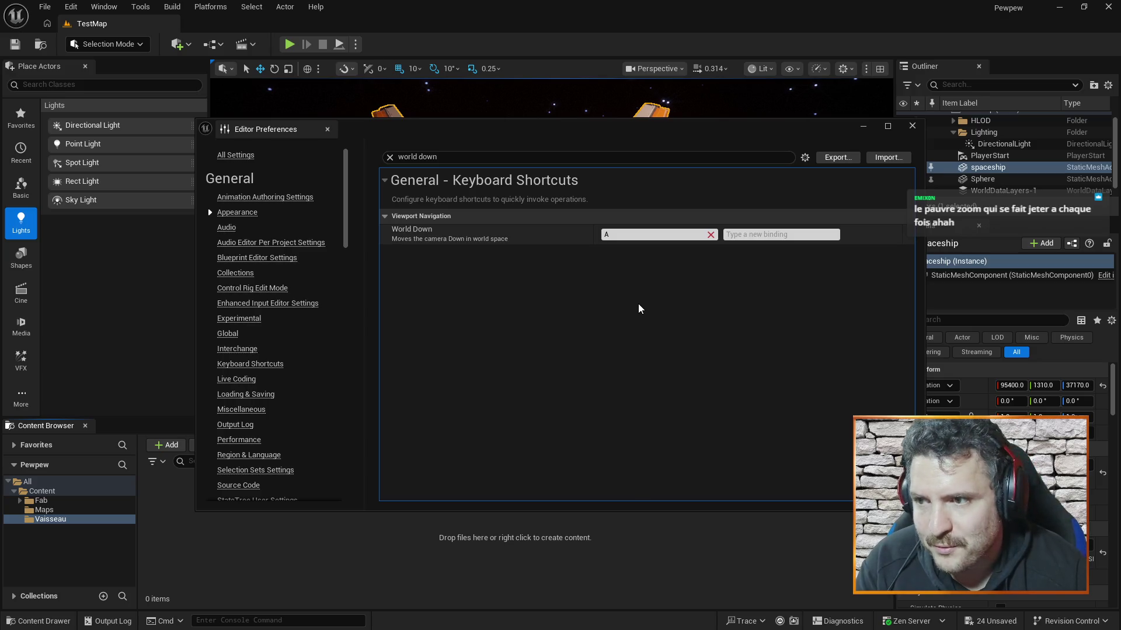
pyautogui.click(668, 236)
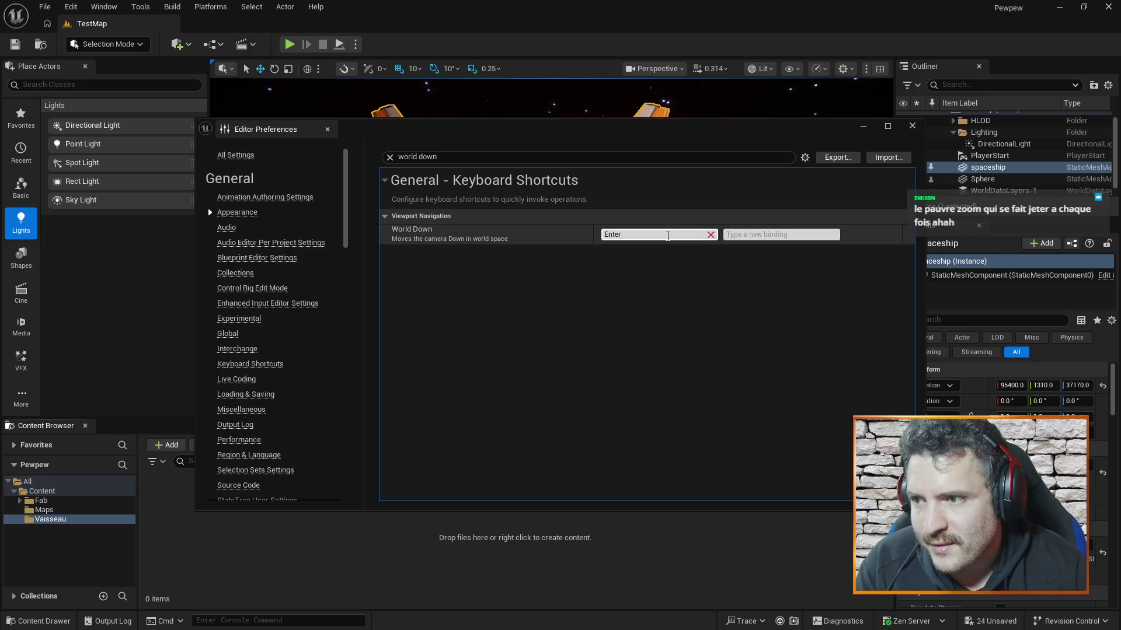
pyautogui.click(644, 236)
pyautogui.write('A')
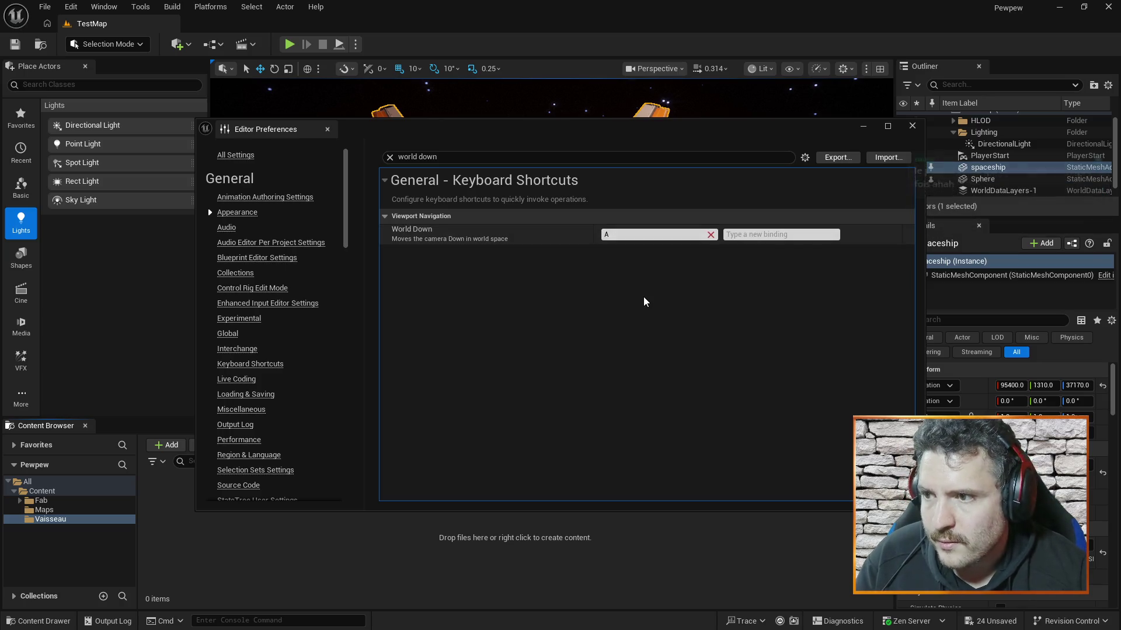
# Step: Close Editor Preferences, fly the camera toward the spaceship, and resume the tutorial video
pyautogui.click(912, 126)
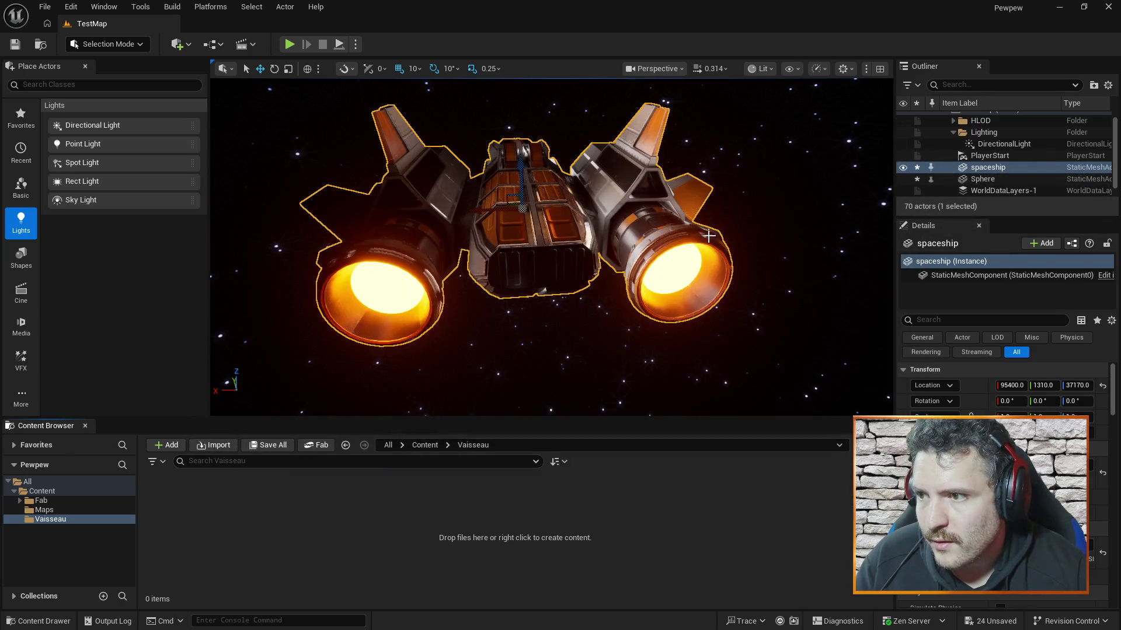
pyautogui.press('Up')
pyautogui.press('pageup')
pyautogui.press('Up')
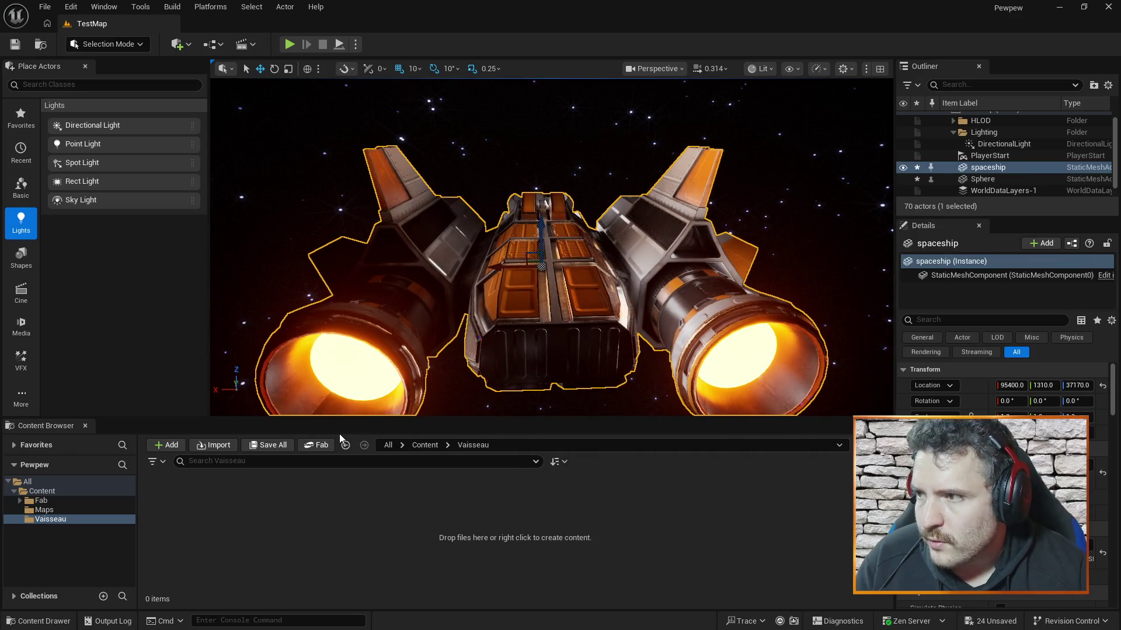
pyautogui.hotkey('alt', 'Tab')
pyautogui.click(512, 411)
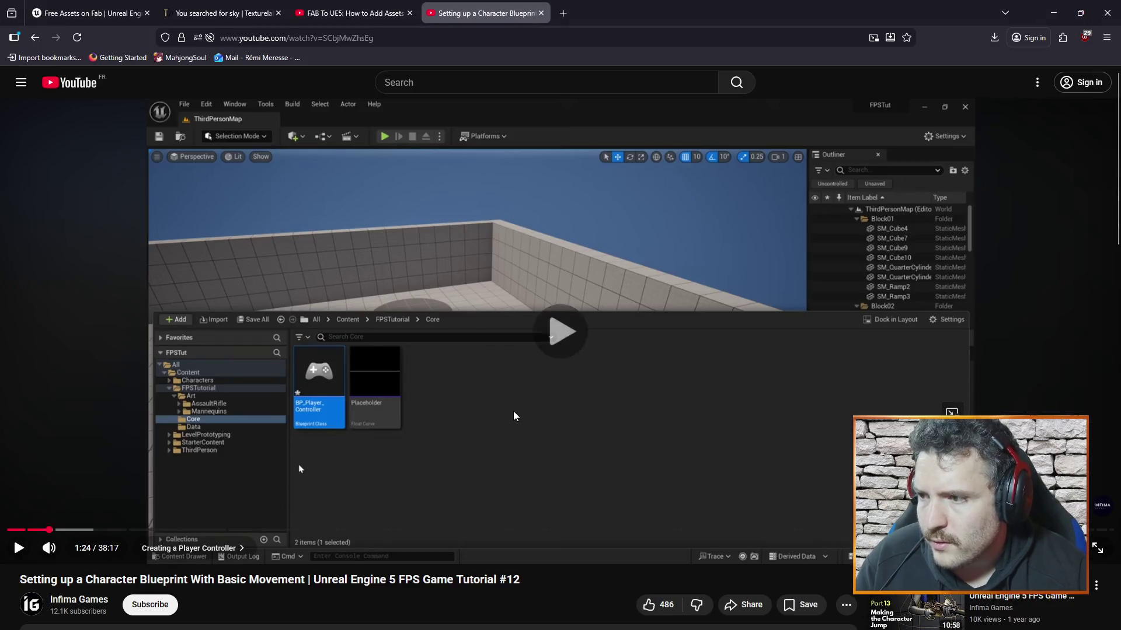
# Step: Seek the tutorial back to 0:51 where a Blueprint Class is created, pause, and return to Unreal
pyautogui.press('Left')
pyautogui.press('Left')
pyautogui.press('Left')
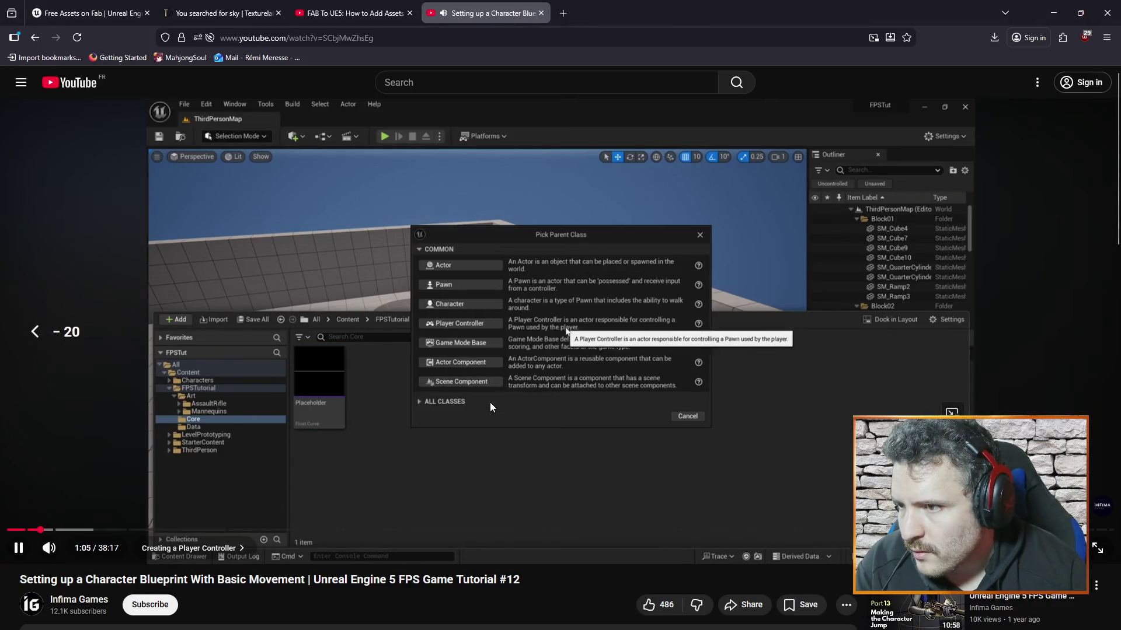
pyautogui.press('Left')
pyautogui.press('Left')
pyautogui.press('Left')
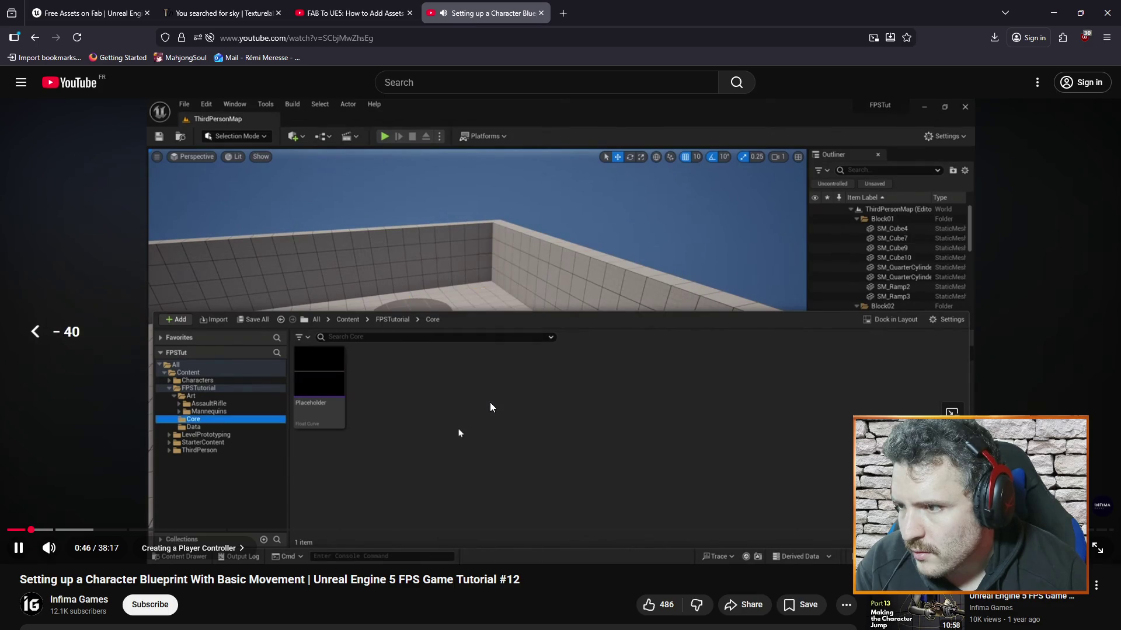
pyautogui.press('Right')
pyautogui.press('Left')
pyautogui.press('Left')
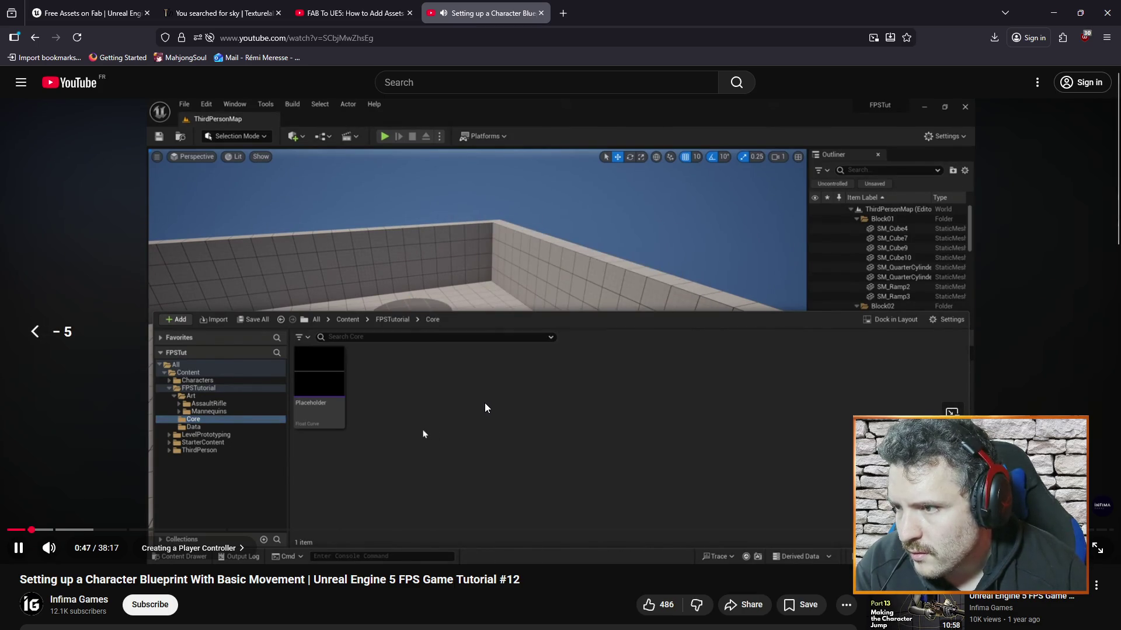
pyautogui.press('Right')
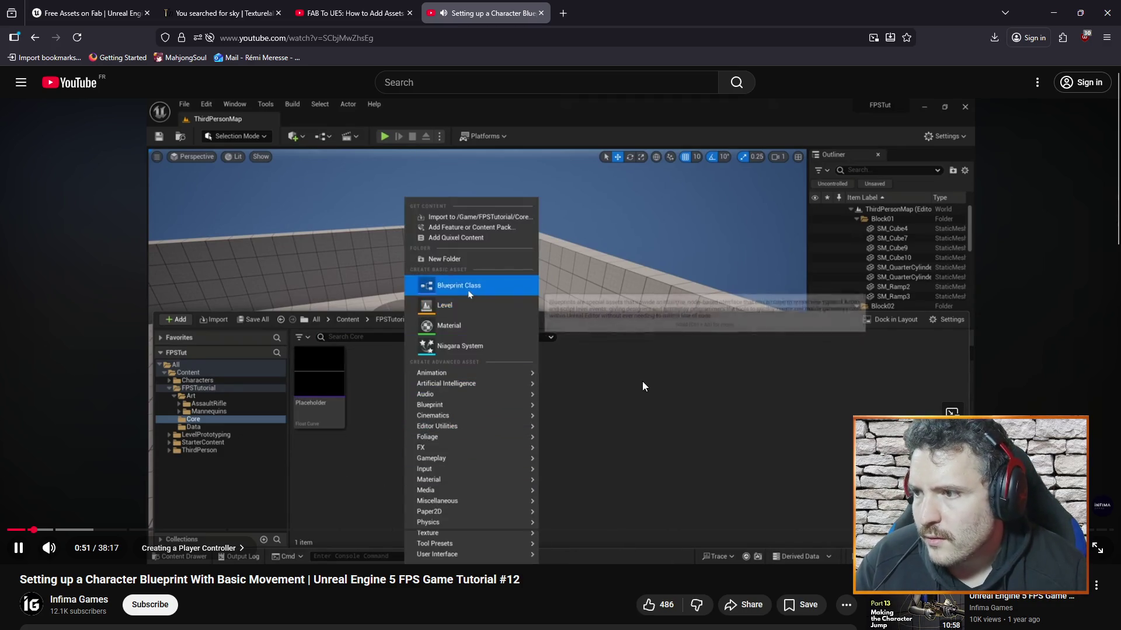
pyautogui.click(733, 470)
pyautogui.hotkey('alt', 'Tab')
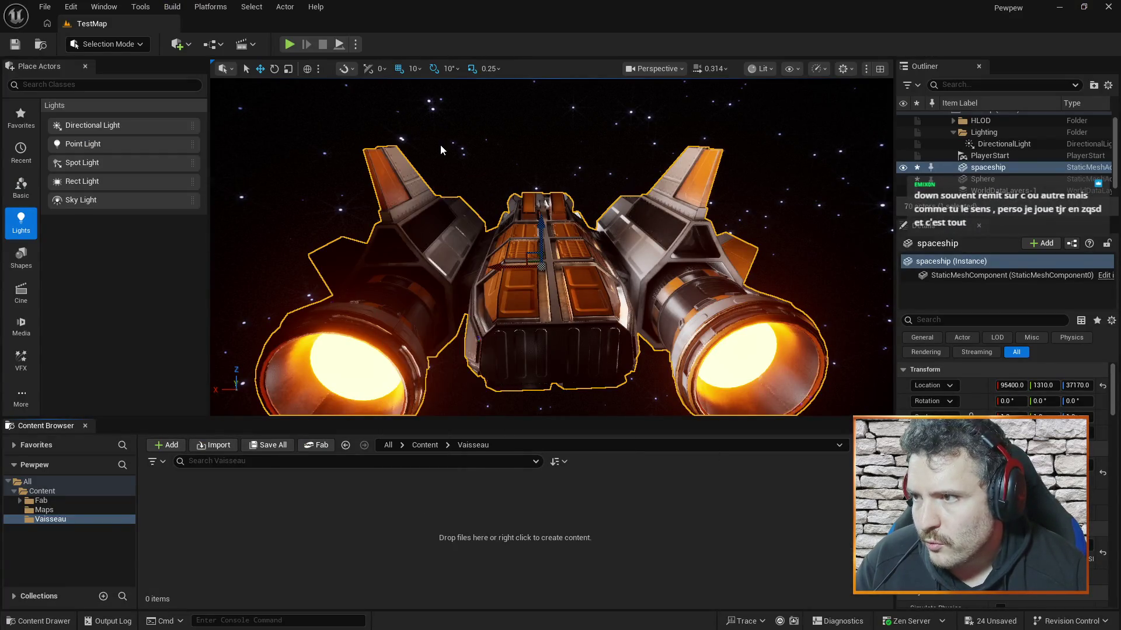
# Step: Create a Player Controller blueprint named PlayerController in Vaisseau, then resume the tutorial
pyautogui.click(446, 307)
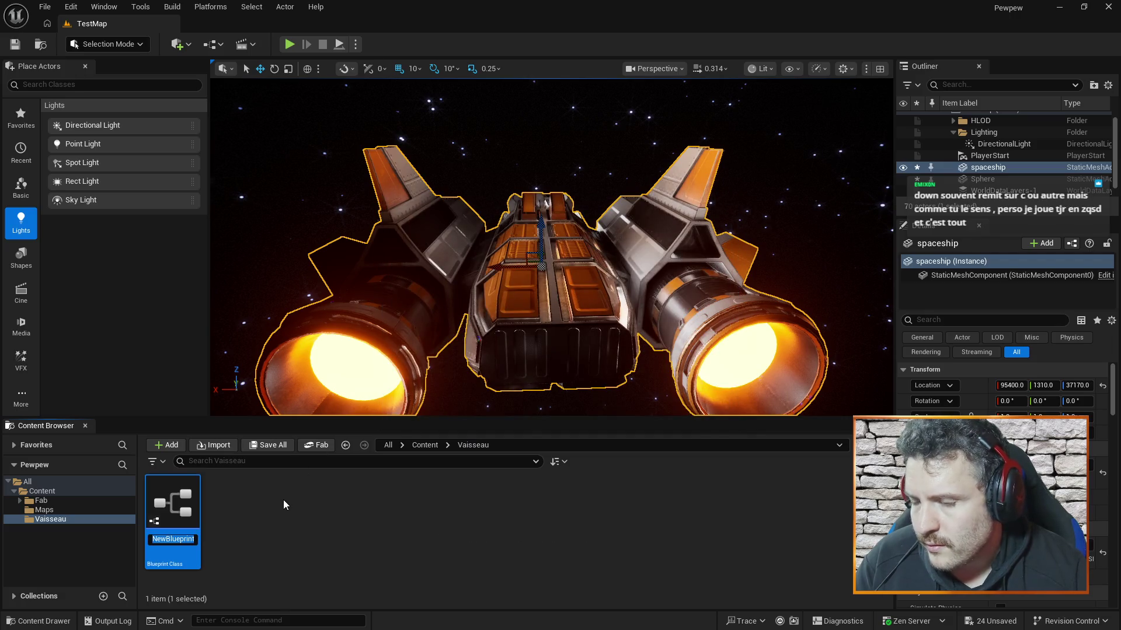
pyautogui.write('Pla')
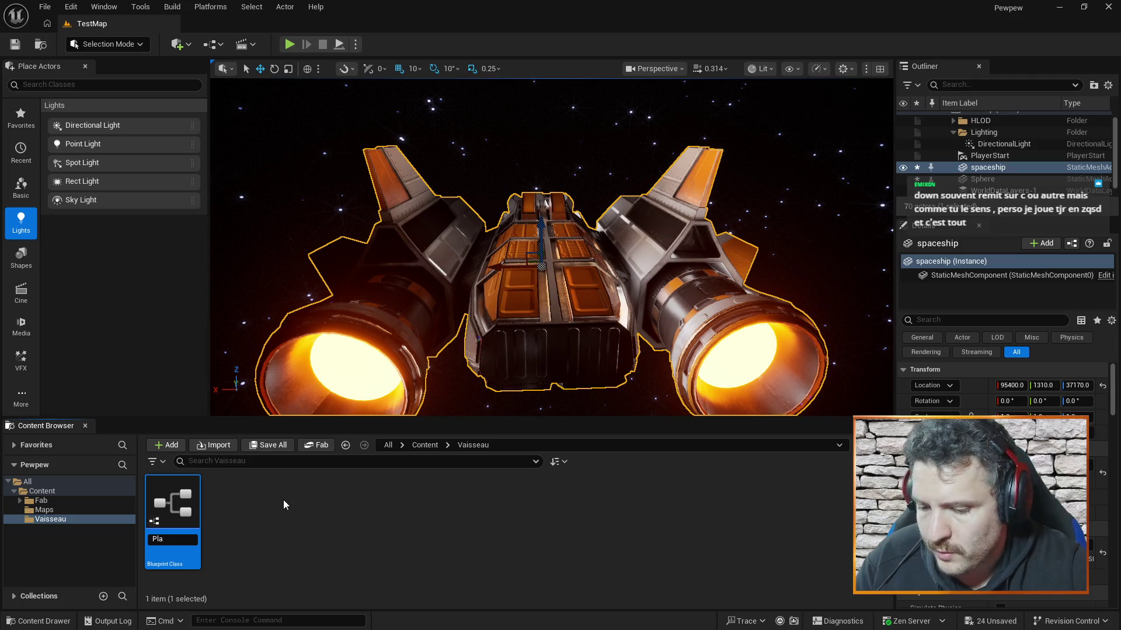
pyautogui.write('yerController')
pyautogui.press('Return')
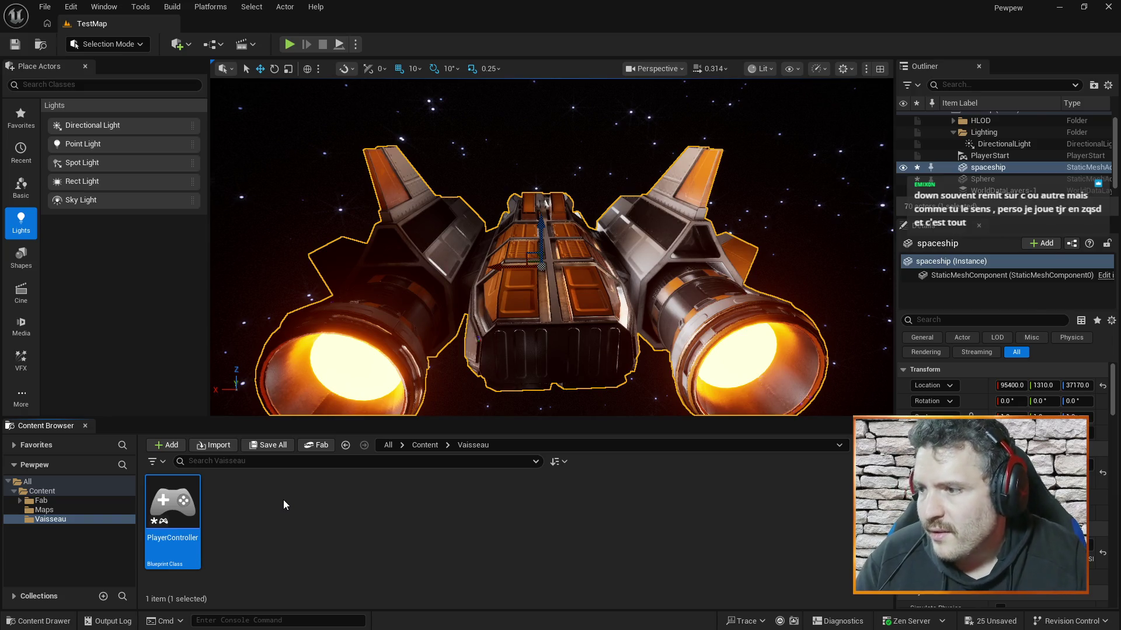
pyautogui.hotkey('alt', 'Tab')
pyautogui.click(516, 436)
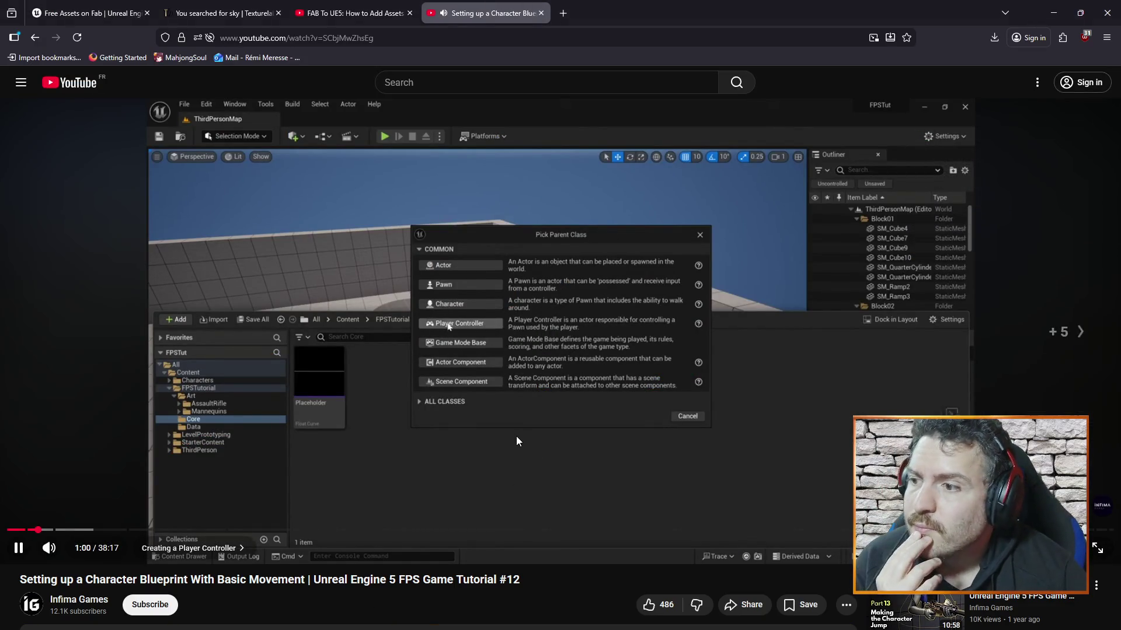
# Step: Skip the tutorial forward to its World Settings Game Mode section, pause, and return to Unreal
pyautogui.press('Right')
pyautogui.press('Right')
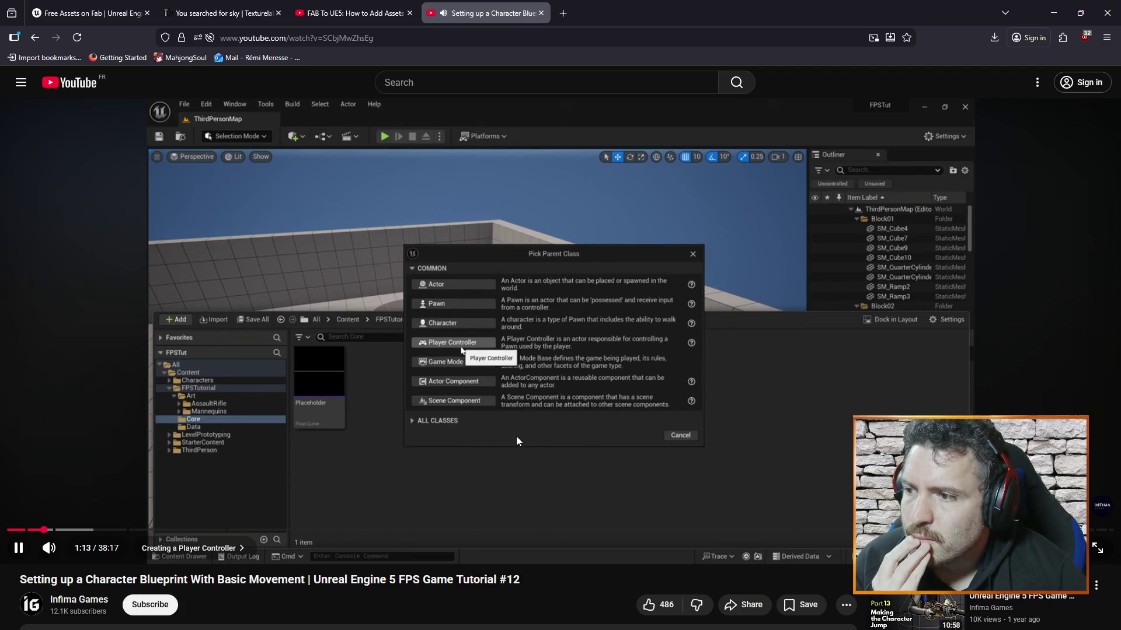
pyautogui.press('Right')
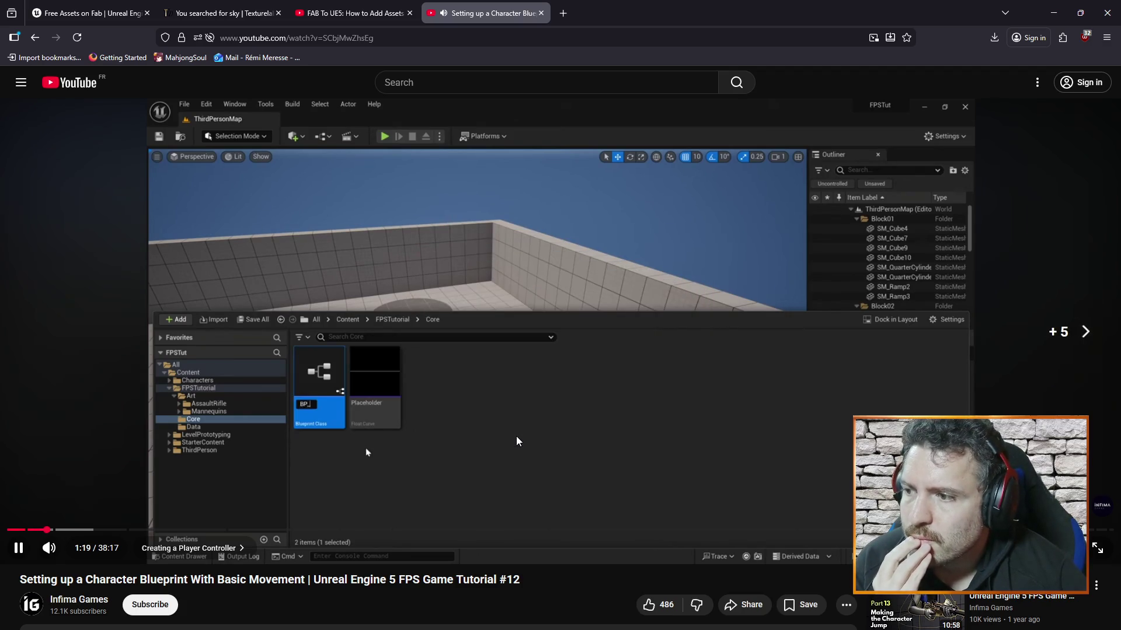
pyautogui.press('Right')
pyautogui.press('Right')
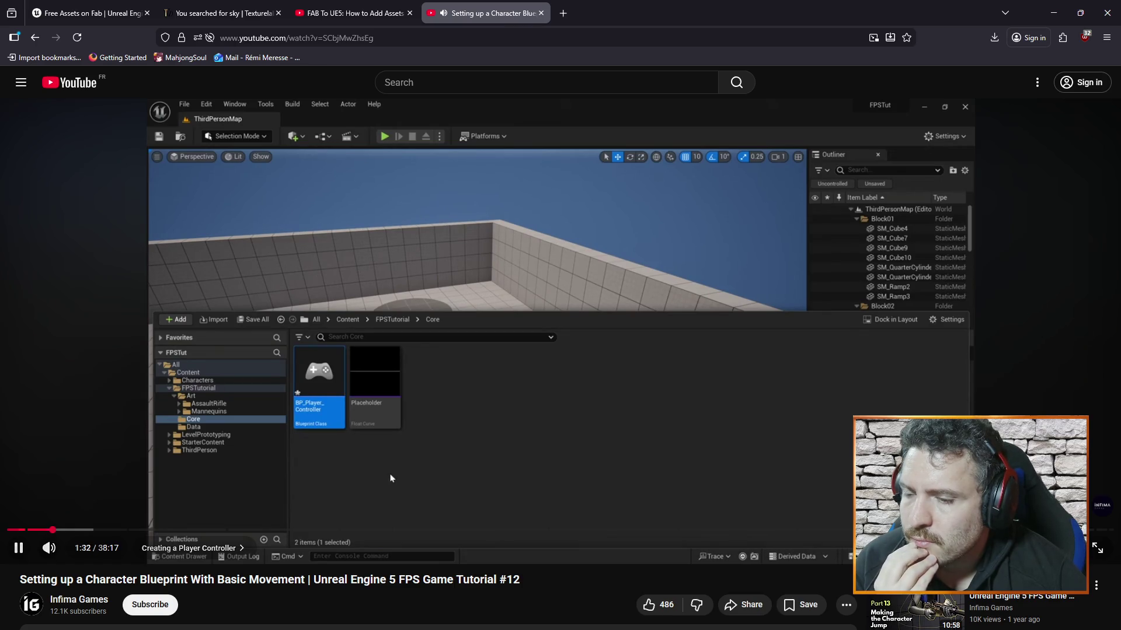
pyautogui.press('Right')
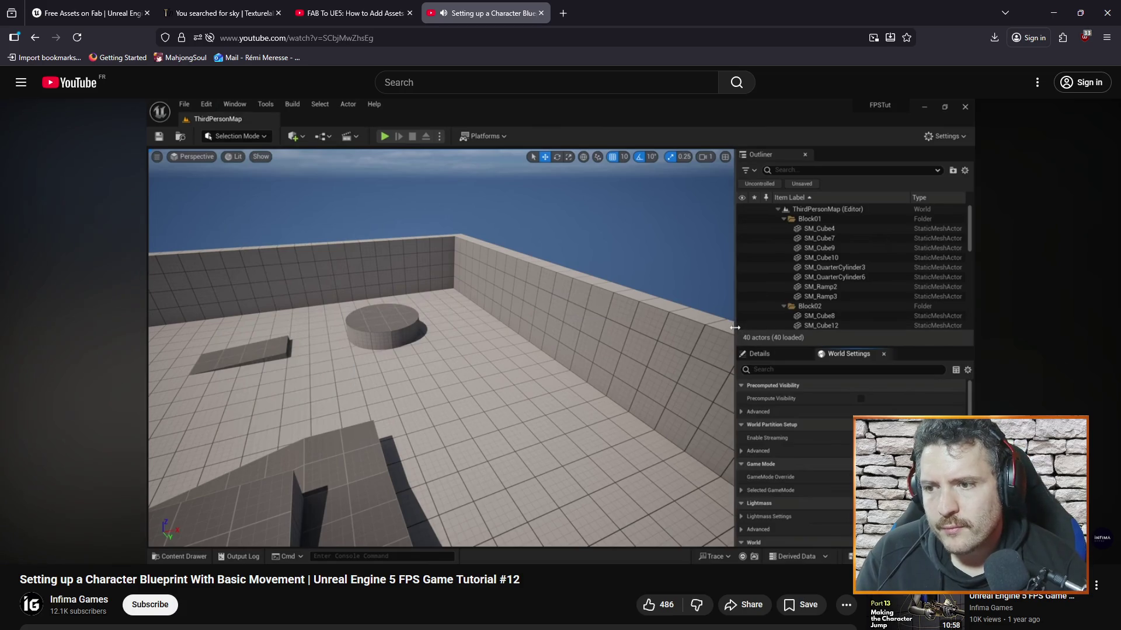
pyautogui.click(763, 426)
pyautogui.hotkey('alt', 'Tab')
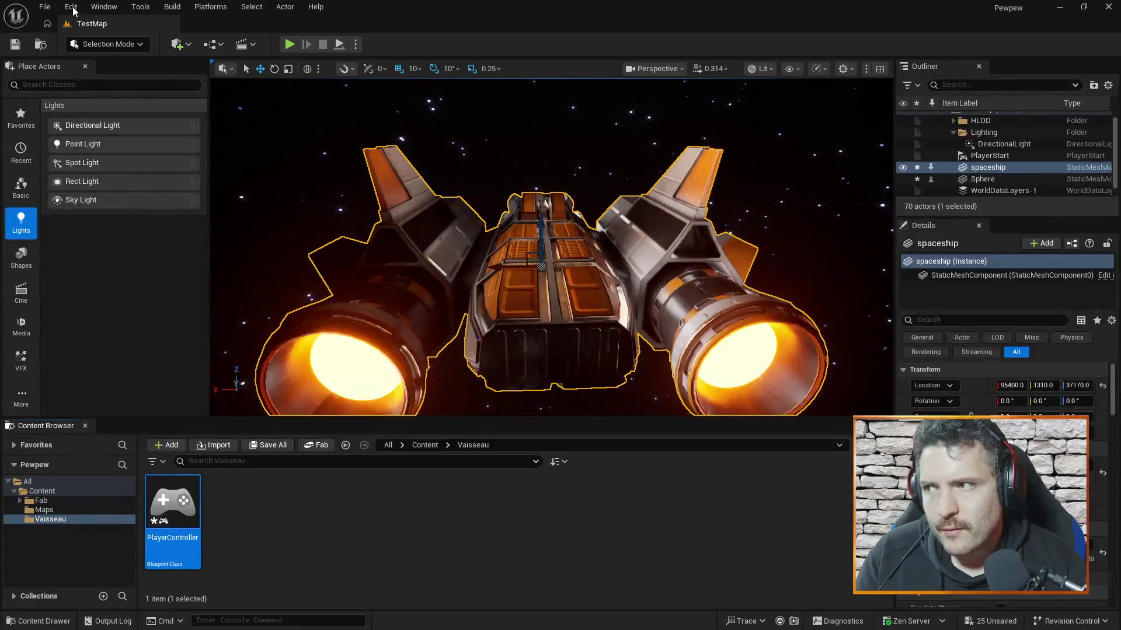
# Step: Open World Settings from the Window menu, then resume the tutorial video in Firefox
pyautogui.click(104, 7)
pyautogui.click(168, 264)
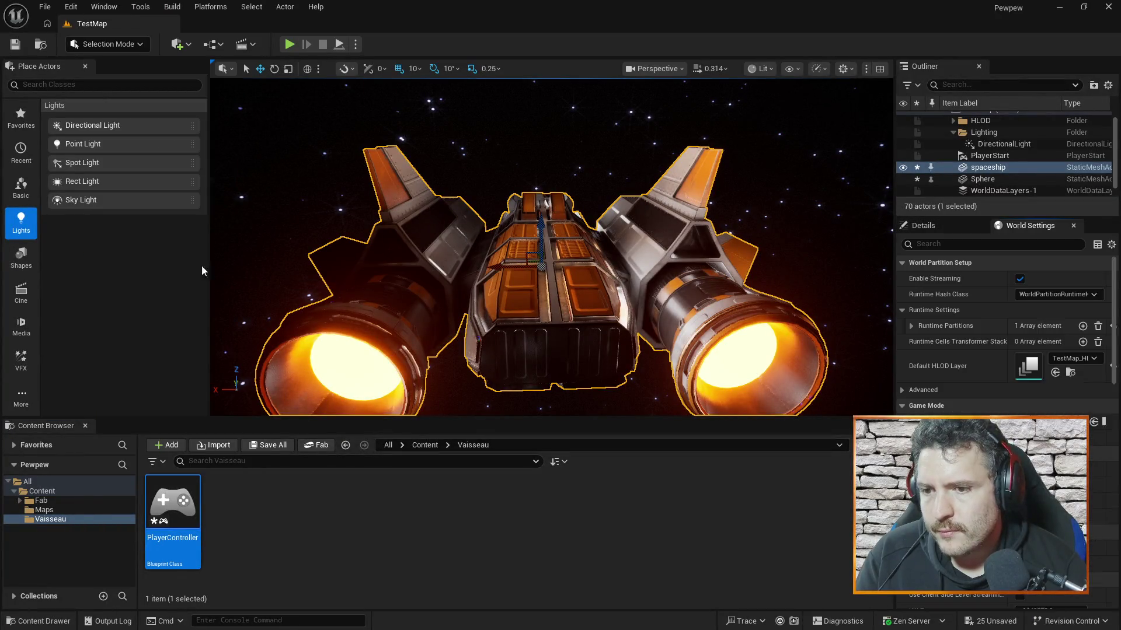
pyautogui.hotkey('alt', 'Tab')
pyautogui.click(565, 322)
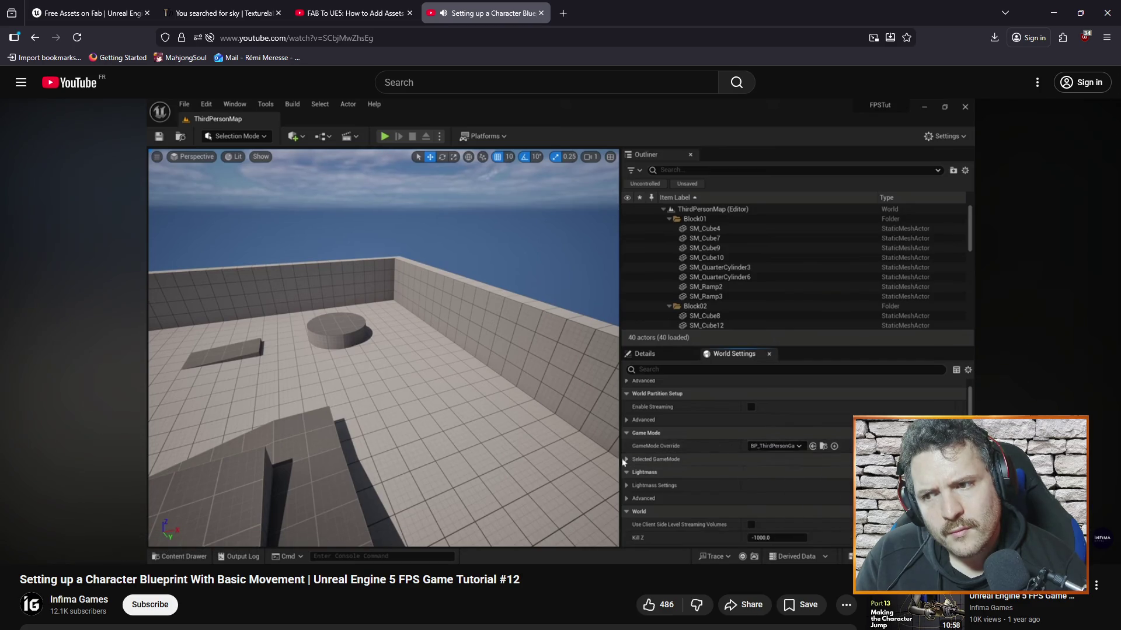
# Step: Pause the tutorial and, in Unreal, move the camera lower and closer to the spaceship
pyautogui.click(545, 313)
pyautogui.hotkey('alt', 'Tab')
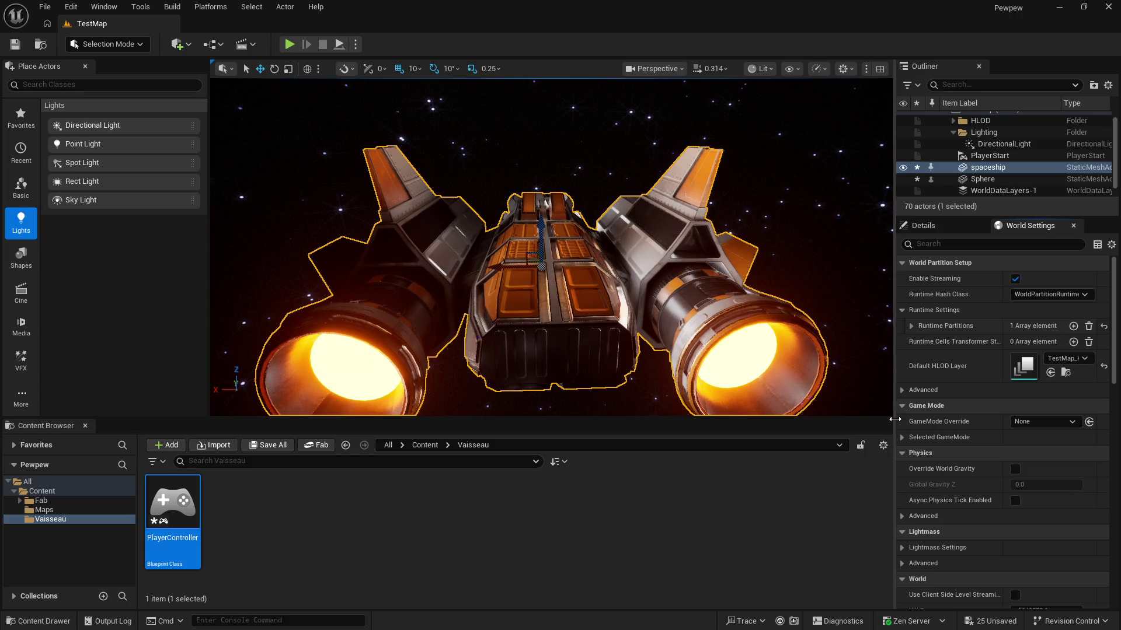
pyautogui.moveTo(860, 376); pyautogui.dragTo(855, 295)
# Step: Play the tutorial on until it lists the Selected GameMode classes, then return to Unreal
pyautogui.hotkey('alt', 'Tab')
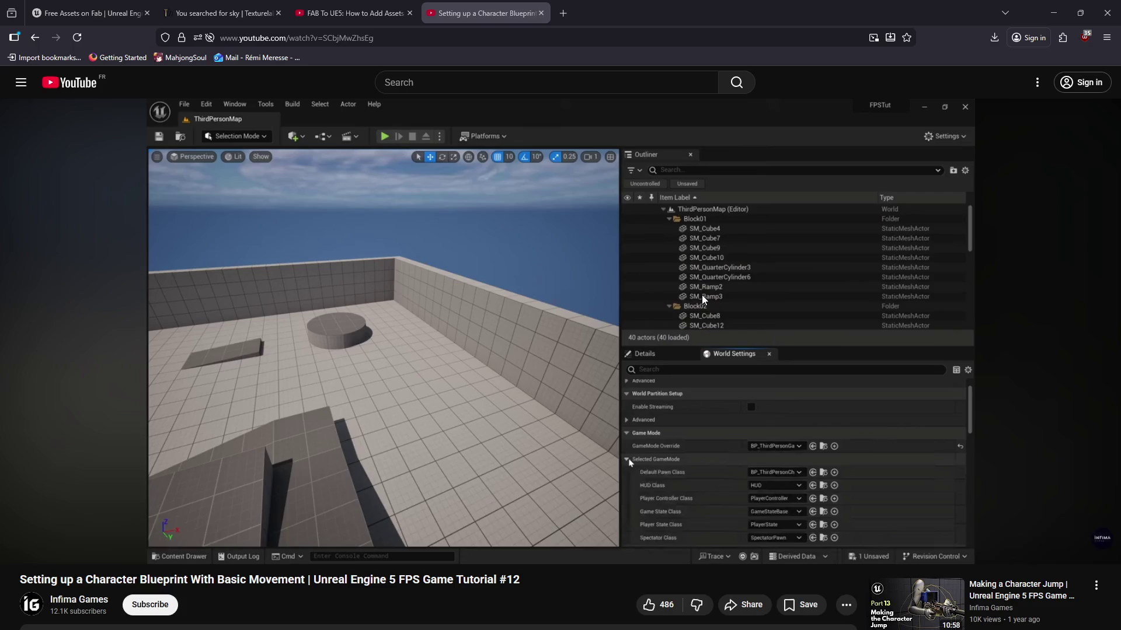
pyautogui.click(566, 307)
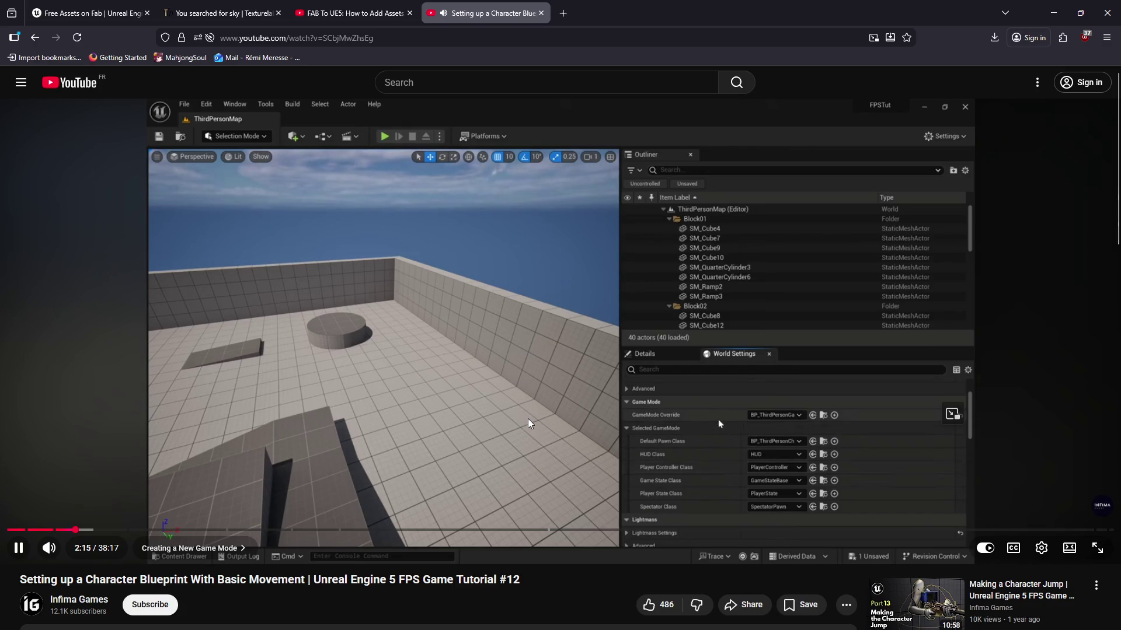
pyautogui.hotkey('alt', 'Tab')
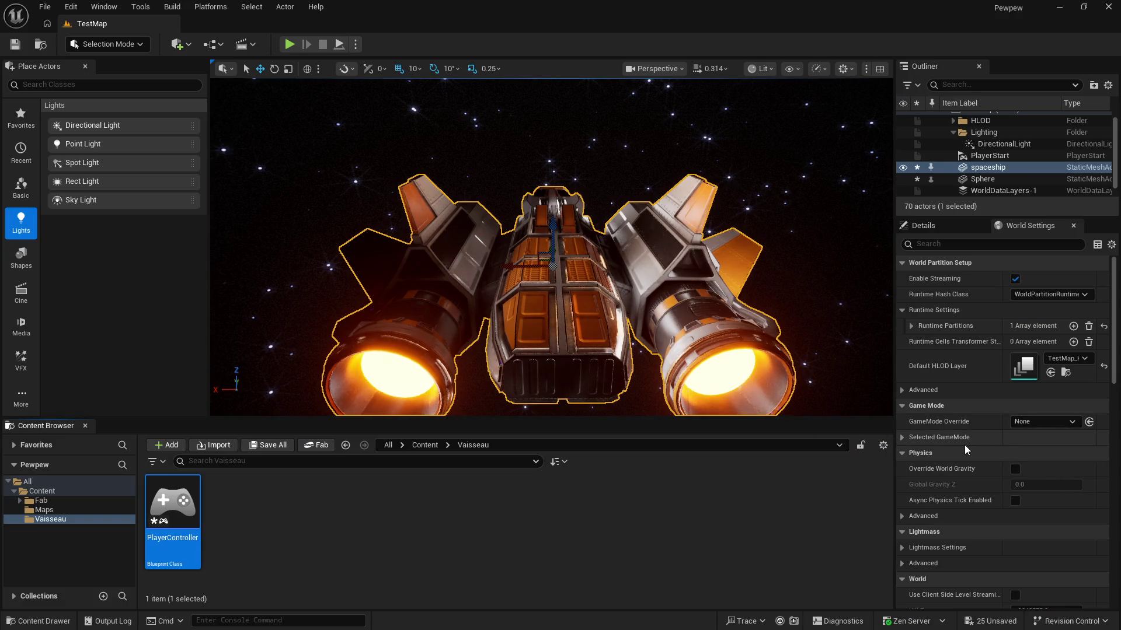
# Step: Expand World Settings' Selected GameMode classes, all None, then resume the YouTube tutorial
pyautogui.click(957, 439)
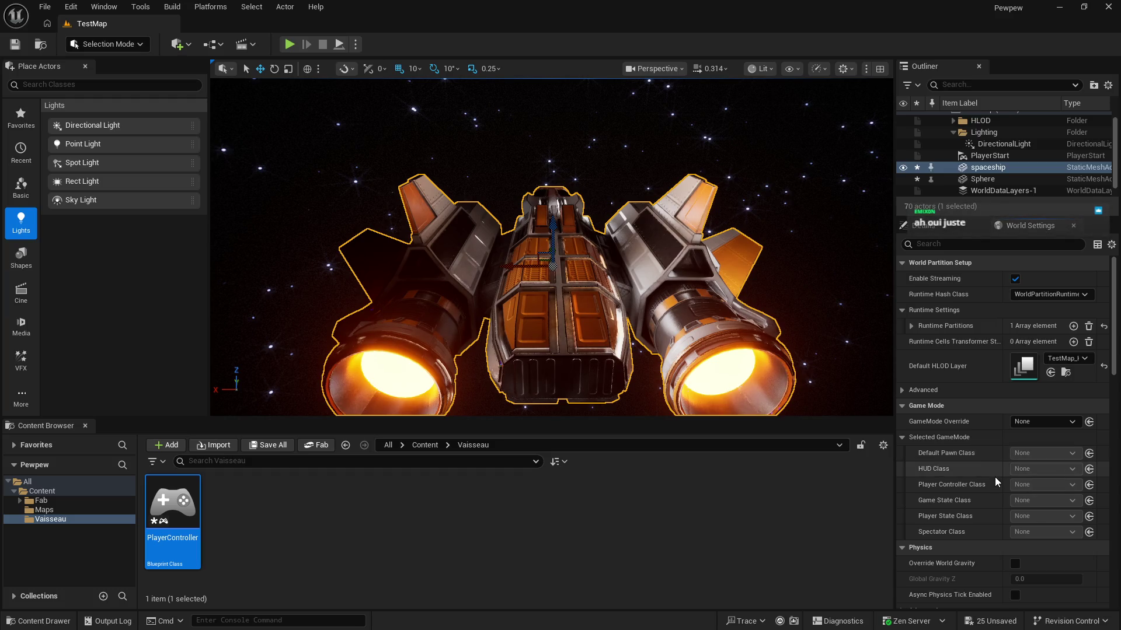
pyautogui.hotkey('alt', 'Tab')
pyautogui.click(718, 419)
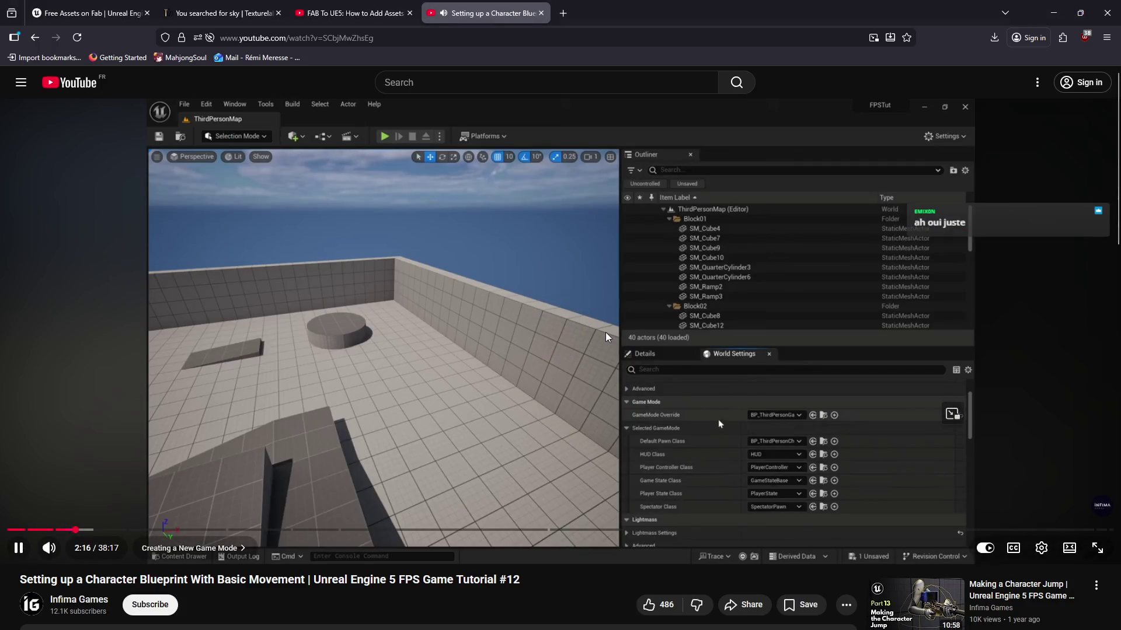
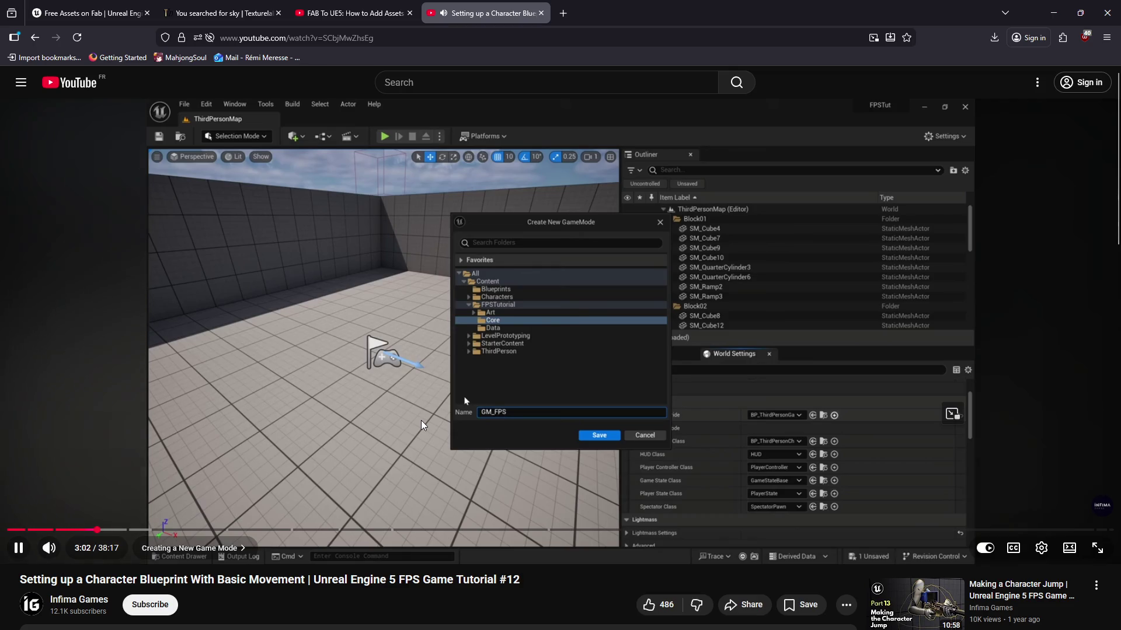
# Step: Switch the level's GameMode Override to None, then back to GameModeBase
pyautogui.hotkey('alt', 'Tab')
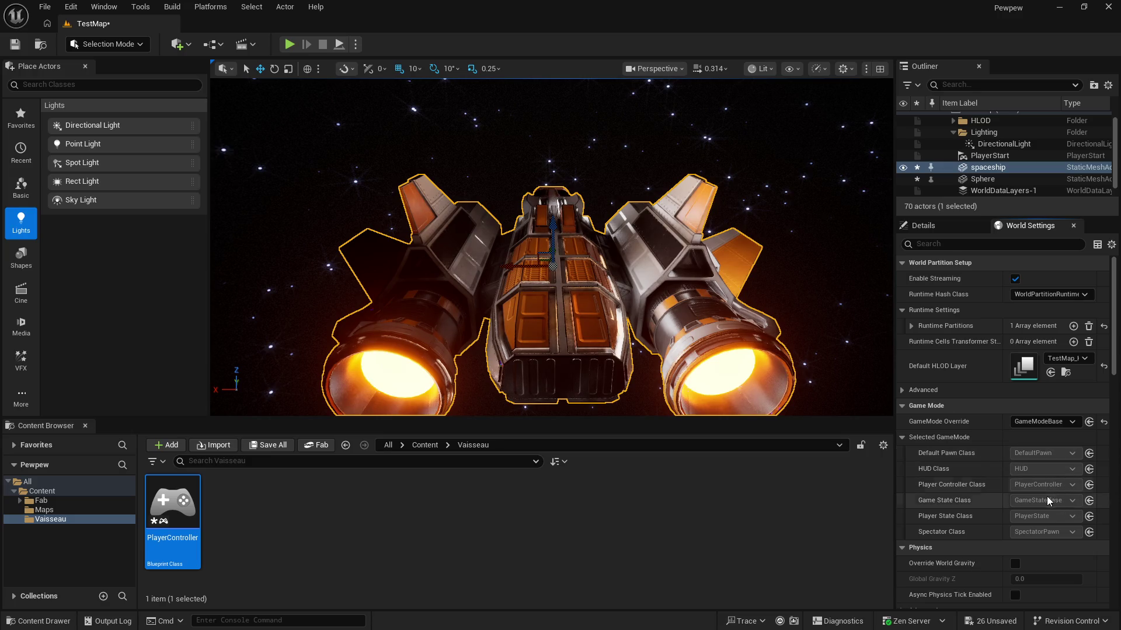
pyautogui.click(1048, 422)
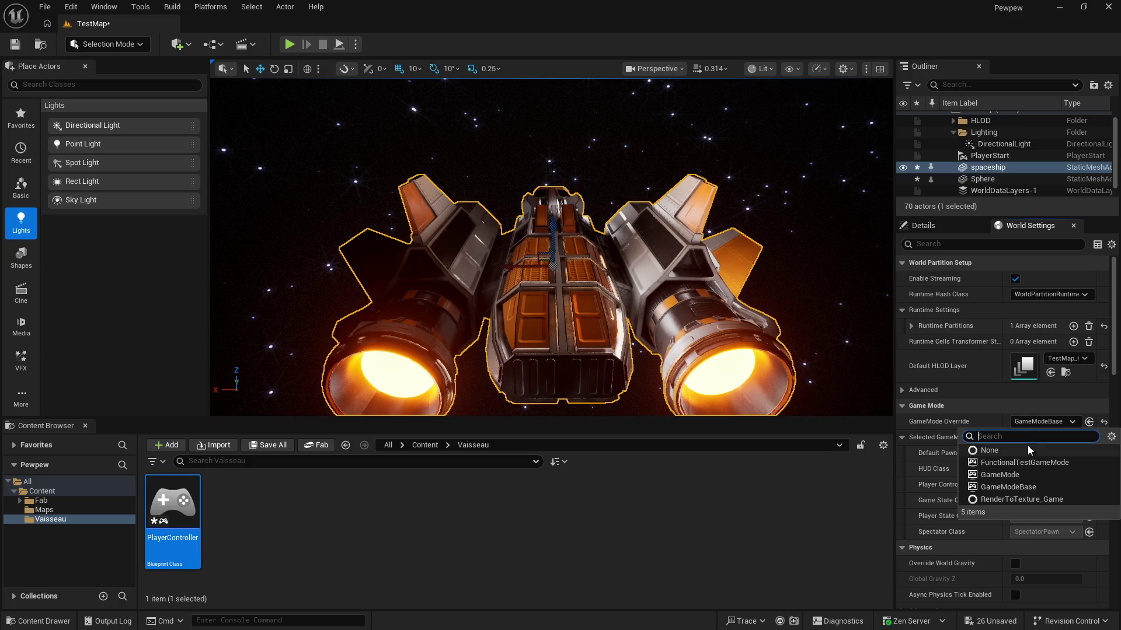
pyautogui.click(1025, 449)
pyautogui.click(1052, 422)
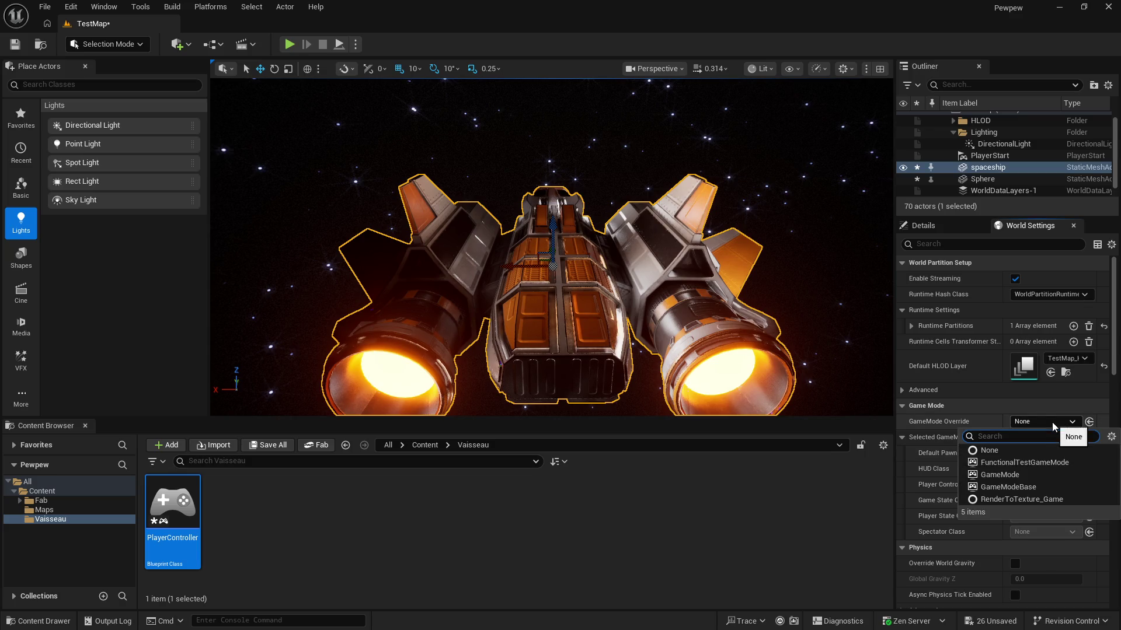
pyautogui.click(1025, 485)
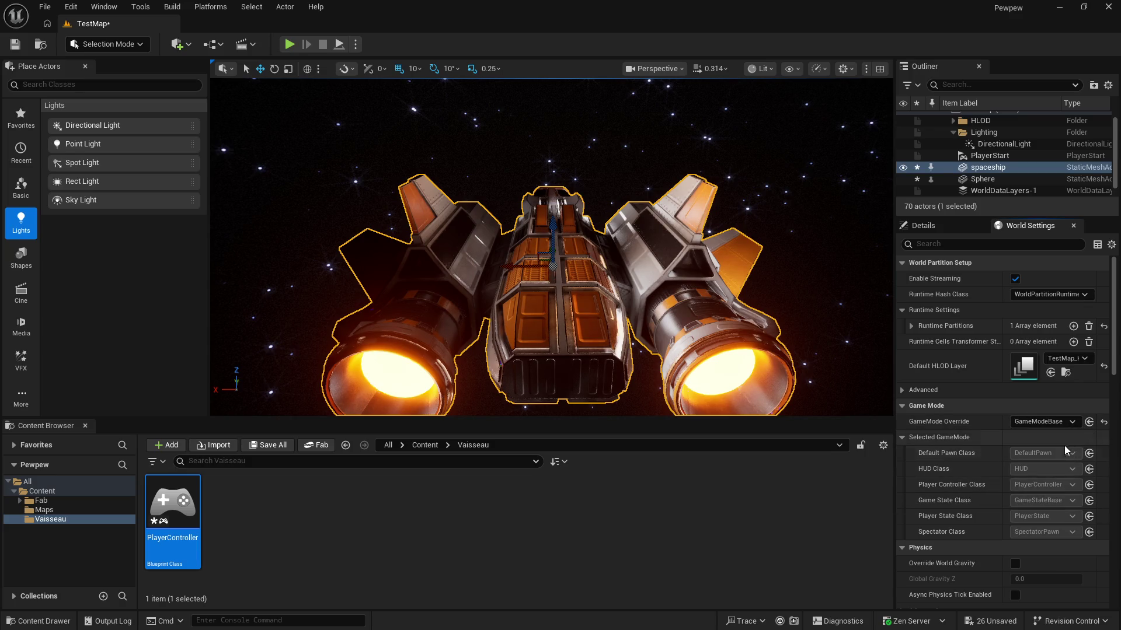
# Step: Play more of the YouTube tutorial, then pause it and return to the editor
pyautogui.hotkey('alt', 'Tab')
pyautogui.click(606, 382)
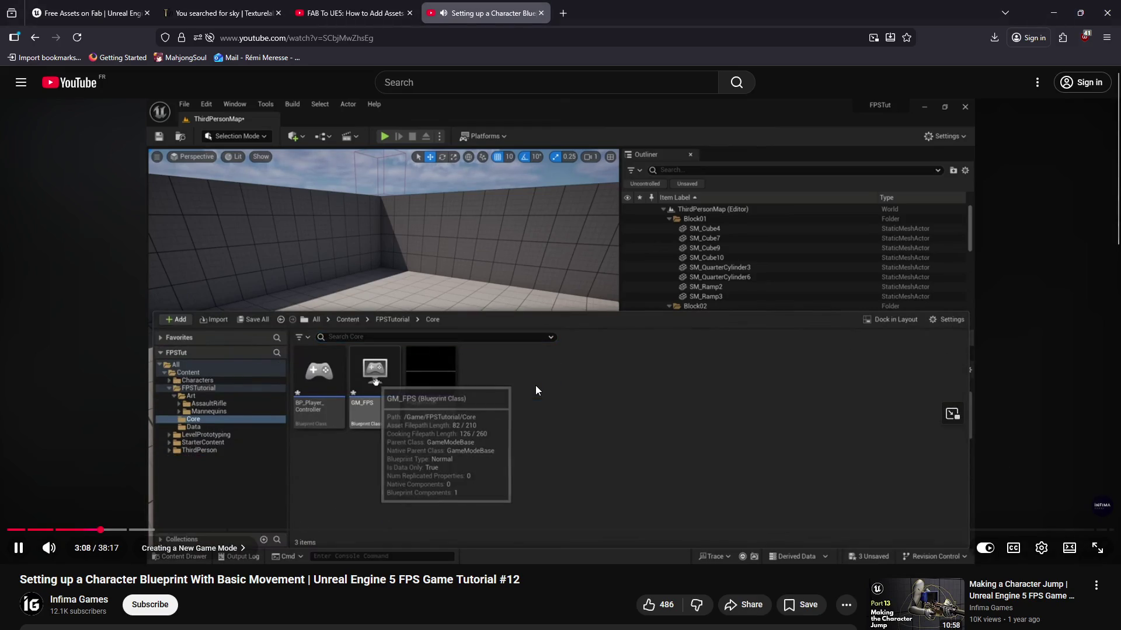
pyautogui.hotkey('alt', 'Tab')
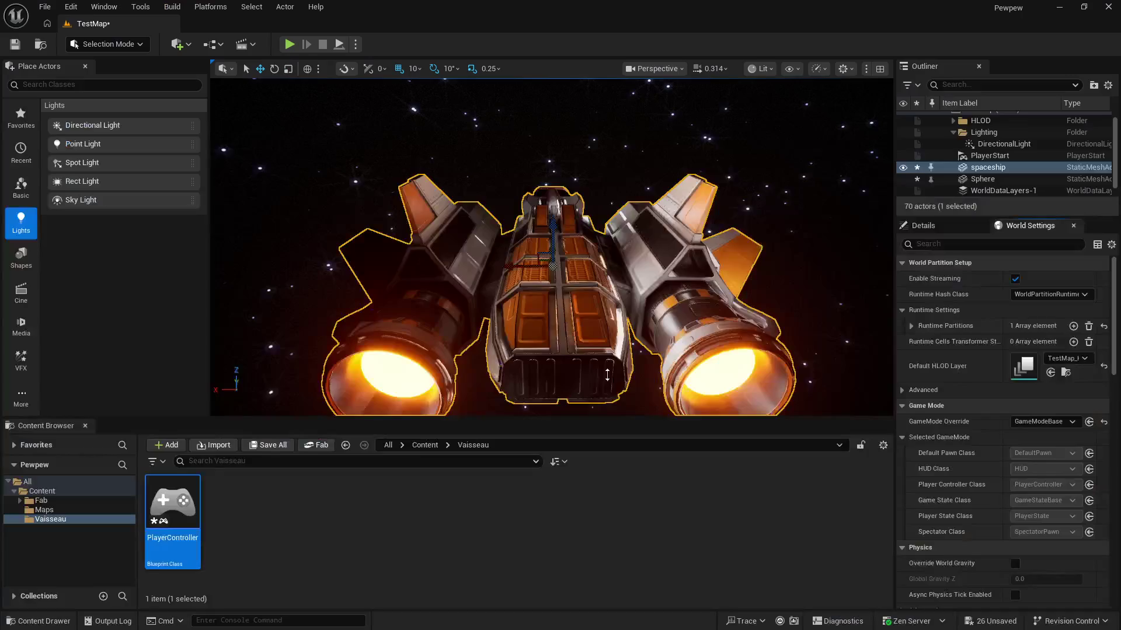
pyautogui.hotkey('alt', 'Tab')
pyautogui.click(706, 296)
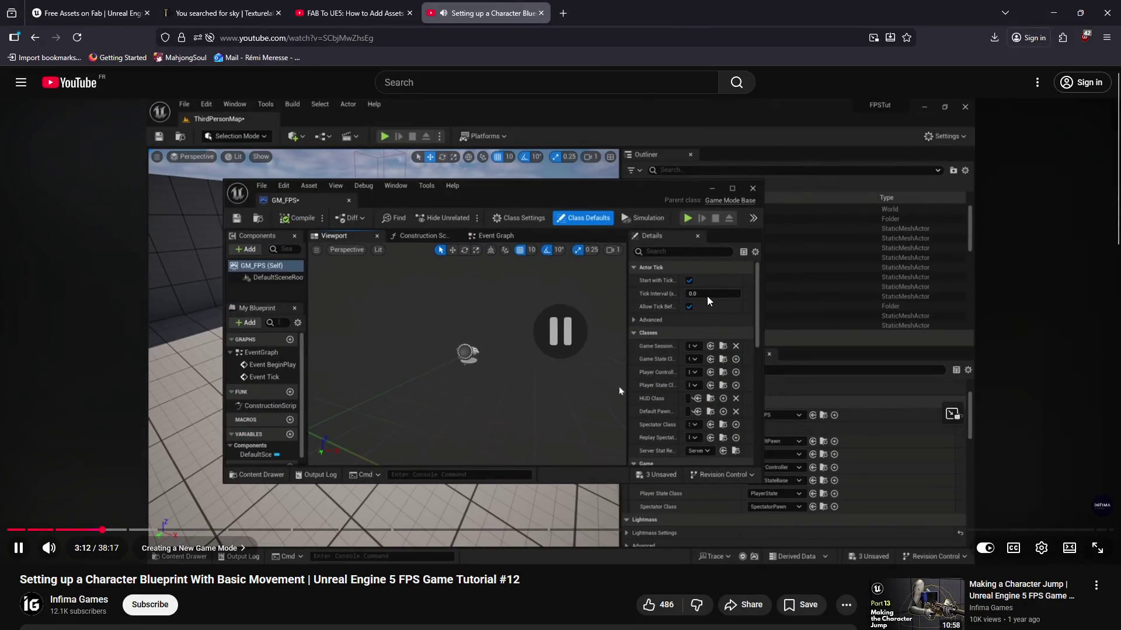
pyautogui.hotkey('alt', 'Tab')
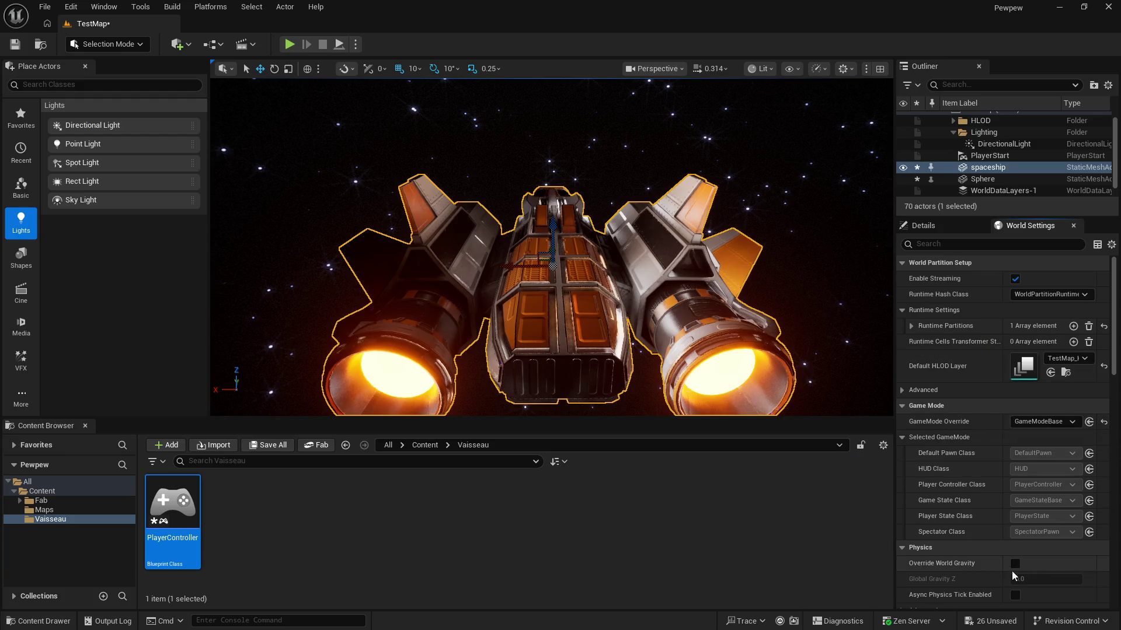
# Step: Widen the World Settings panel and browse its sections, toggling World Partition Setup
pyautogui.moveTo(893, 258)
pyautogui.mouseDown()
pyautogui.moveTo(834, 264)
pyautogui.moveTo(878, 264)
pyautogui.mouseUp()
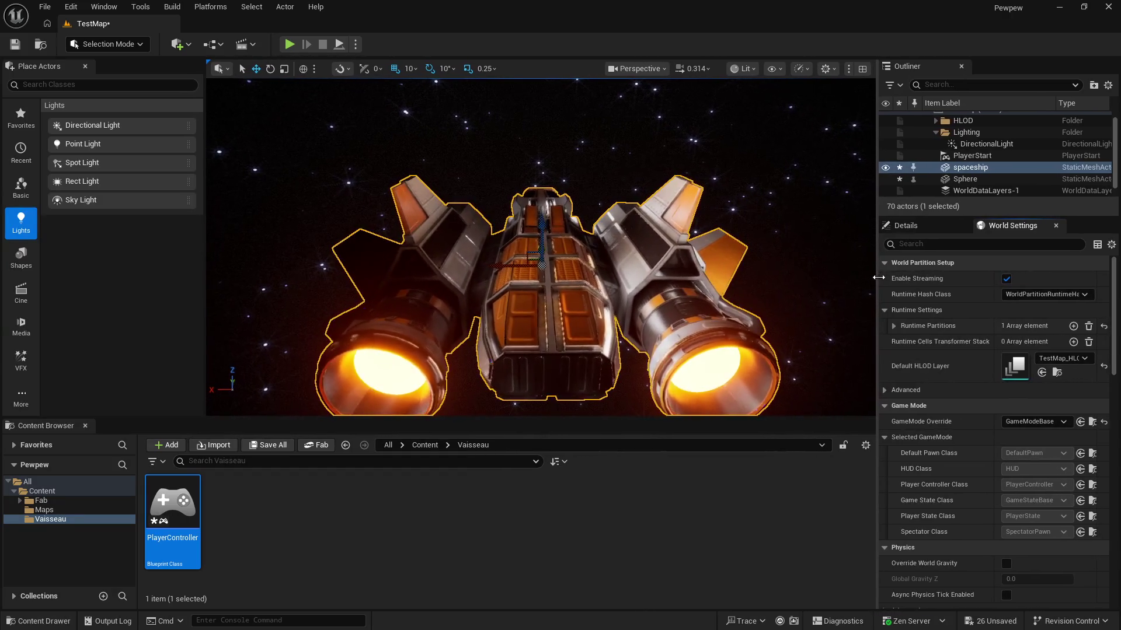
pyautogui.click(995, 267)
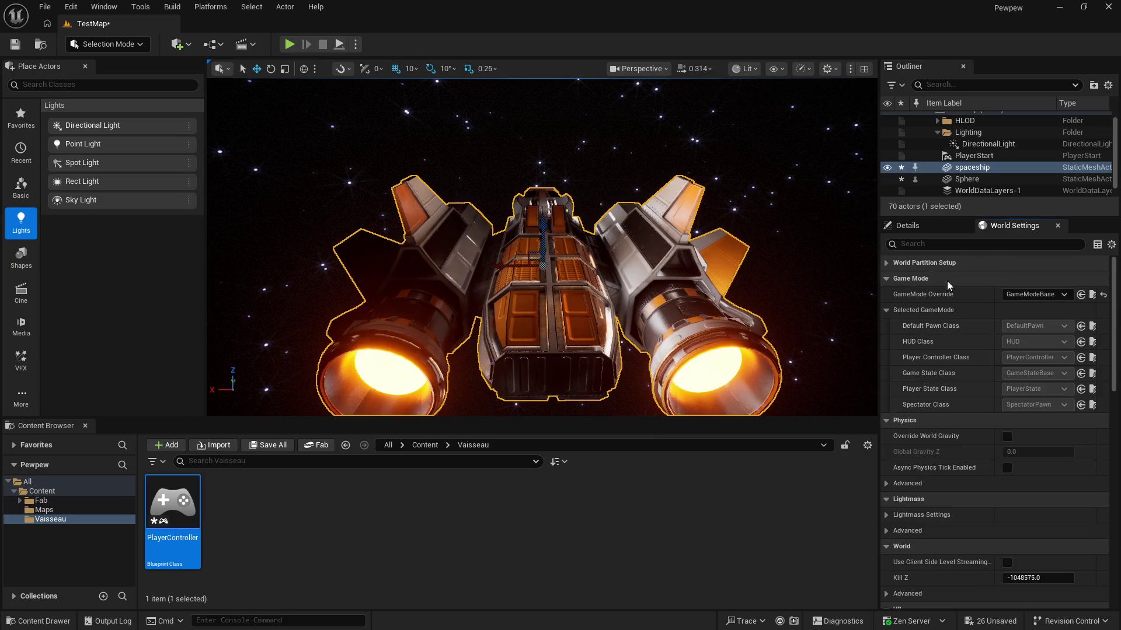
pyautogui.click(981, 263)
pyautogui.scroll(-1, 1073, 406)
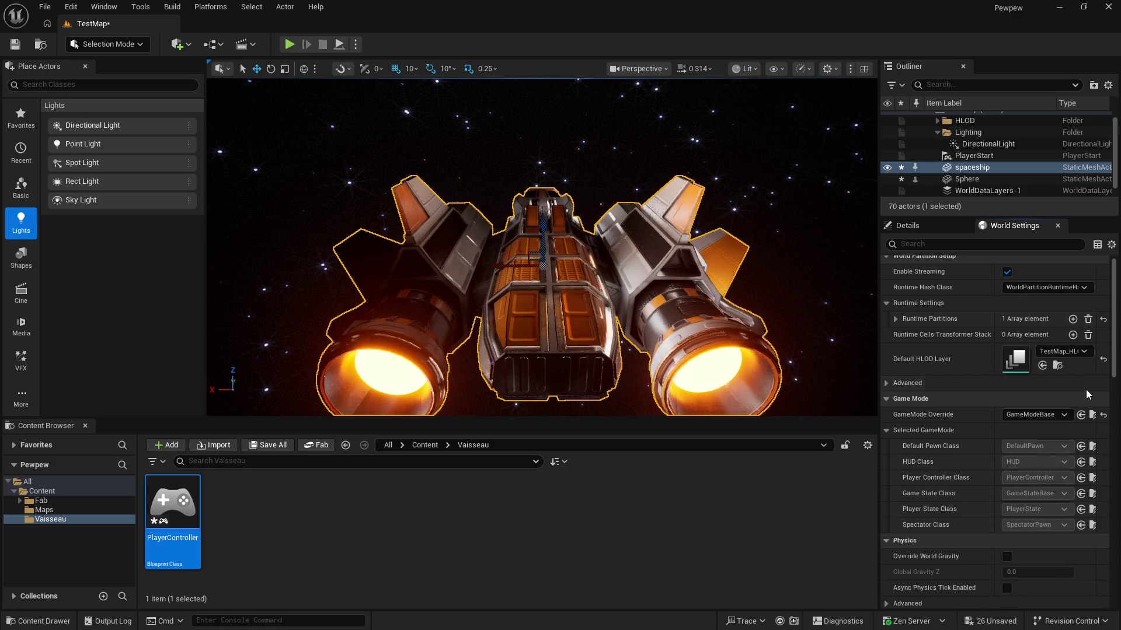
pyautogui.scroll(2, 1094, 388)
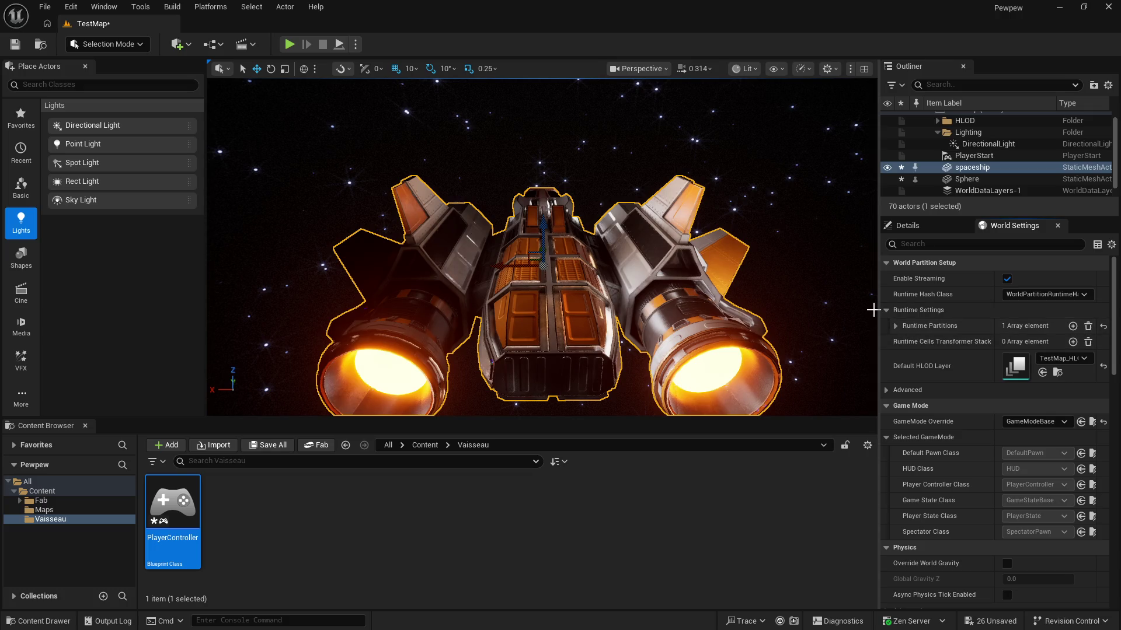
pyautogui.moveTo(877, 312); pyautogui.dragTo(893, 312)
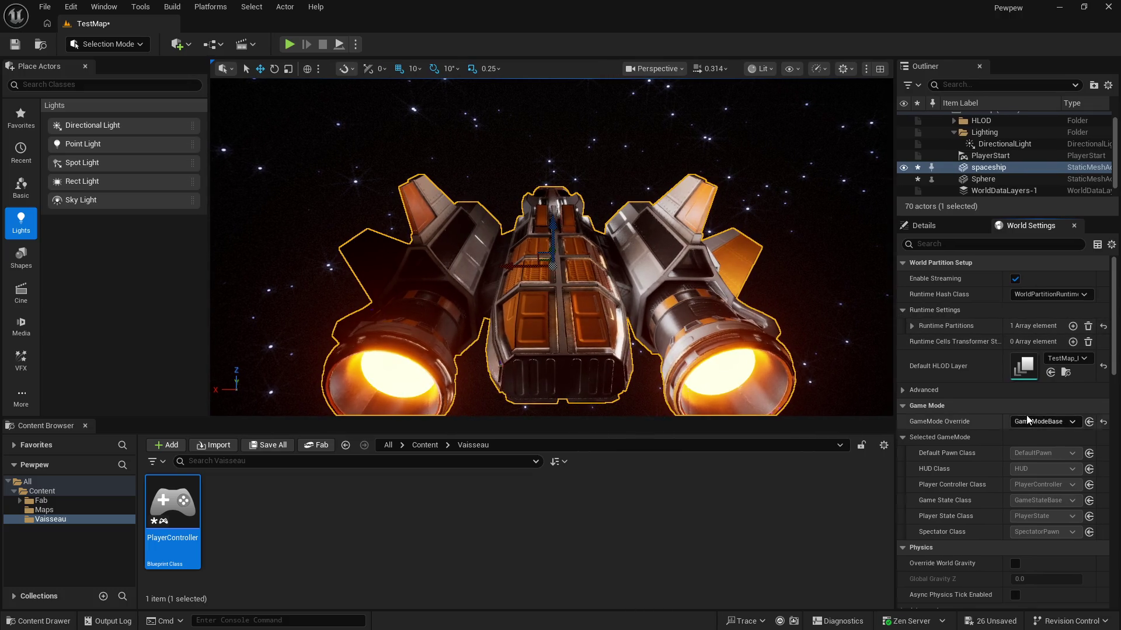
pyautogui.scroll(-1, 1089, 422)
pyautogui.scroll(-2, 1074, 403)
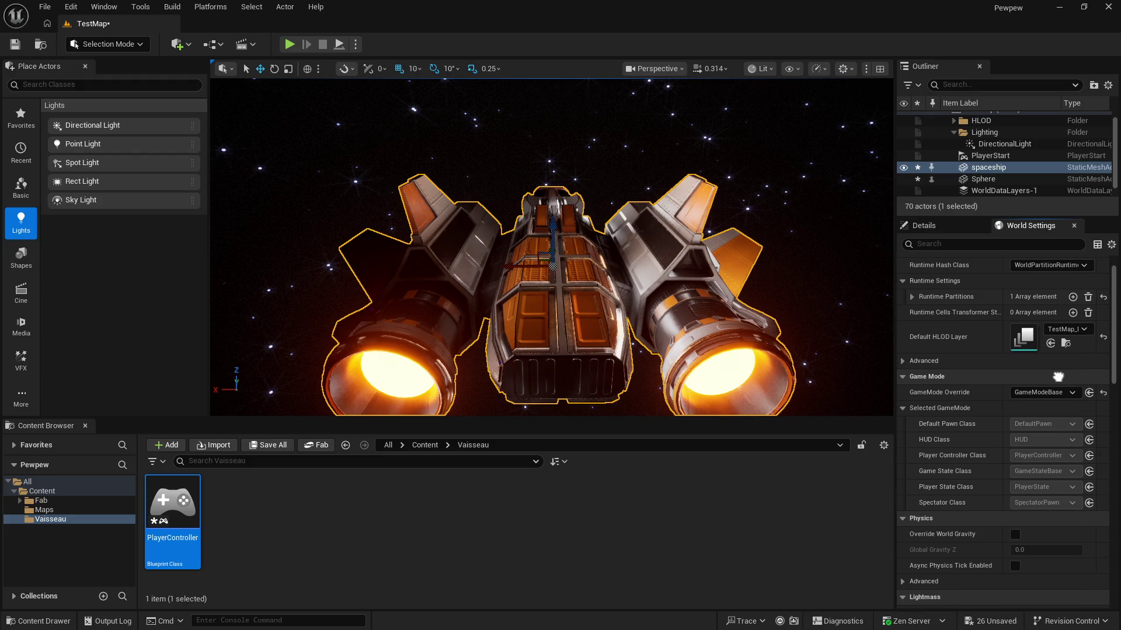
pyautogui.scroll(-3, 1058, 381)
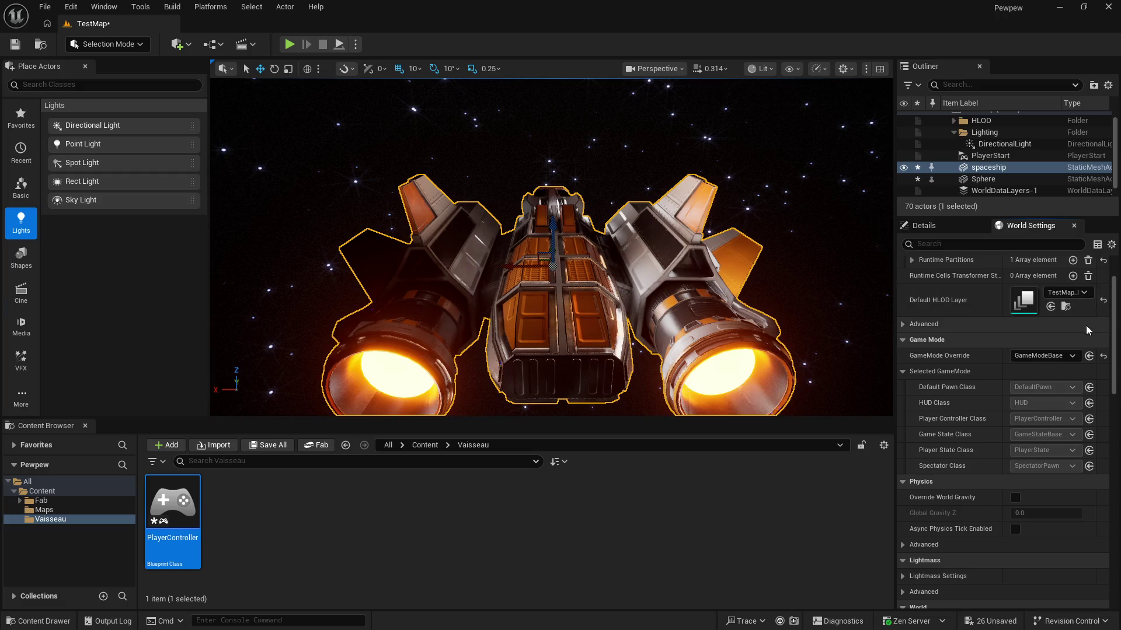
pyautogui.scroll(1, 1059, 322)
pyautogui.scroll(3, 1059, 323)
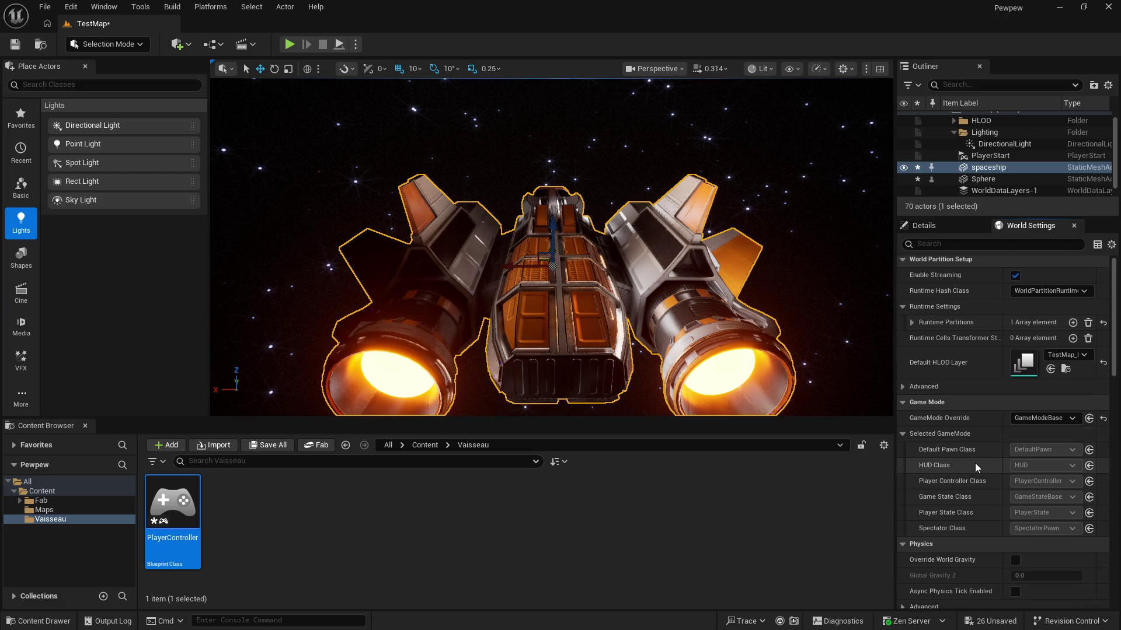
# Step: Reset GameMode Override to None, dismiss its edit menu, and widen the settings panel
pyautogui.click(1103, 415)
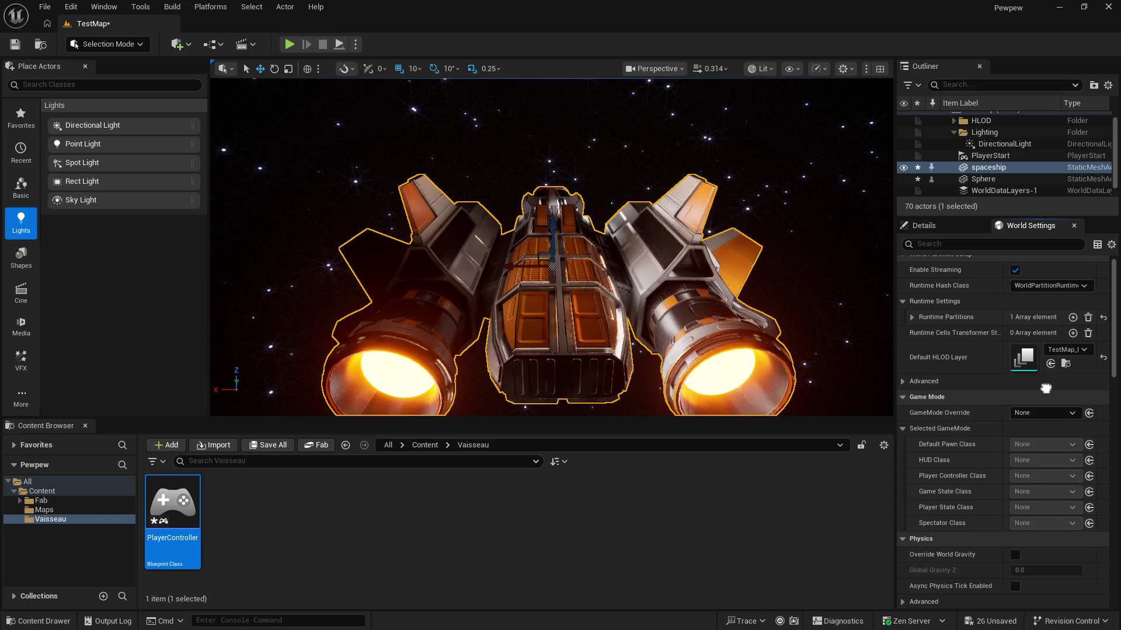
pyautogui.rightClick(1068, 416)
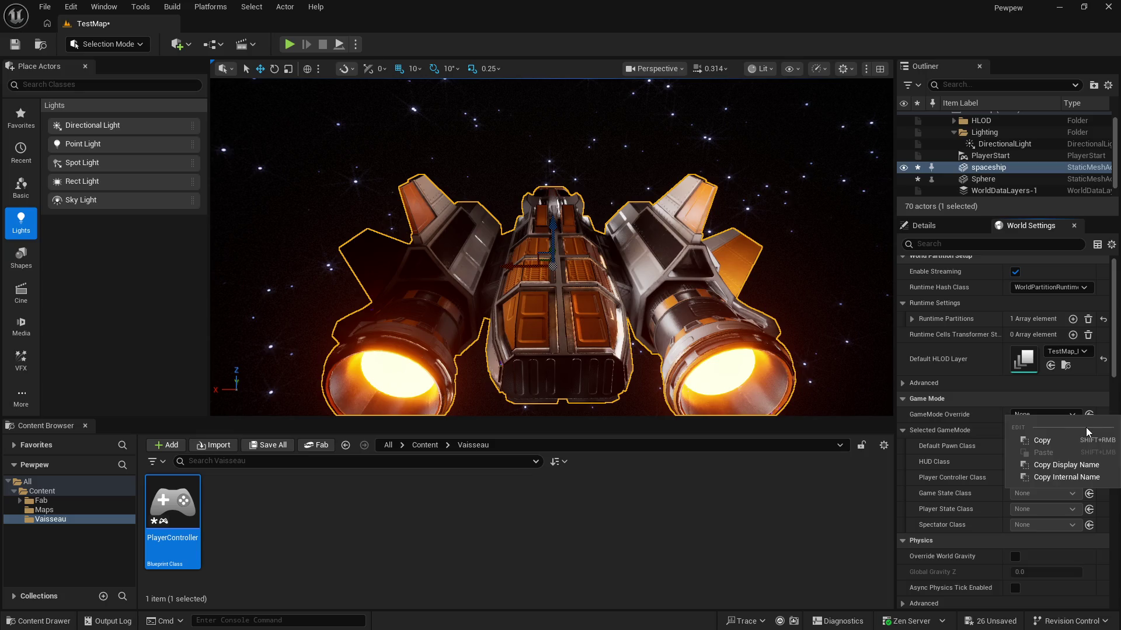
pyautogui.write('d')
pyautogui.click(1016, 427)
pyautogui.click(1013, 406)
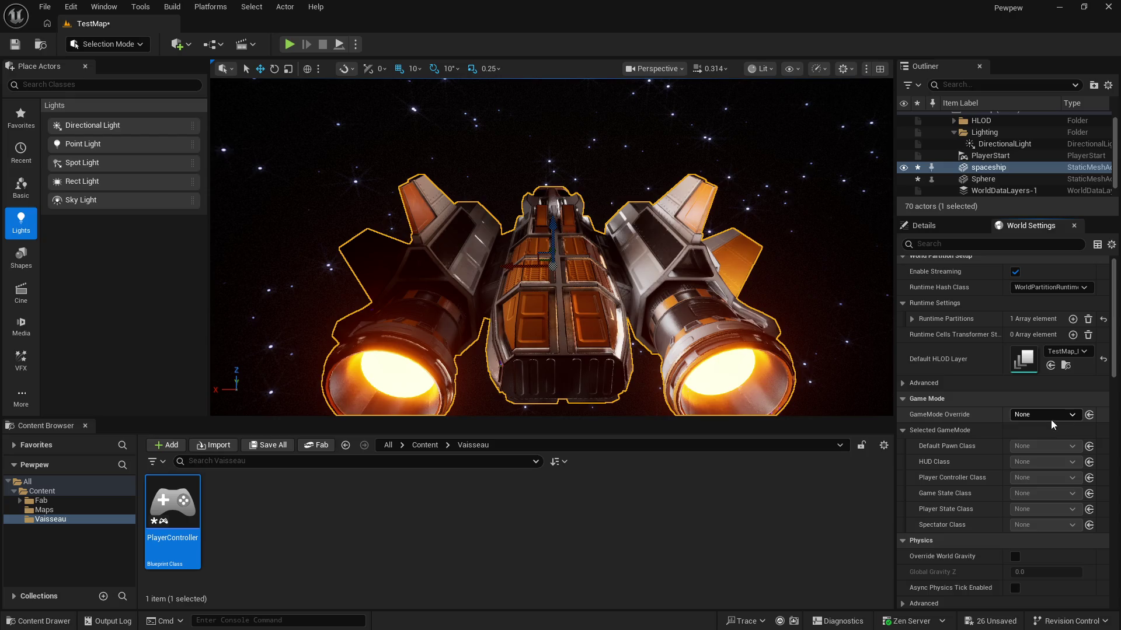
pyautogui.moveTo(895, 334)
pyautogui.mouseDown()
pyautogui.moveTo(628, 333)
pyautogui.moveTo(904, 357)
pyautogui.moveTo(843, 359)
pyautogui.mouseUp()
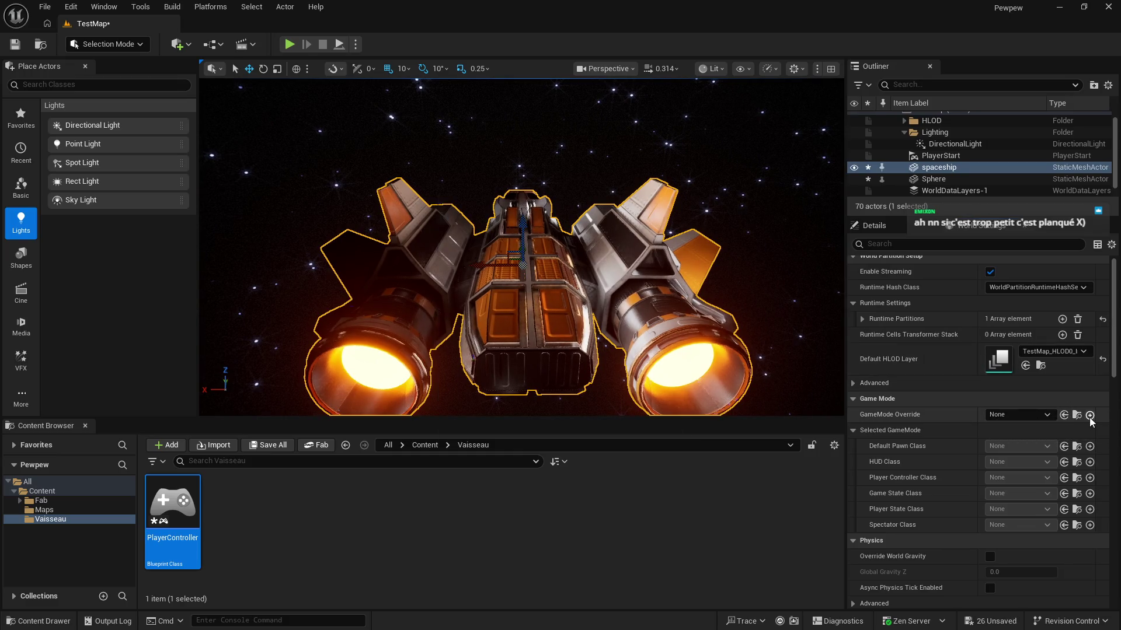
# Step: Create a NewGameMode blueprint in the Vaisseau folder from the GameMode Override + button
pyautogui.click(1090, 416)
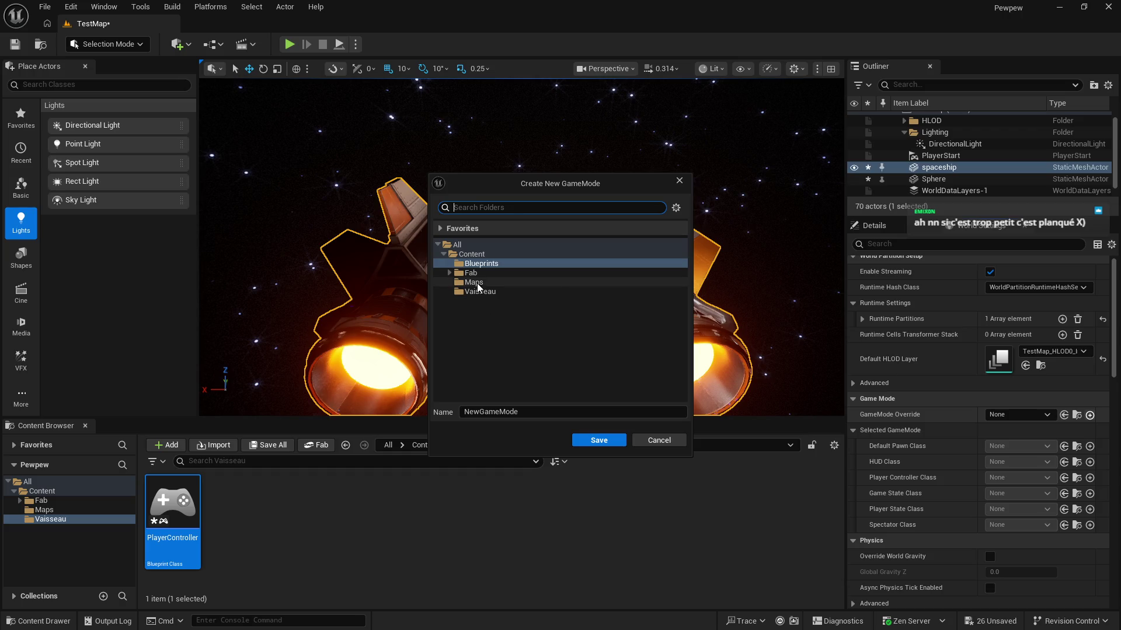
pyautogui.click(475, 291)
pyautogui.click(481, 209)
pyautogui.click(597, 442)
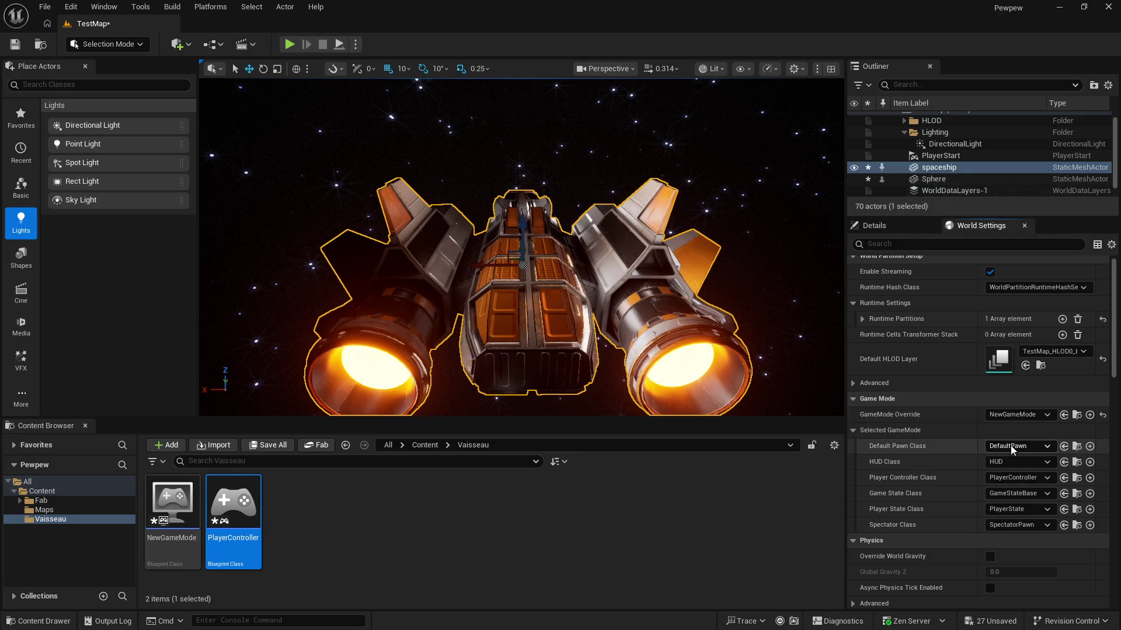
# Step: Resume the YouTube tutorial and rewind it five seconds
pyautogui.hotkey('alt', 'Tab')
pyautogui.click(623, 396)
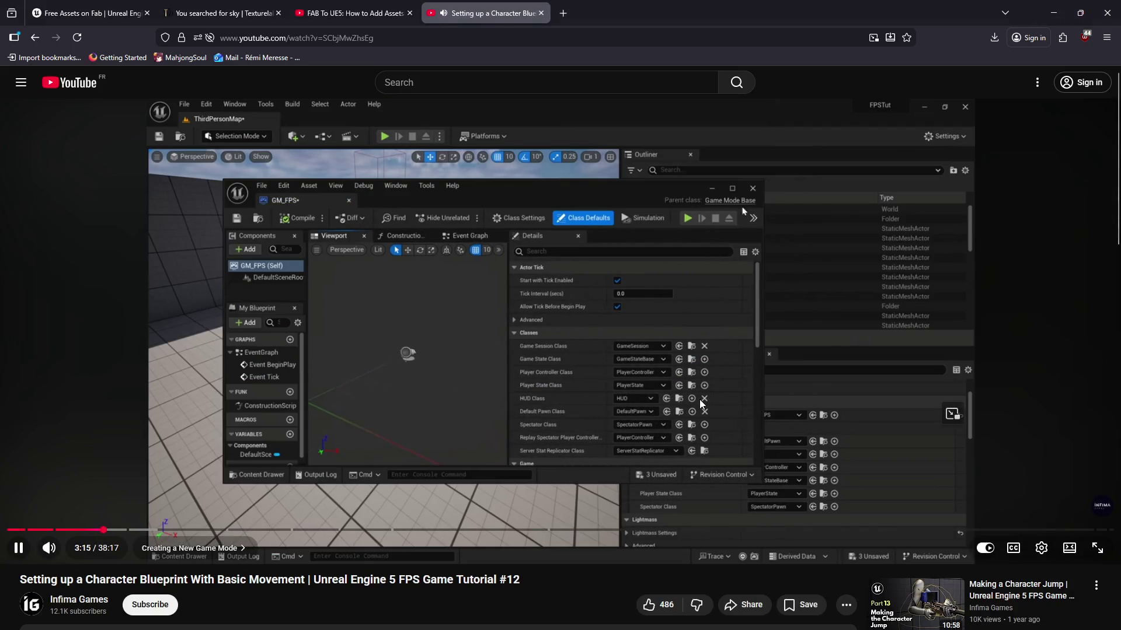
pyautogui.press('Left')
pyautogui.press('Left')
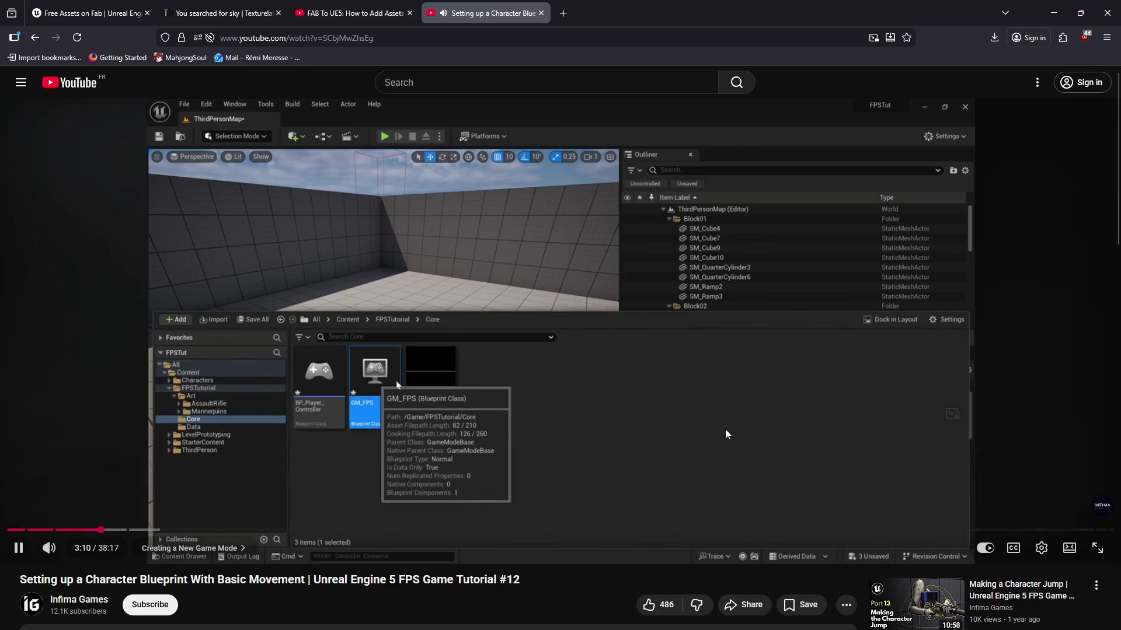
# Step: Open the NewGameMode blueprint, then watch more of the tutorial before pausing it
pyautogui.click(744, 437)
pyautogui.hotkey('alt', 'Tab')
pyautogui.doubleClick(173, 503)
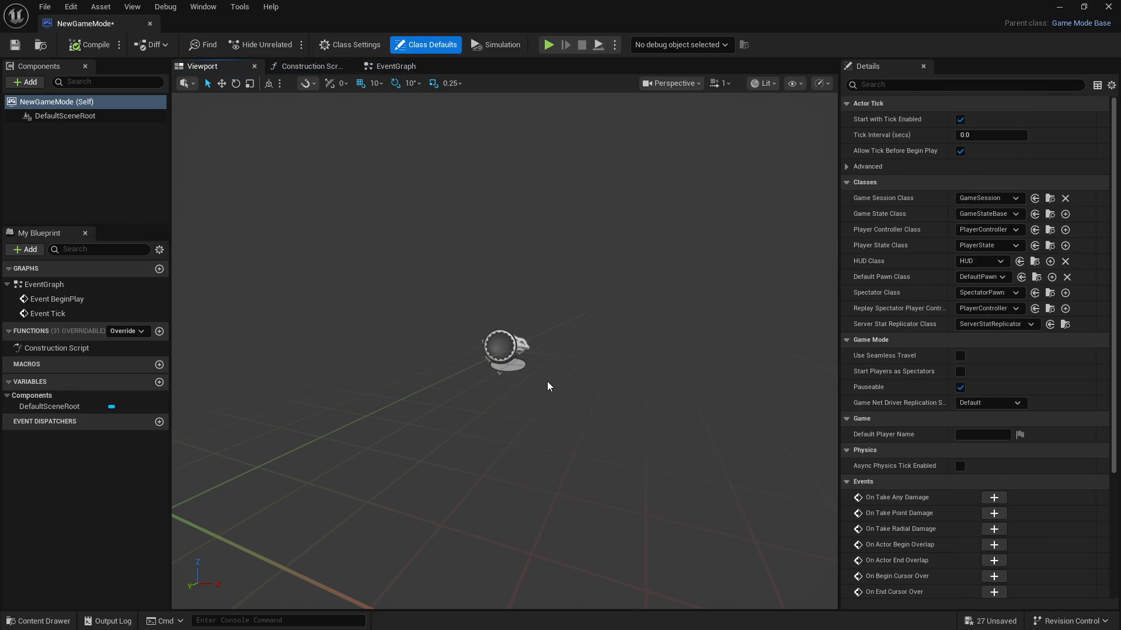
pyautogui.hotkey('alt', 'Tab')
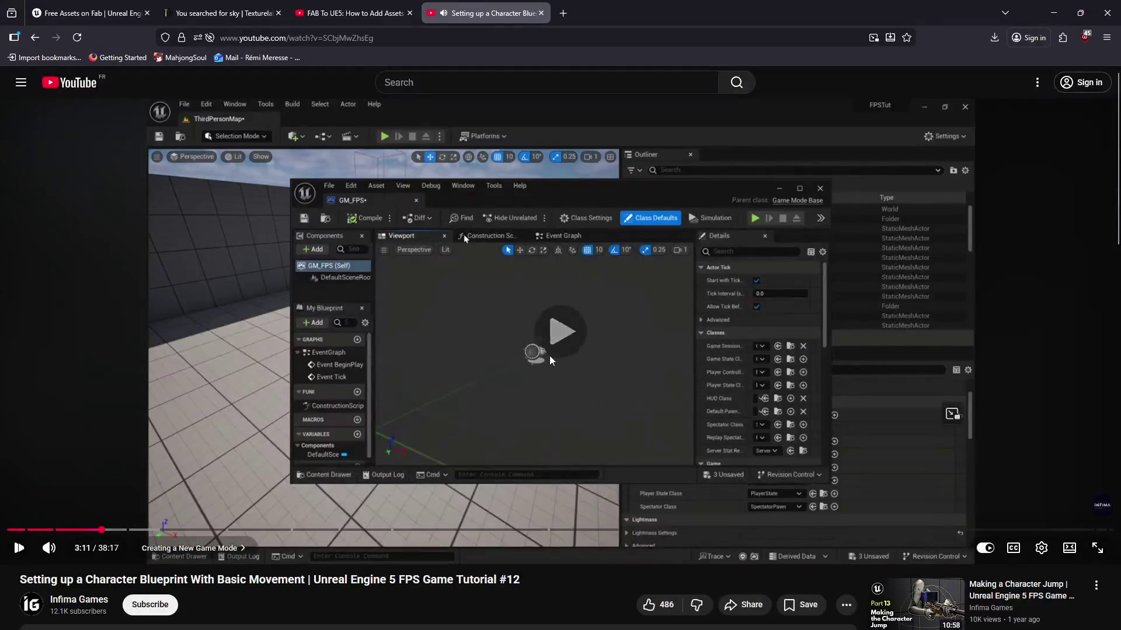
pyautogui.click(551, 360)
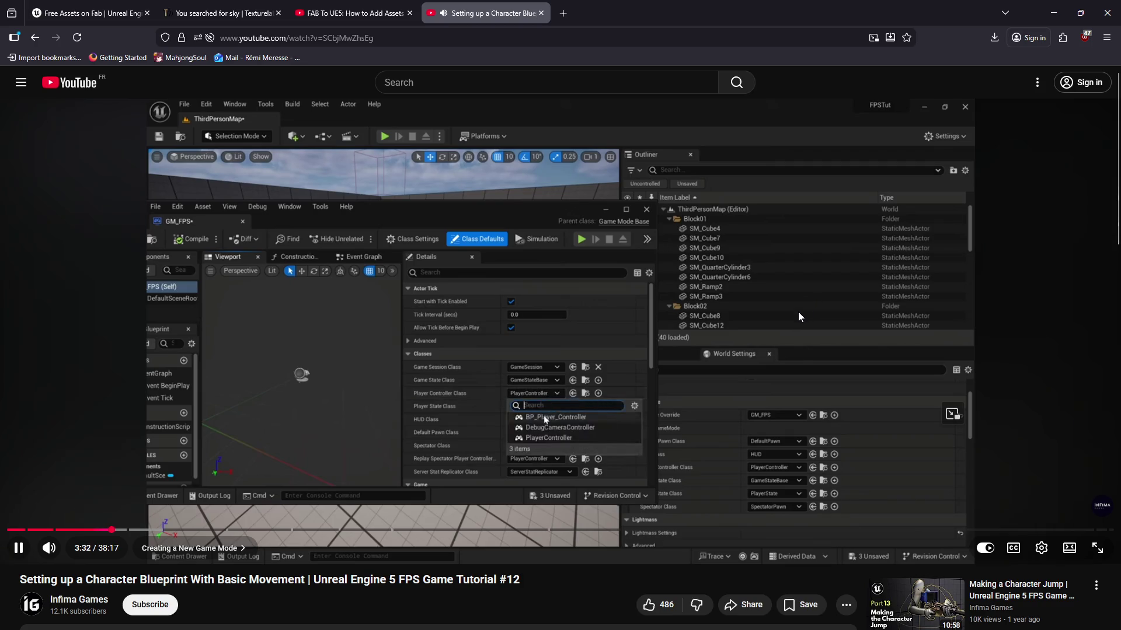
pyautogui.click(772, 341)
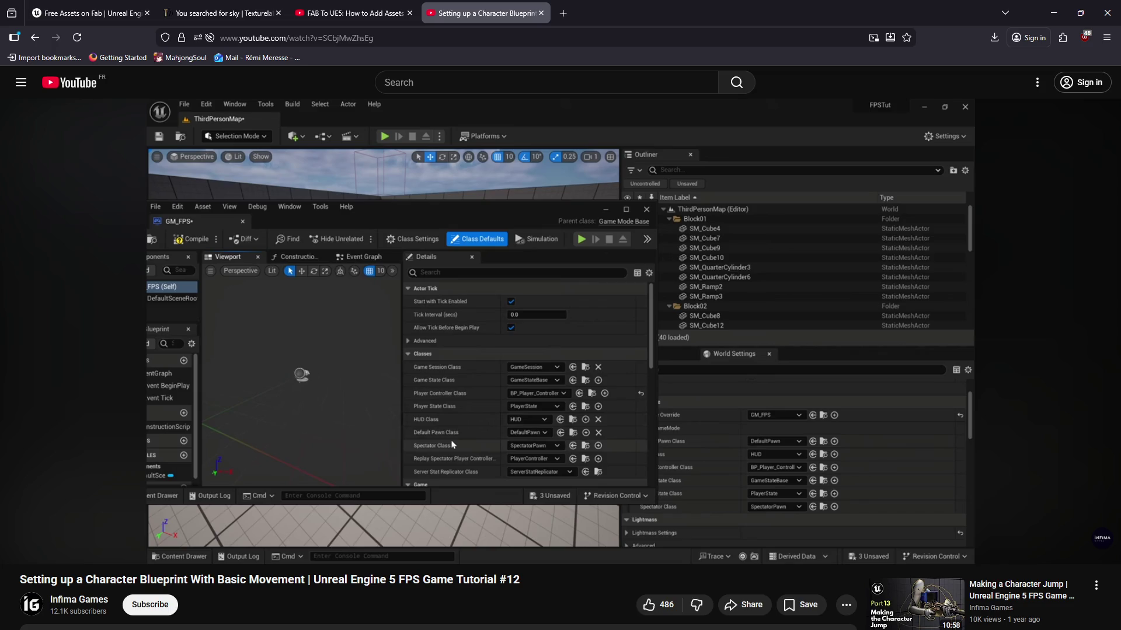
# Step: Check NewGameMode's Player Controller Class list, leave it on PlayerController, and close the editor
pyautogui.hotkey('alt', 'Tab')
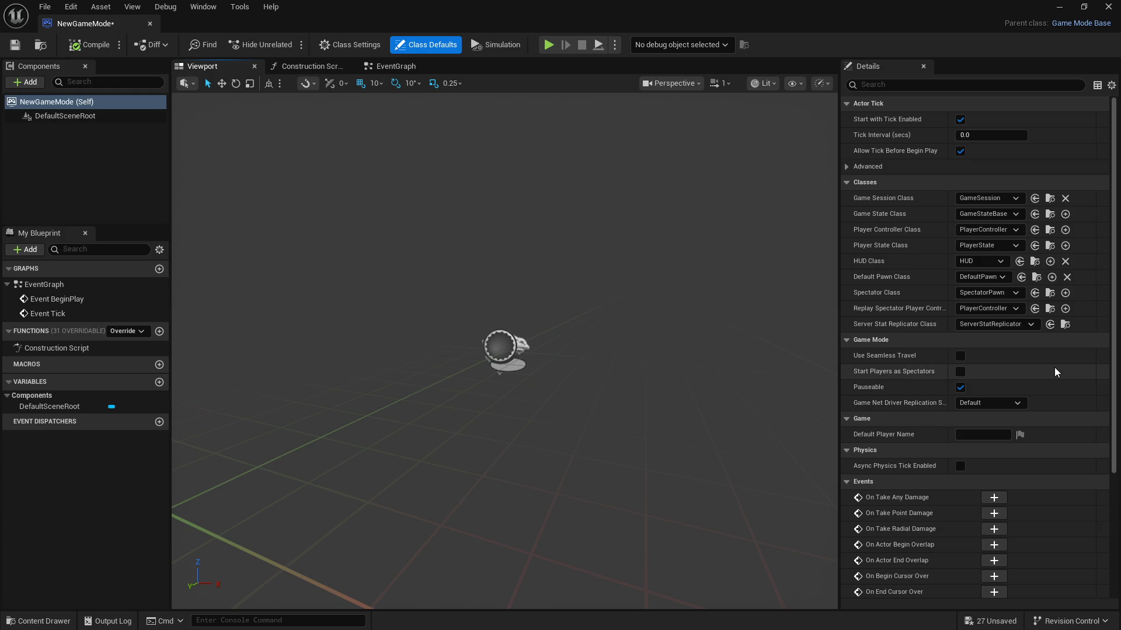
pyautogui.click(980, 229)
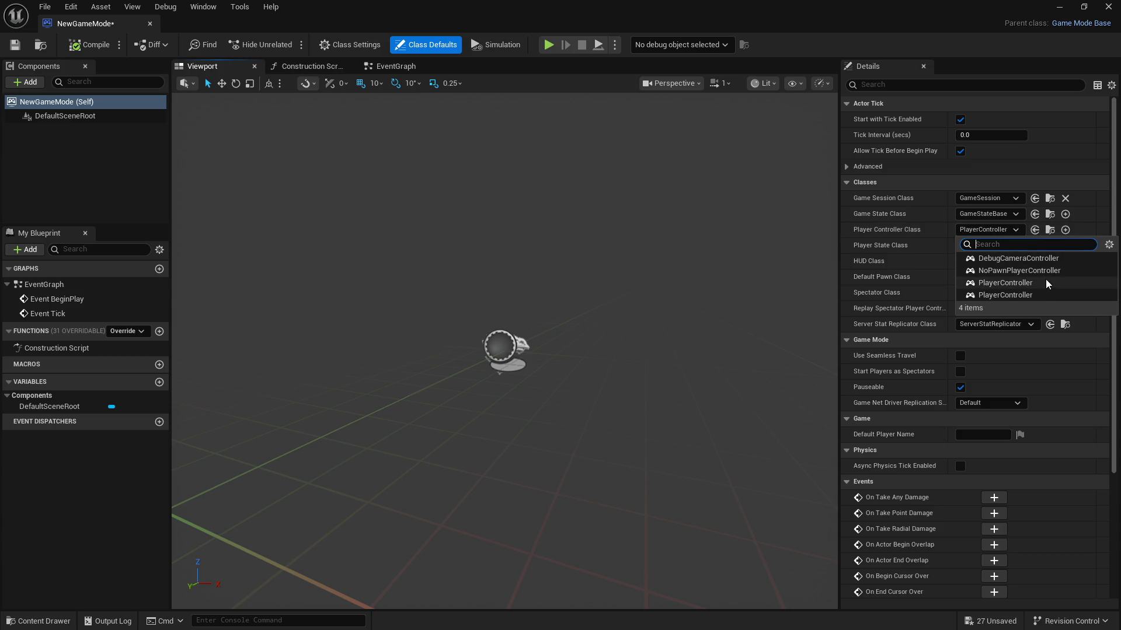
pyautogui.click(896, 27)
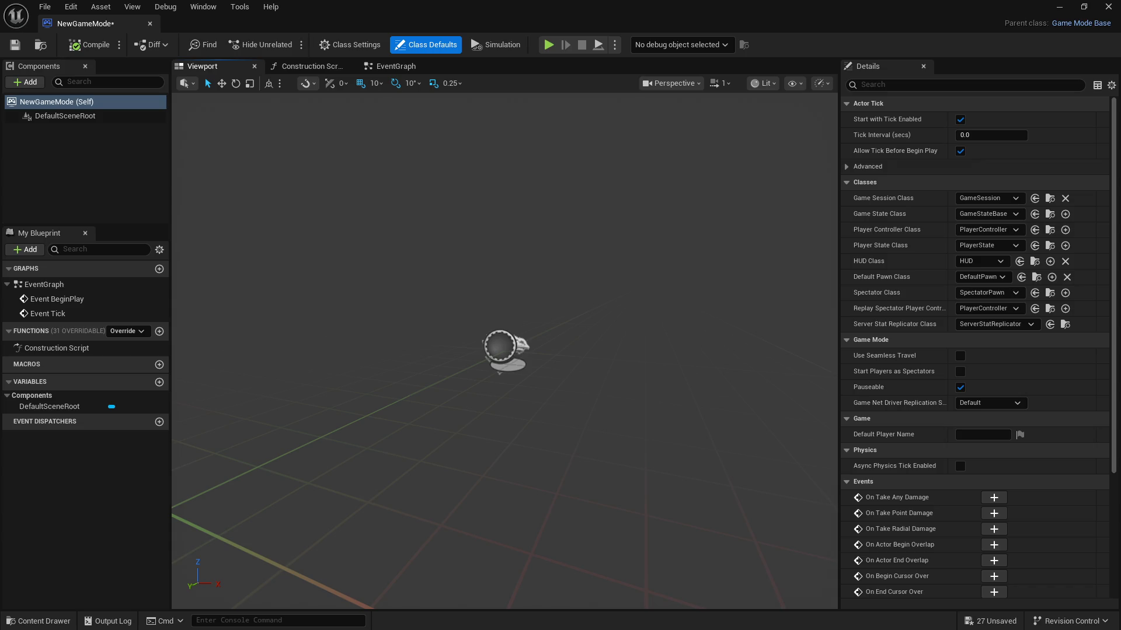
pyautogui.click(151, 24)
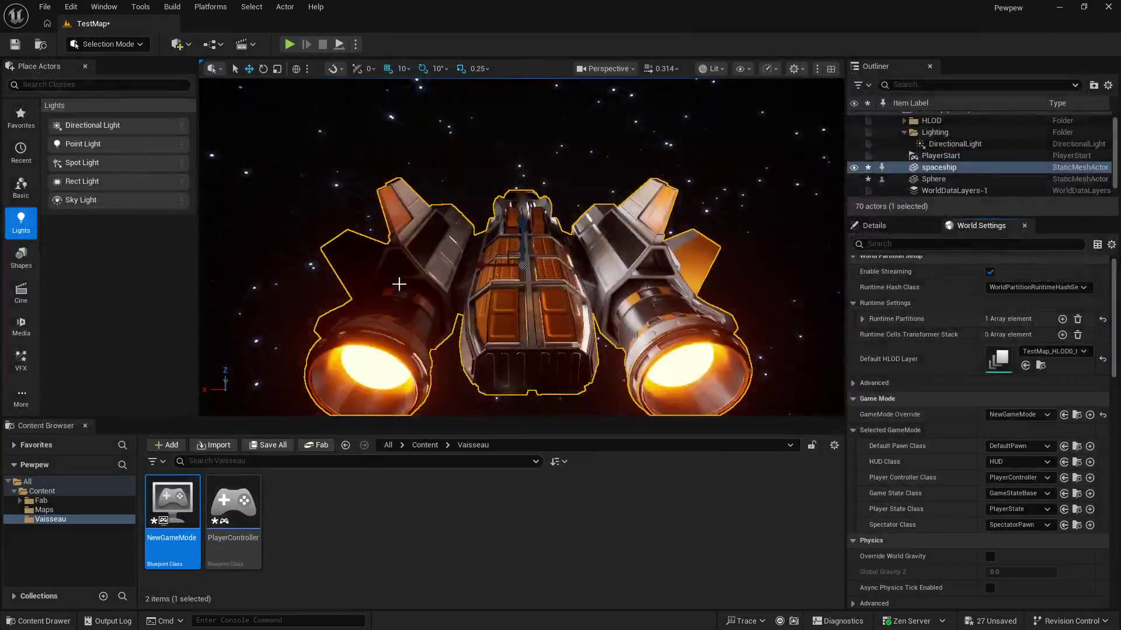
# Step: Rename the PlayerController blueprint asset to 'PC' and deselect it
pyautogui.click(233, 505)
pyautogui.press('F2')
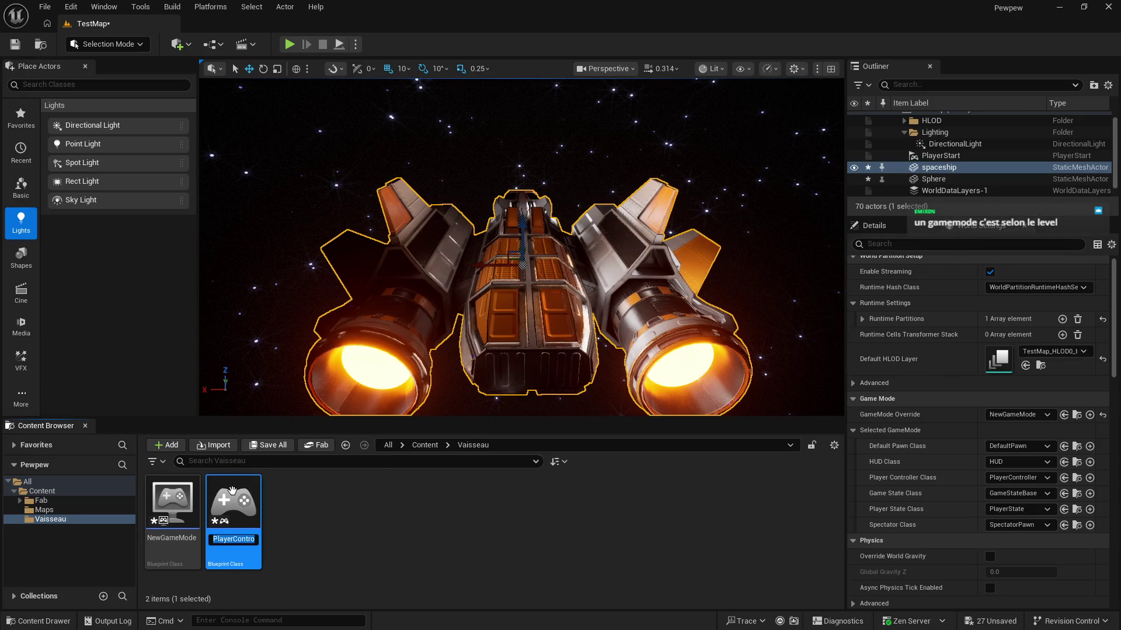
pyautogui.write('PC')
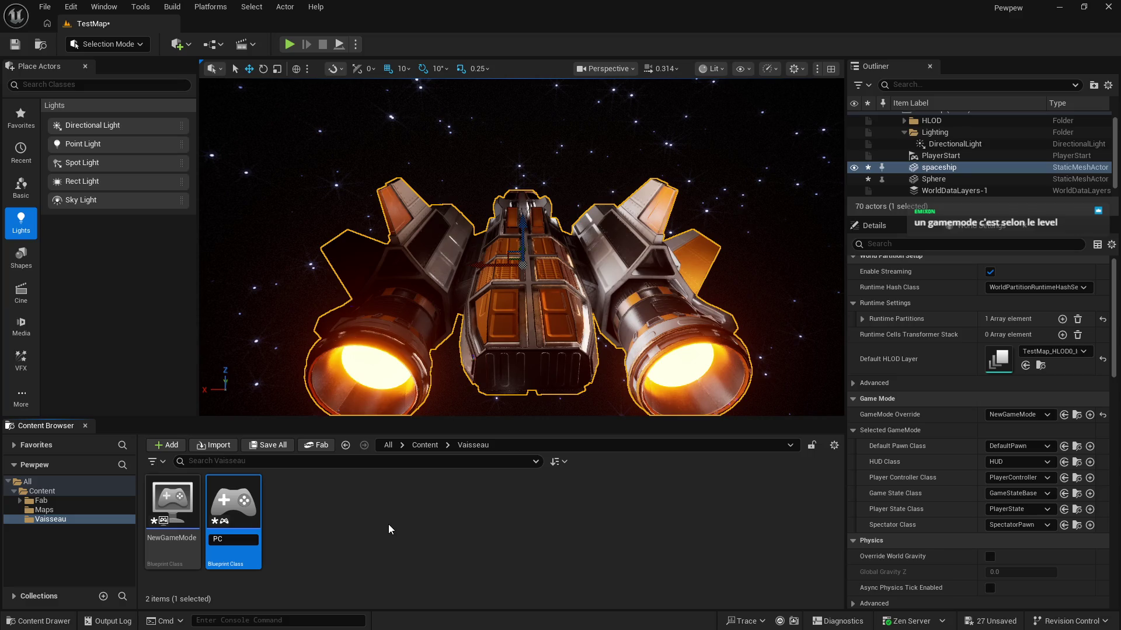
pyautogui.press('Return')
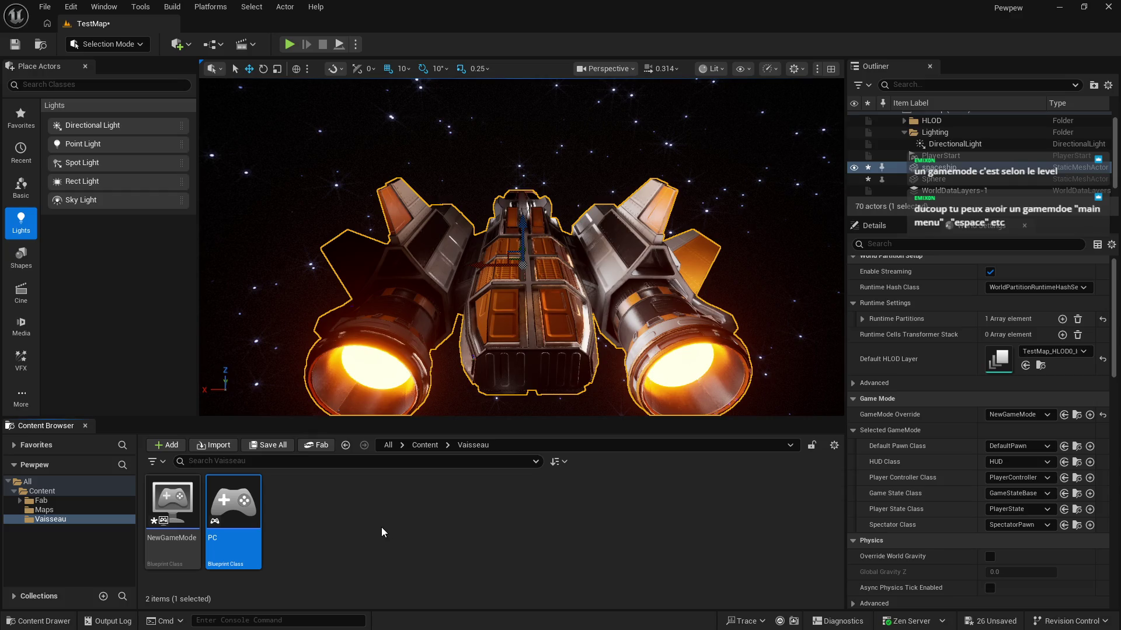
pyautogui.click(378, 527)
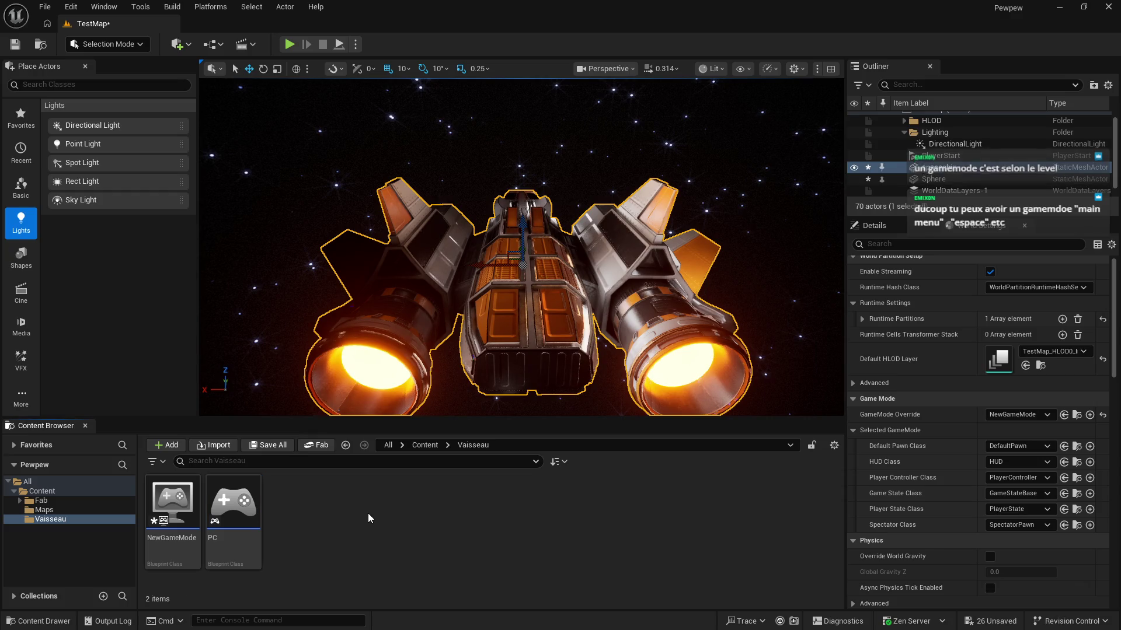
# Step: Set NewGameMode's Player Controller Class to PC, close the blueprint, and resume the tutorial
pyautogui.doubleClick(172, 498)
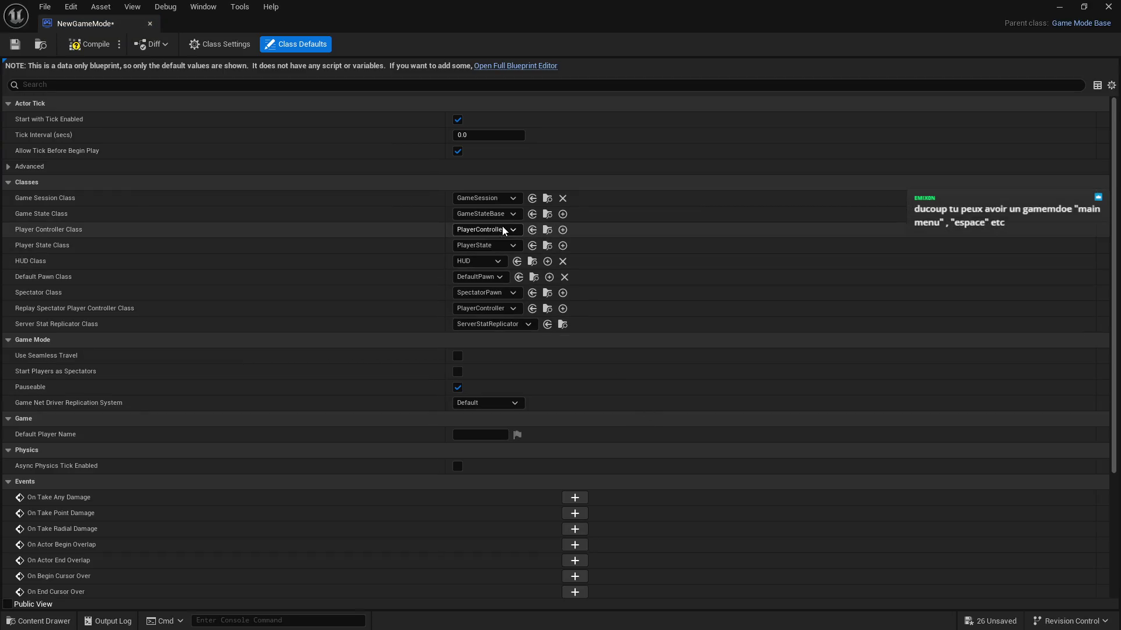
pyautogui.click(507, 232)
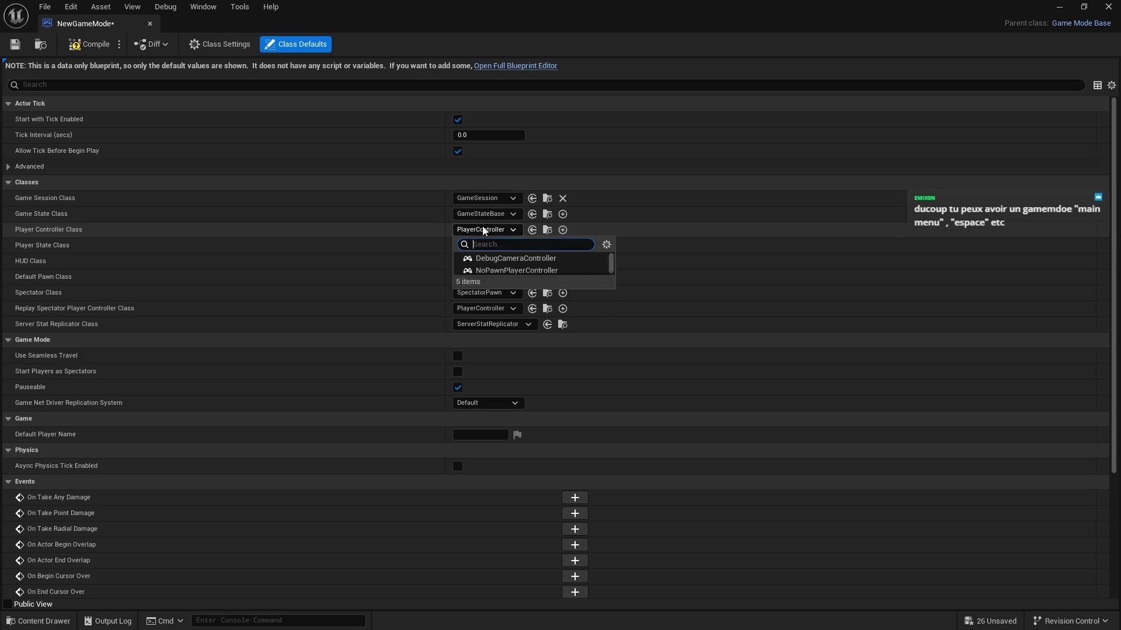
pyautogui.click(492, 284)
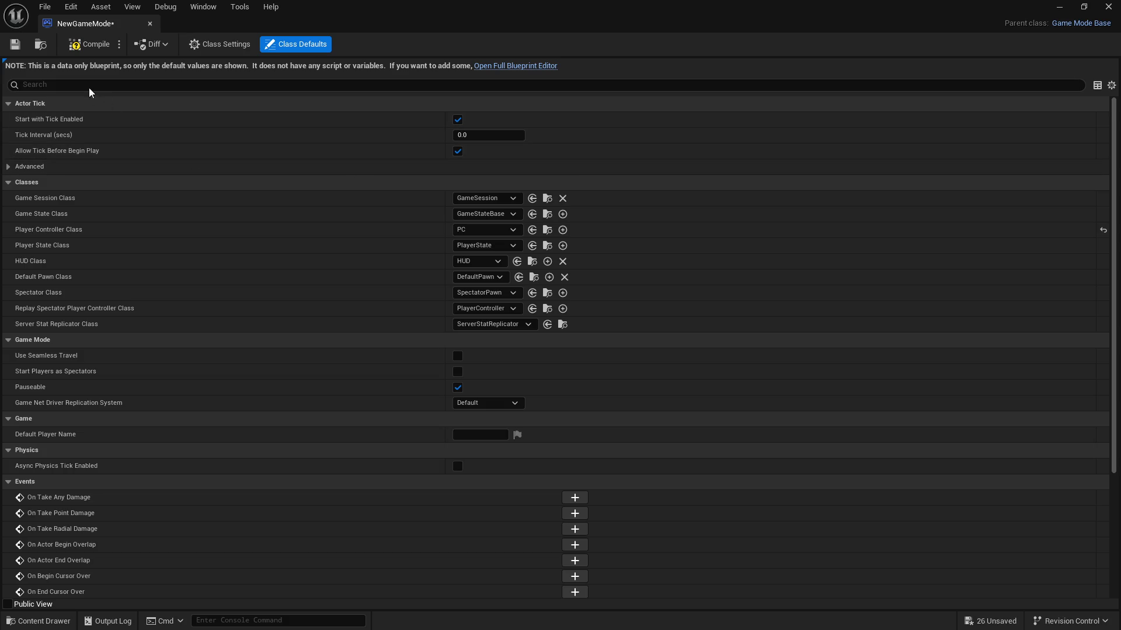
pyautogui.click(223, 43)
pyautogui.click(298, 44)
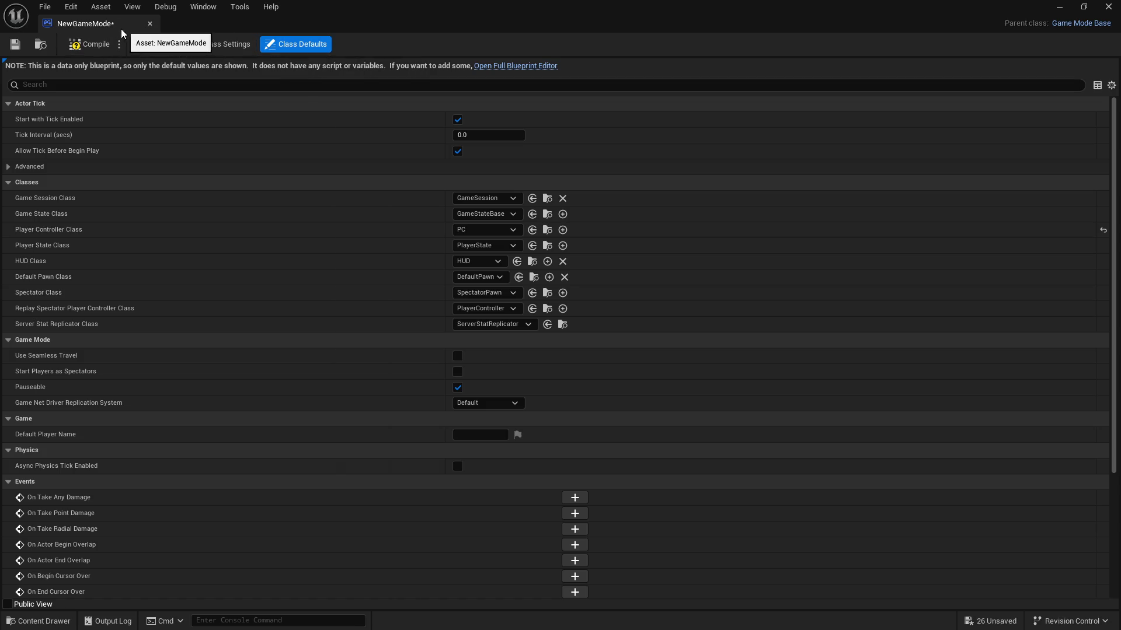
pyautogui.click(150, 24)
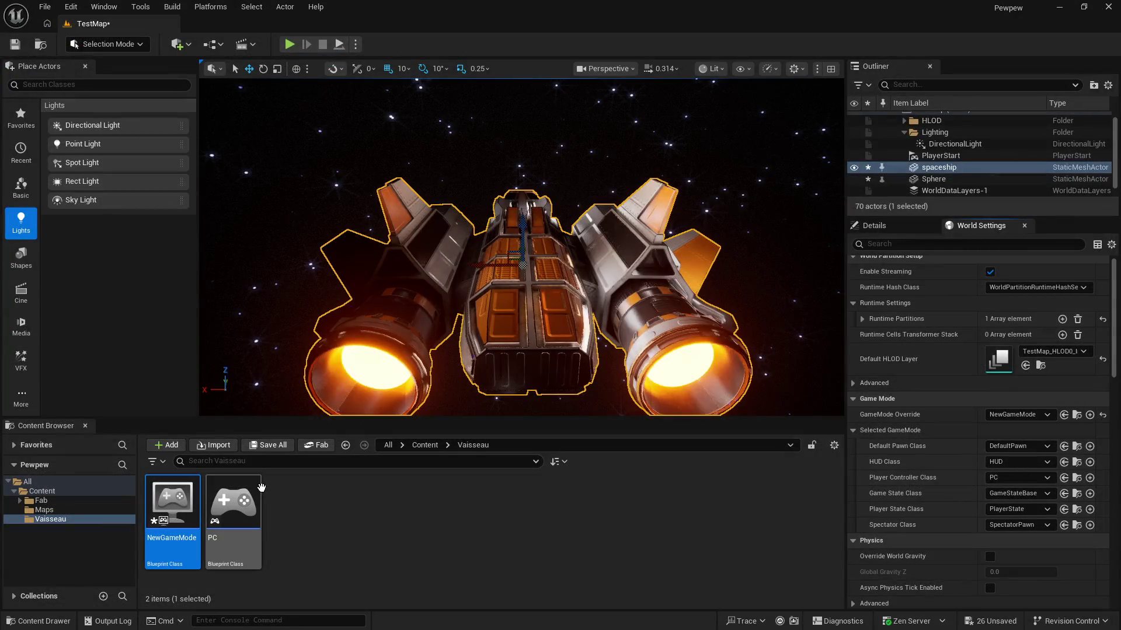
pyautogui.hotkey('alt', 'Tab')
pyautogui.click(390, 385)
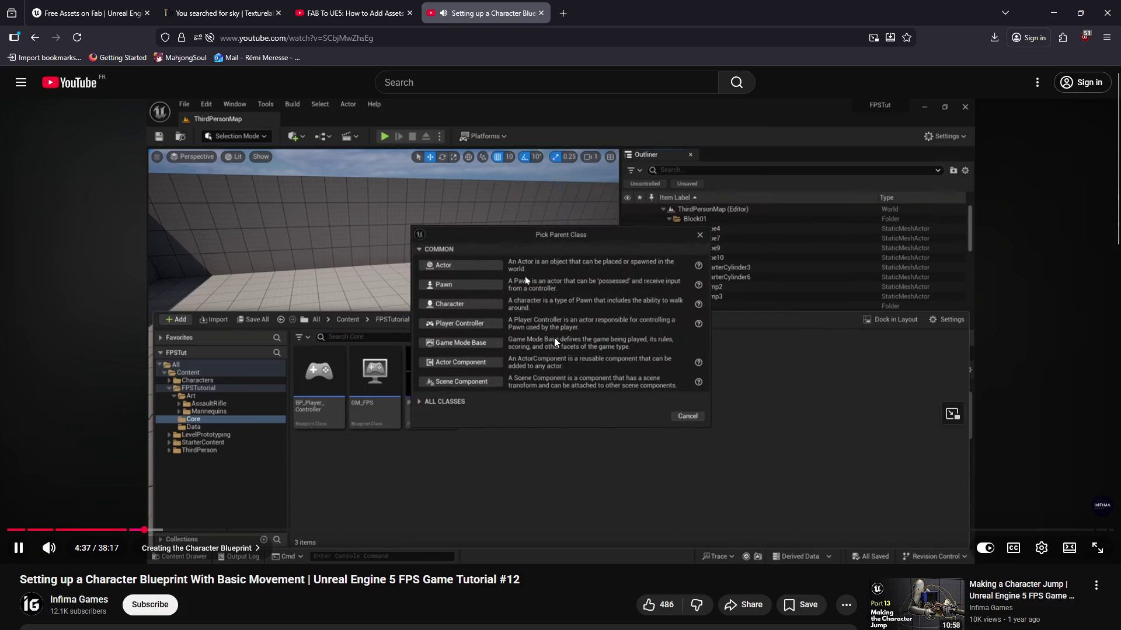
# Step: Pause the tutorial at 4:44, on its Pick Parent Class step
pyautogui.click(804, 370)
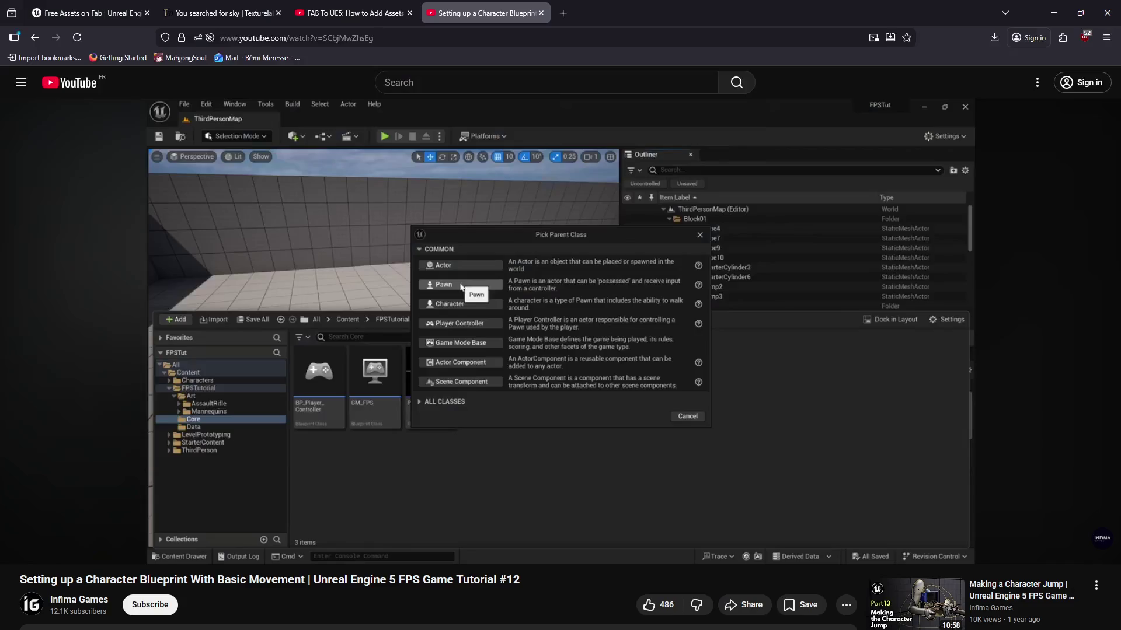
# Step: Create a Pawn blueprint class named Vaisso in Vaisseau, then resume the tutorial
pyautogui.hotkey('alt', 'Tab')
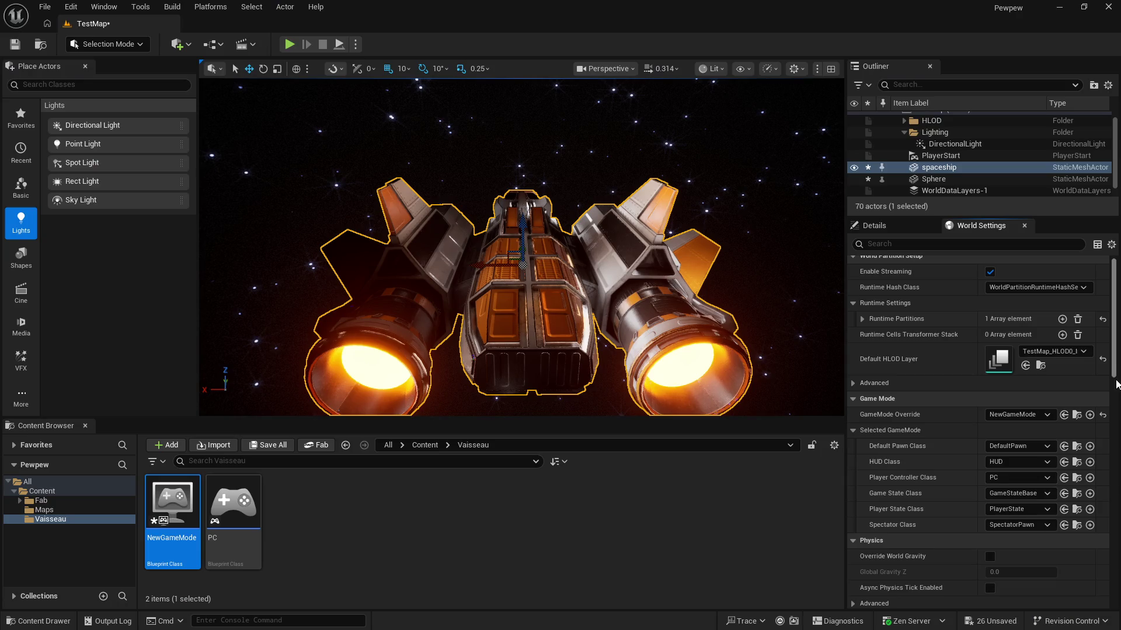
pyautogui.rightClick(368, 532)
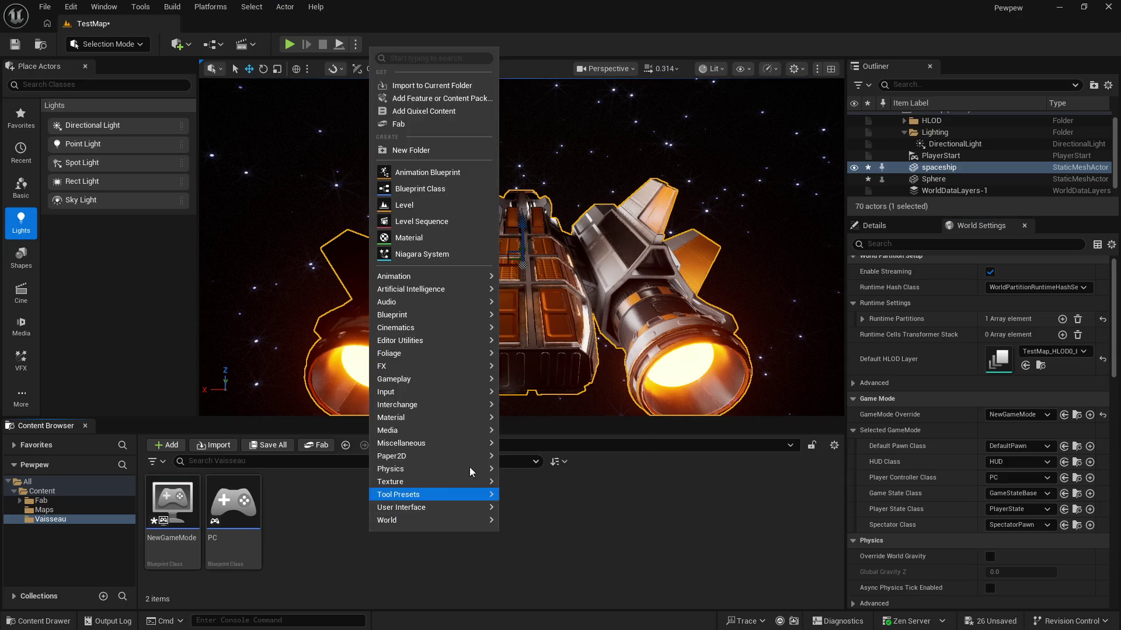
pyautogui.click(424, 188)
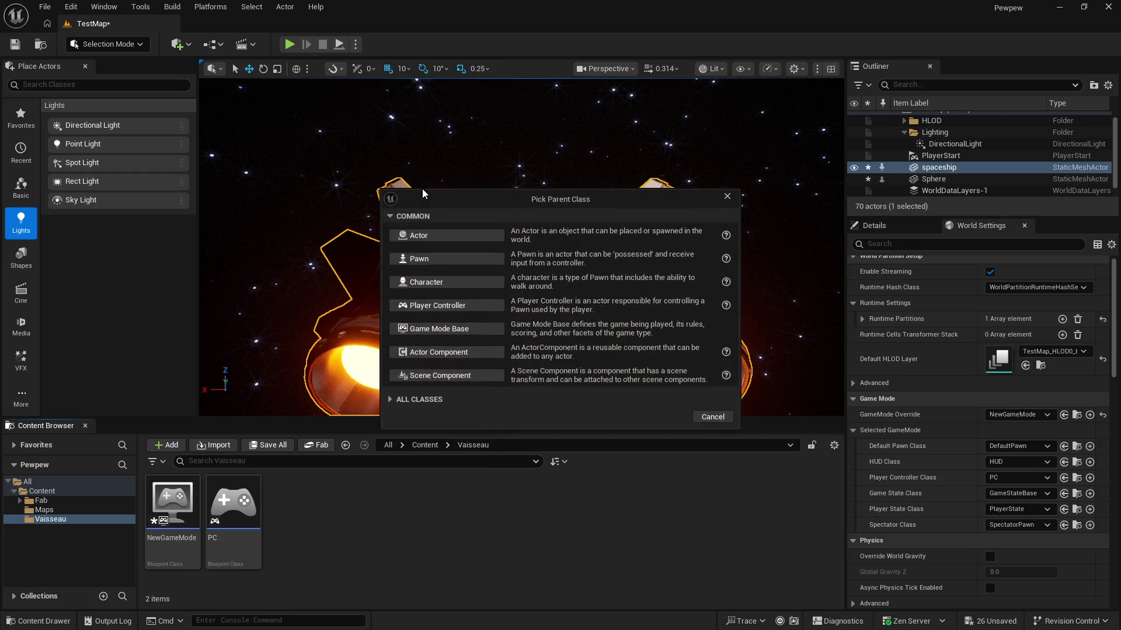
pyautogui.click(418, 255)
pyautogui.write('Vaiss')
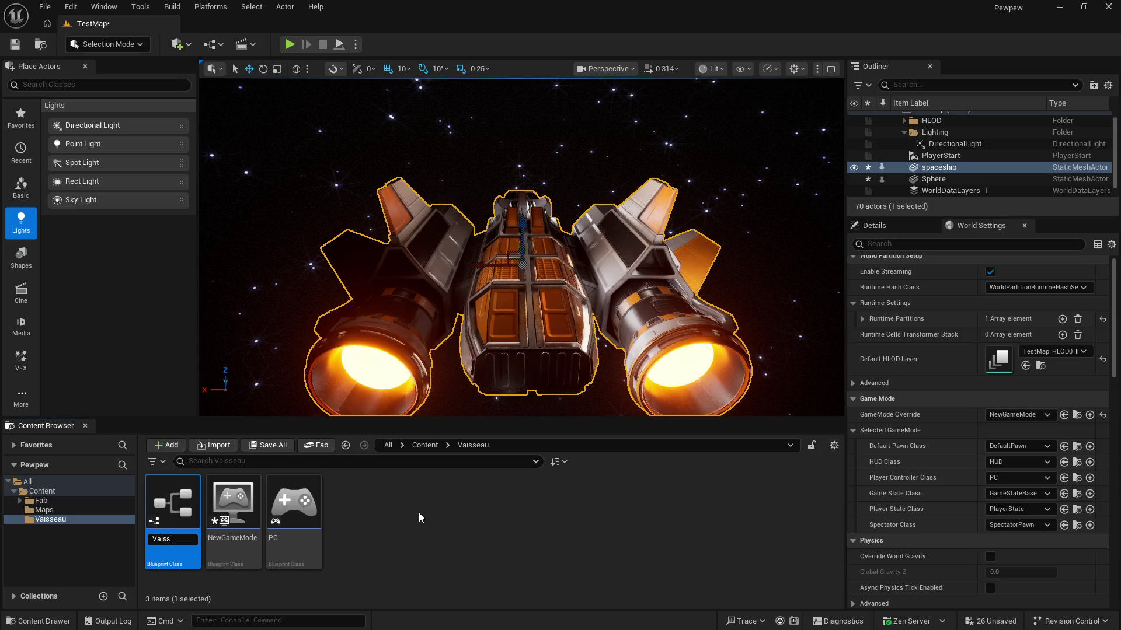
pyautogui.write('o')
pyautogui.press('Return')
pyautogui.click(455, 512)
pyautogui.hotkey('alt', 'Tab')
pyautogui.click(556, 379)
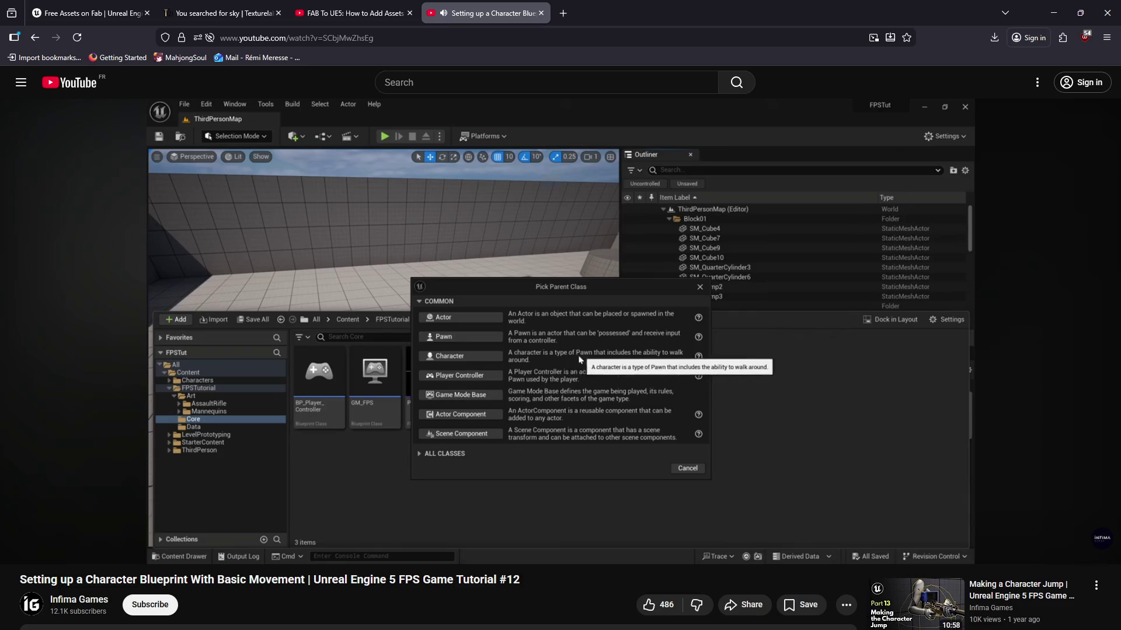
# Step: Watch the tutorial to 5:21 where BP_Character opens, then select Vaisso in Unreal
pyautogui.click(835, 376)
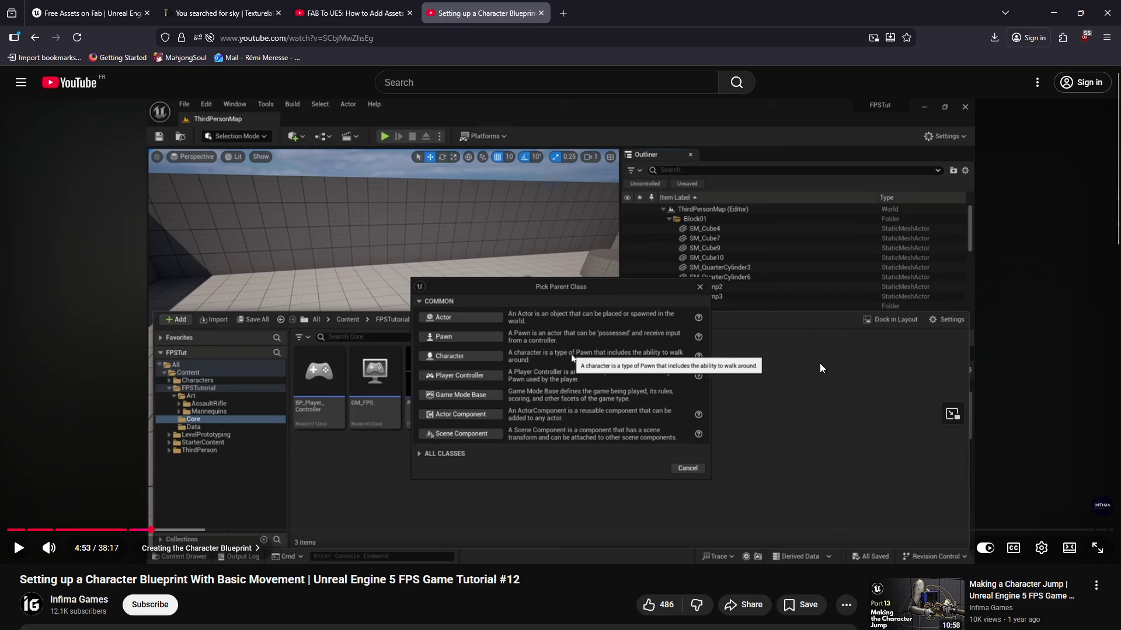
pyautogui.click(804, 355)
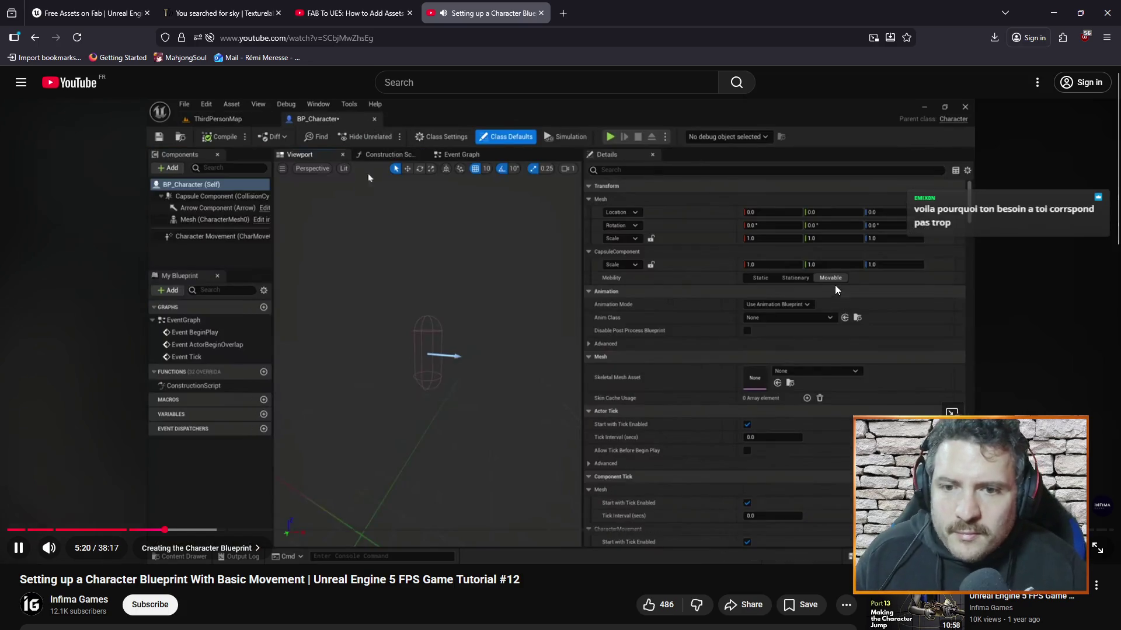
pyautogui.click(801, 282)
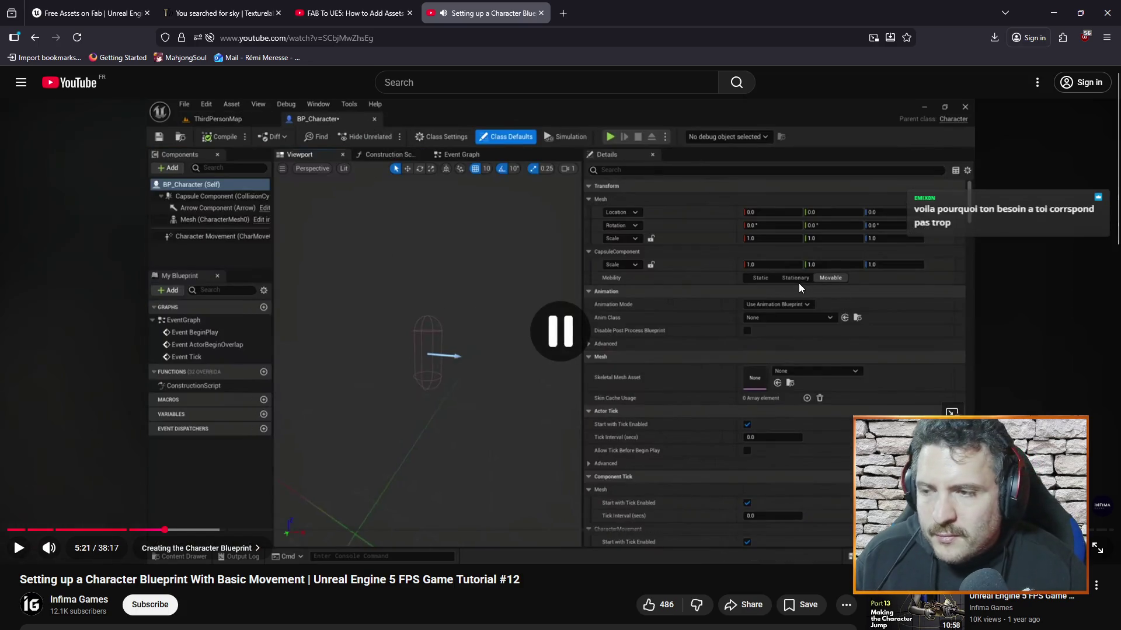
pyautogui.hotkey('alt', 'Tab')
pyautogui.click(291, 497)
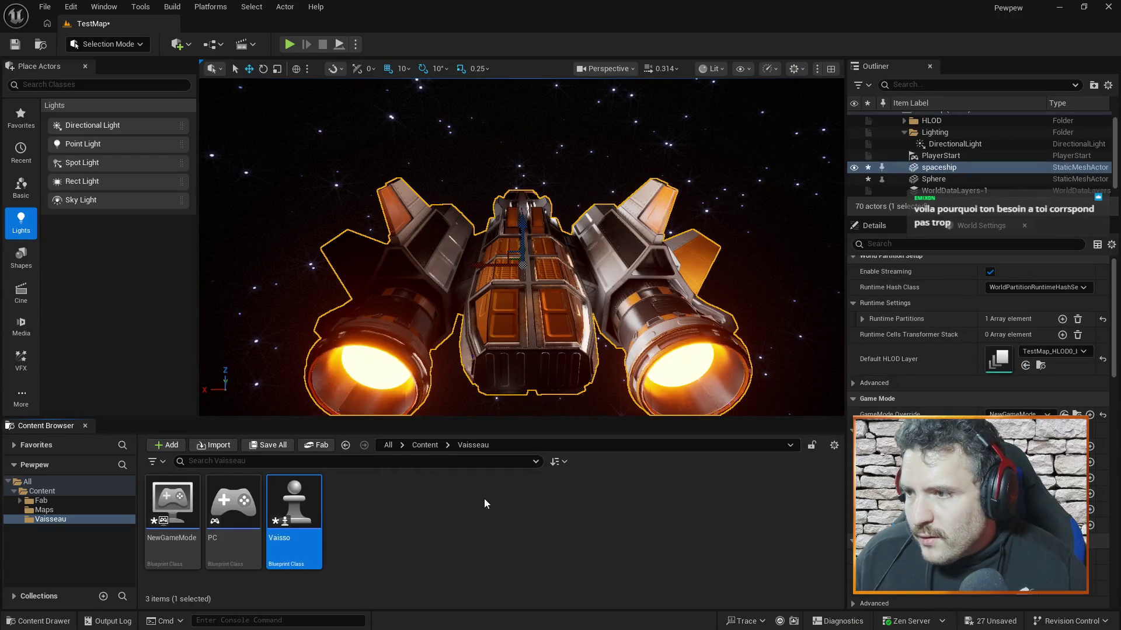
pyautogui.doubleClick(279, 505)
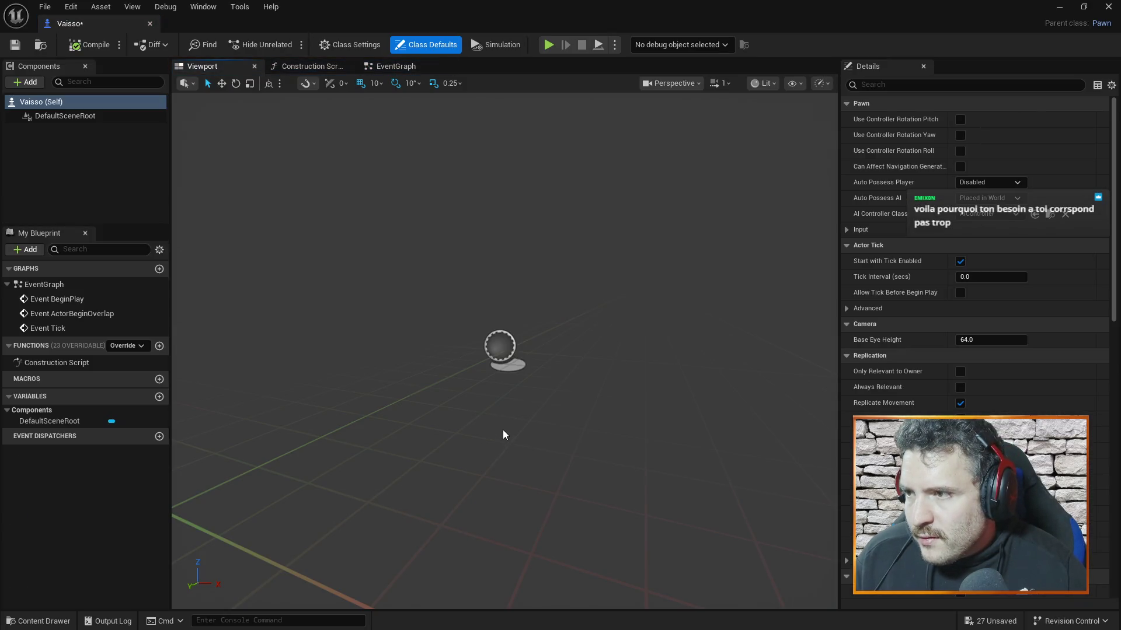
pyautogui.hotkey('alt', 'Tab')
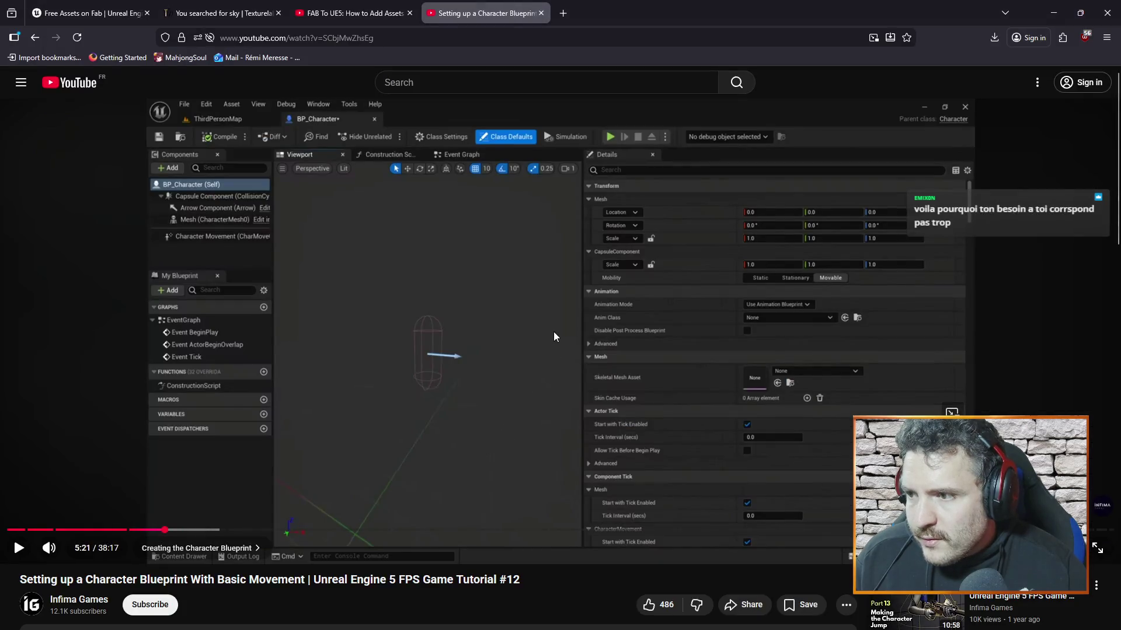
pyautogui.click(552, 334)
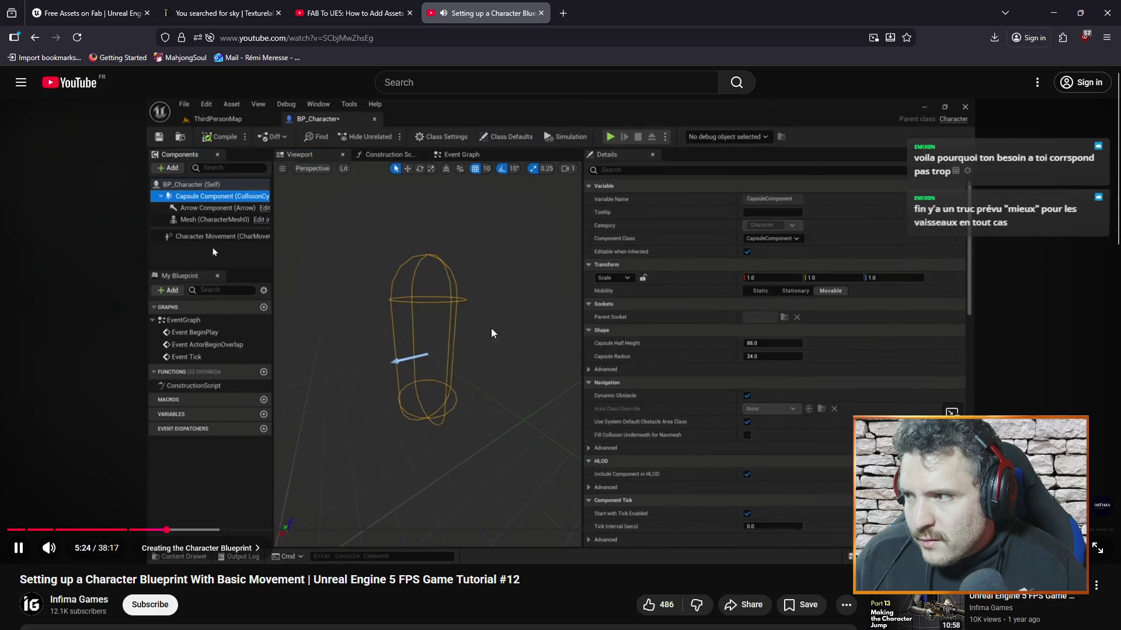
pyautogui.click(520, 290)
pyautogui.hotkey('alt', 'Tab')
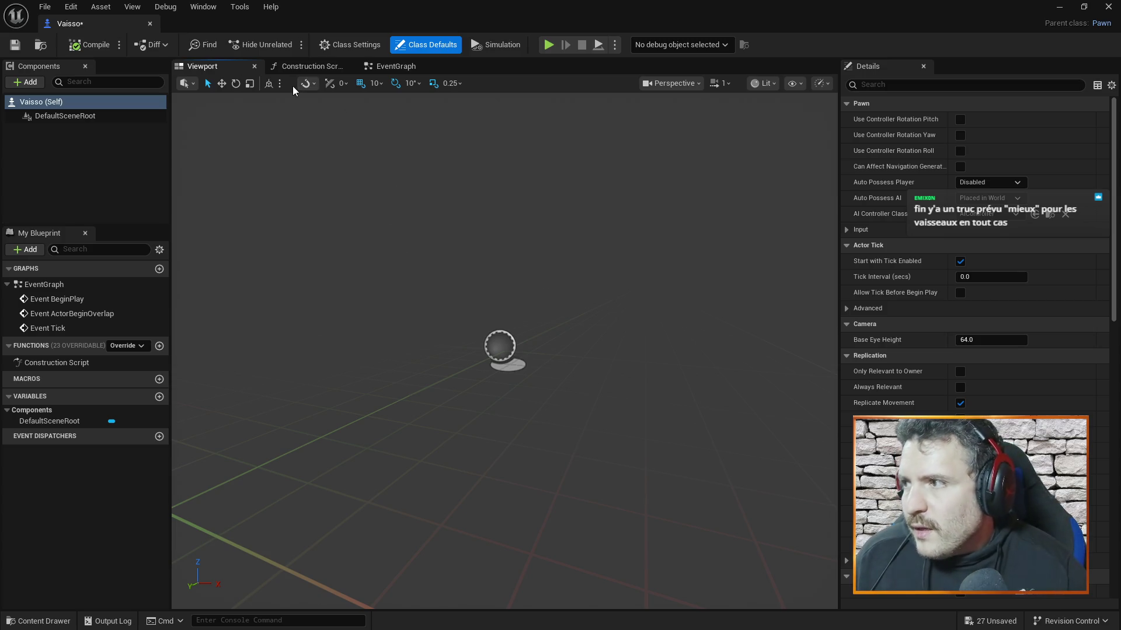
pyautogui.click(150, 24)
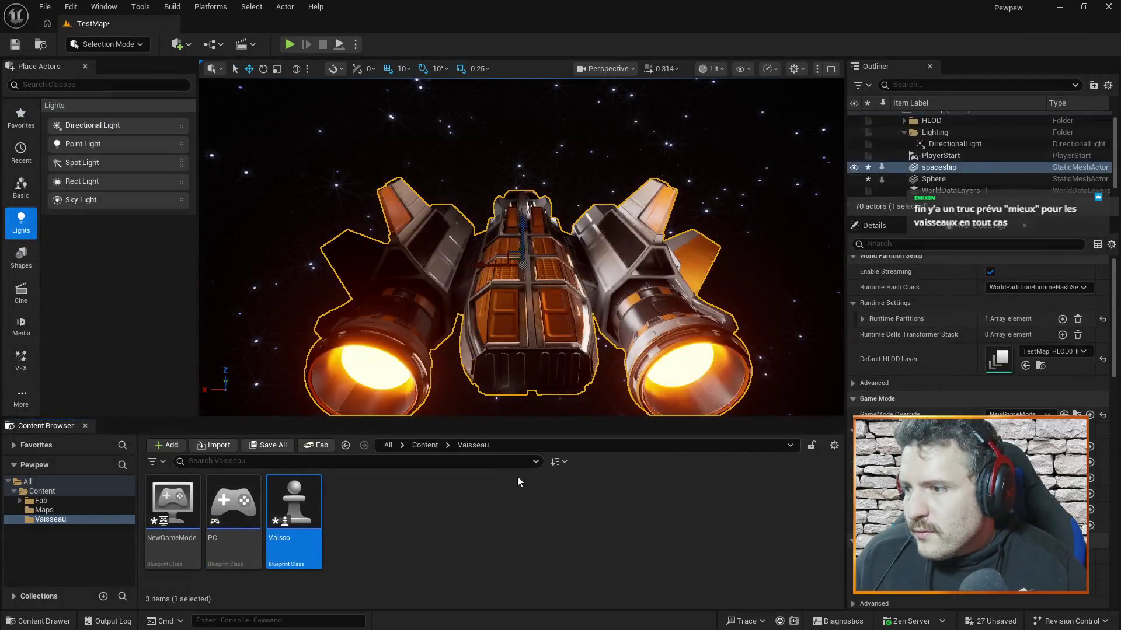
# Step: Start a new blueprint class and browse the expanded All Classes parent list
pyautogui.rightClick(534, 528)
pyautogui.click(576, 181)
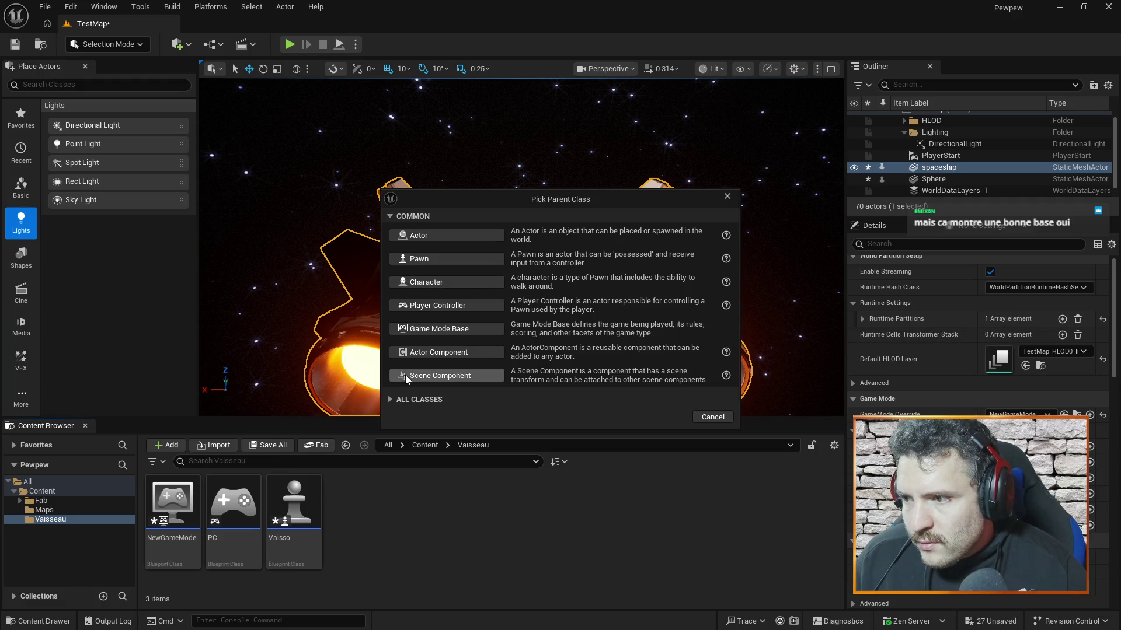
pyautogui.click(411, 399)
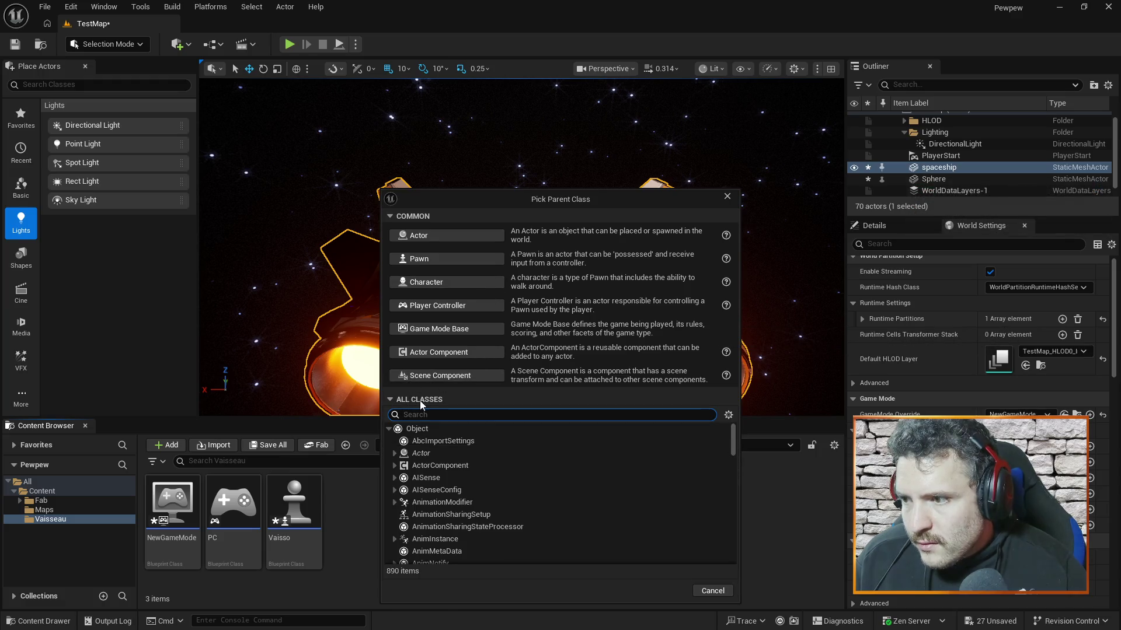
pyautogui.click(416, 400)
pyautogui.click(424, 397)
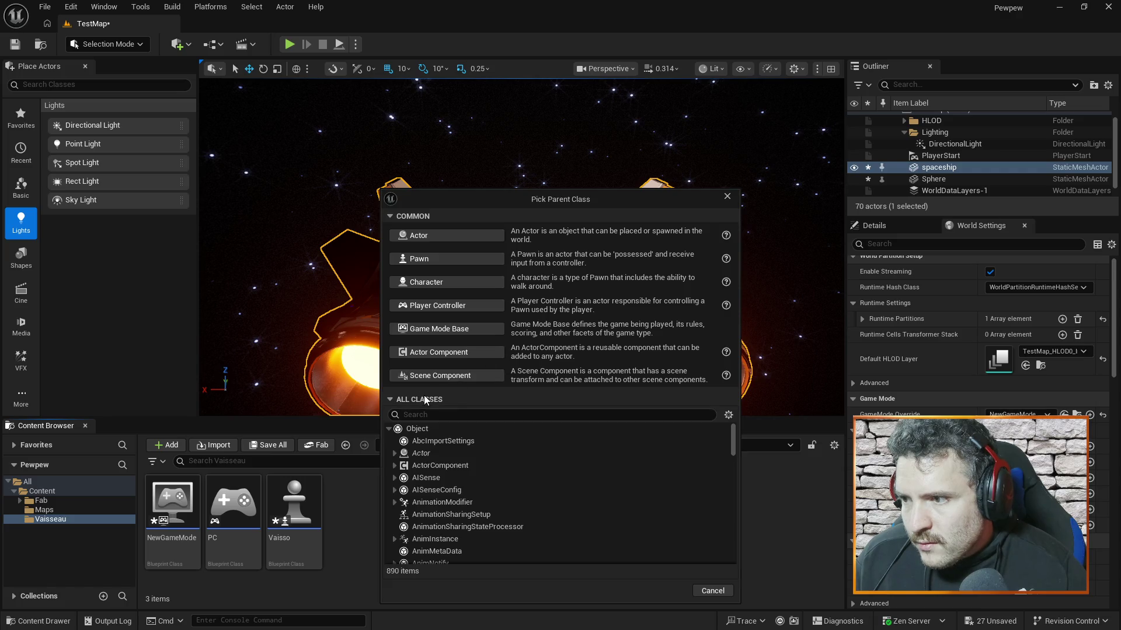
pyautogui.scroll(-5, 515, 467)
pyautogui.scroll(-10, 515, 469)
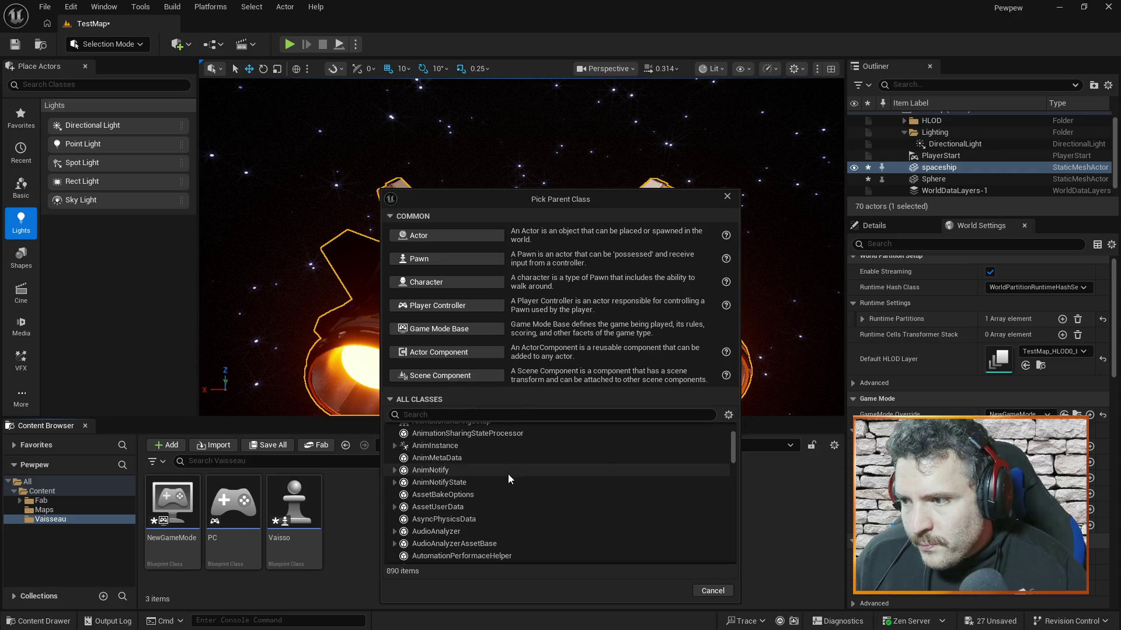
pyautogui.scroll(10, 470, 474)
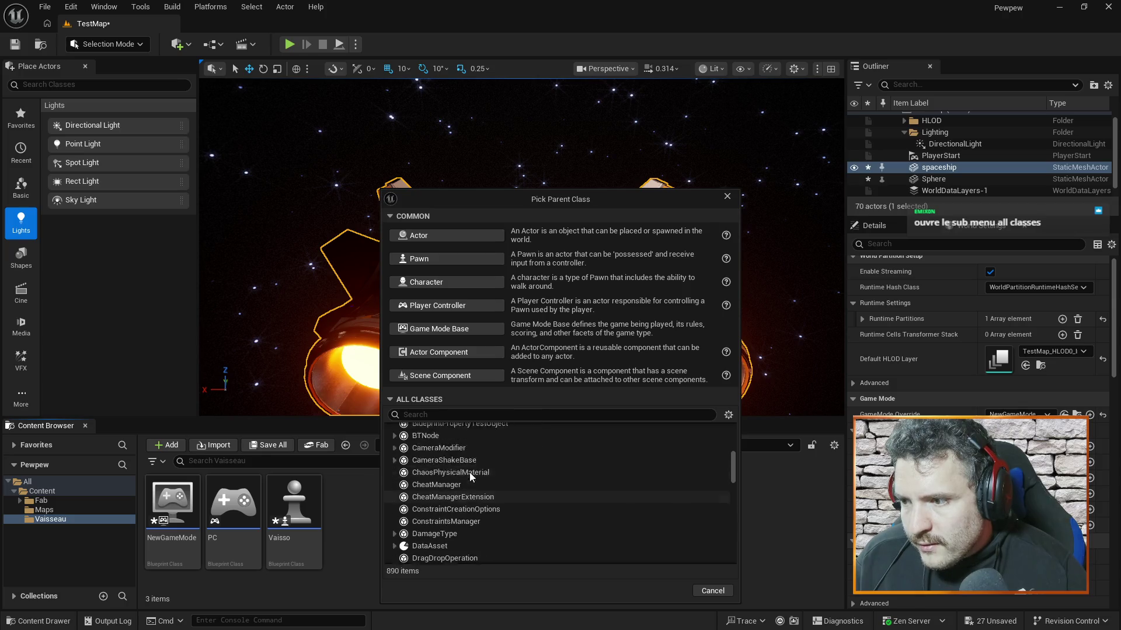
pyautogui.scroll(2, 469, 471)
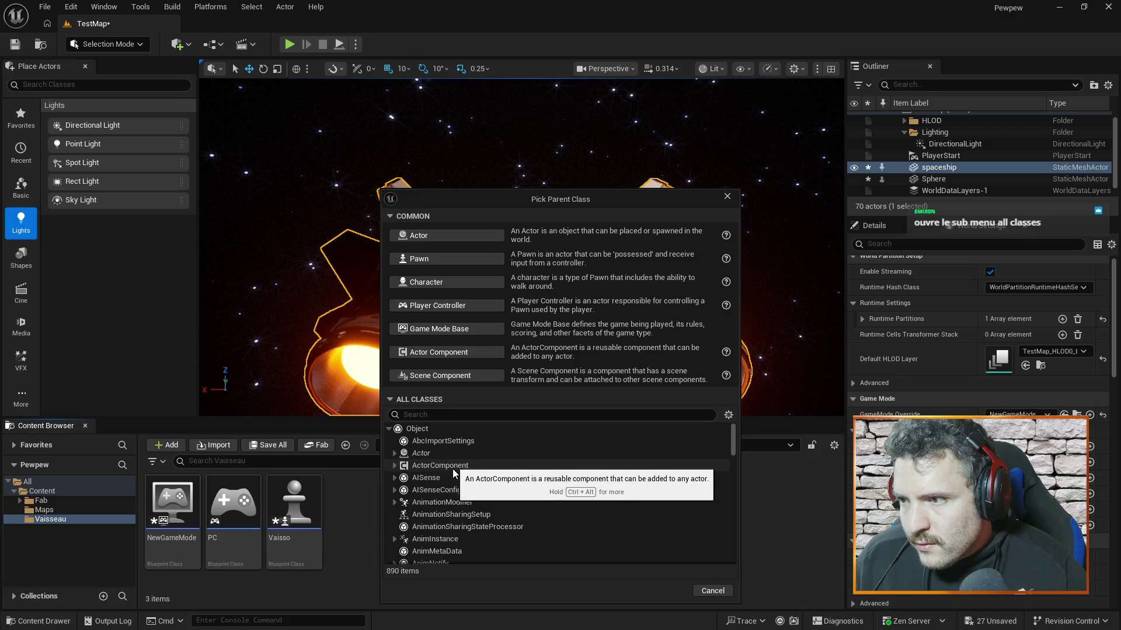
# Step: Expand Actor's subclasses and search the class list for 'charac'
pyautogui.click(394, 453)
pyautogui.scroll(-3, 515, 490)
pyautogui.scroll(-2, 516, 496)
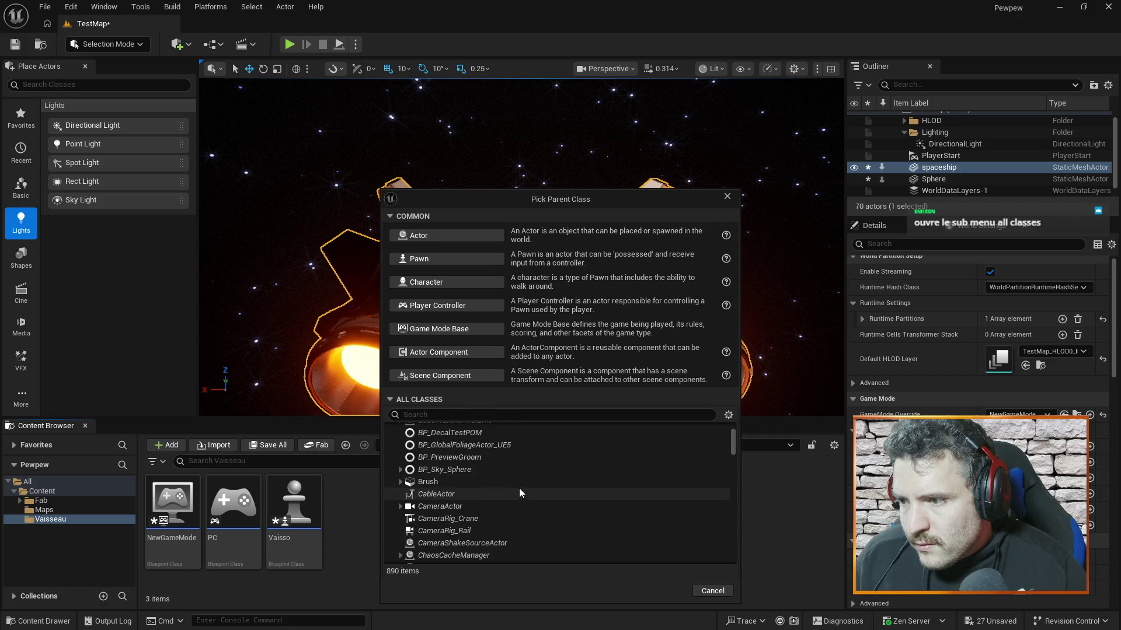
pyautogui.scroll(-6, 517, 492)
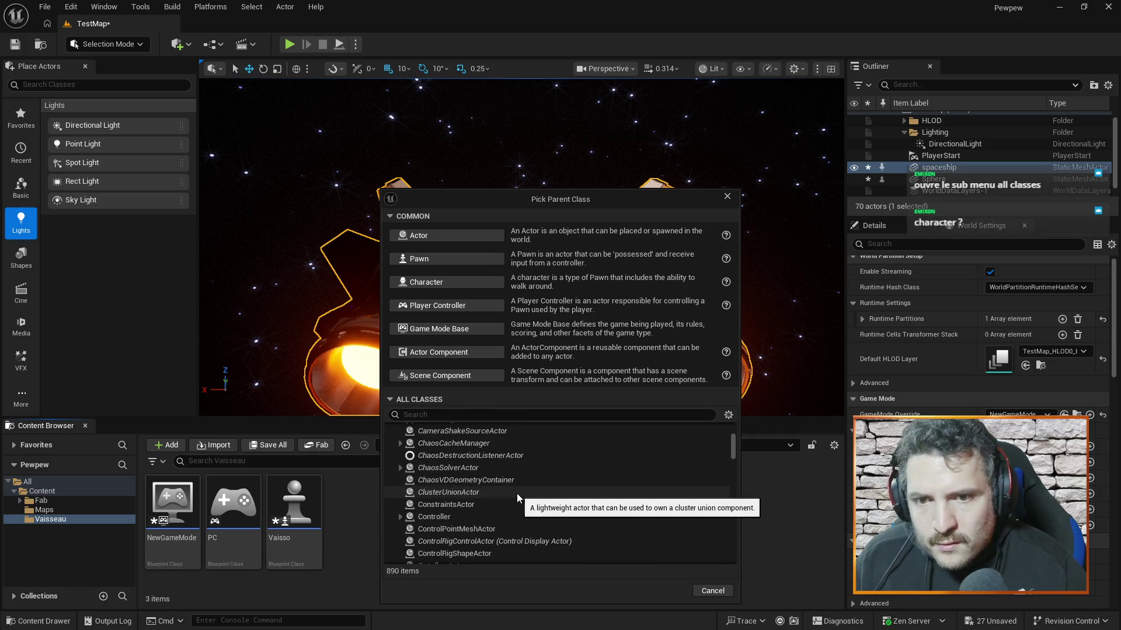
pyautogui.scroll(4, 517, 491)
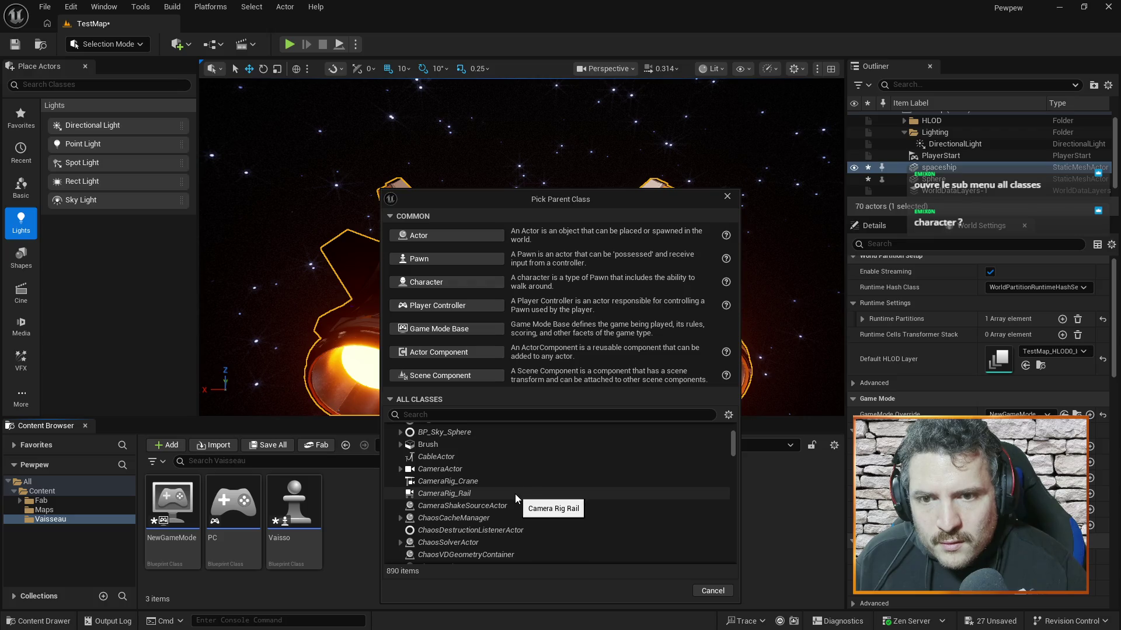
pyautogui.click(448, 414)
pyautogui.write('c')
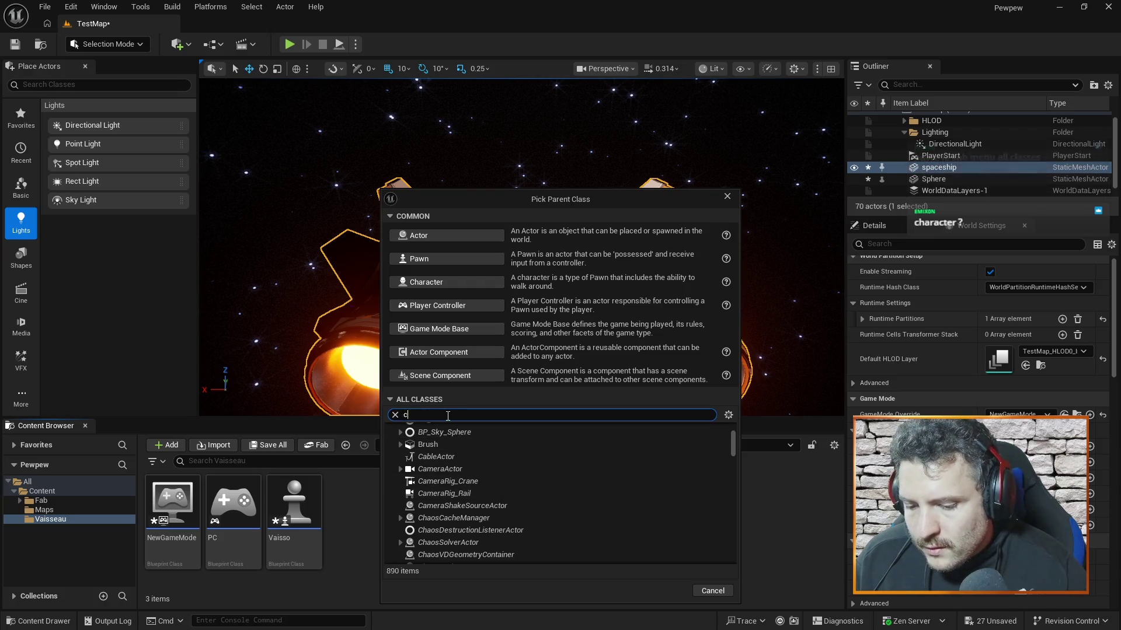
pyautogui.write('harac')
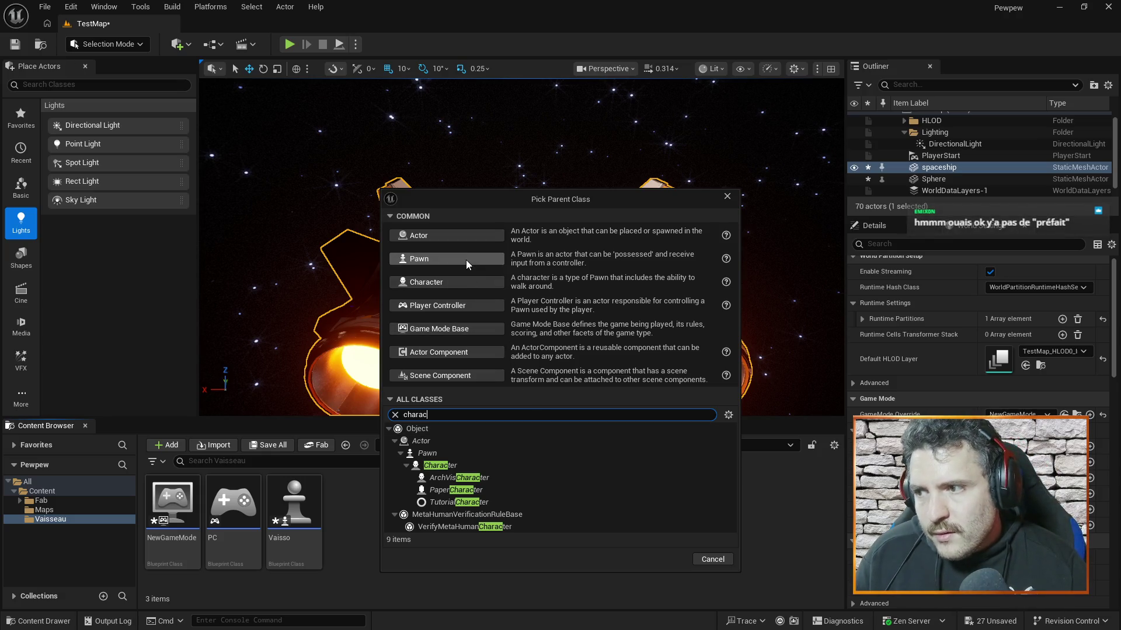
# Step: Cancel the Pick Parent Class dialog without creating anything and resume the tutorial
pyautogui.click(726, 197)
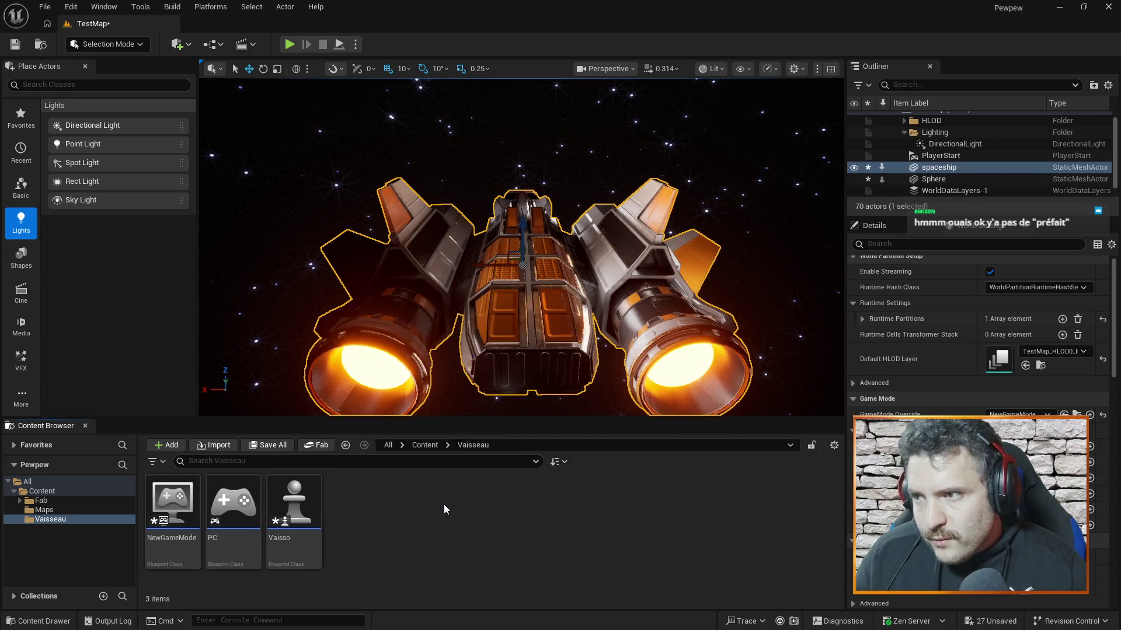
pyautogui.hotkey('alt', 'Tab')
pyautogui.click(527, 377)
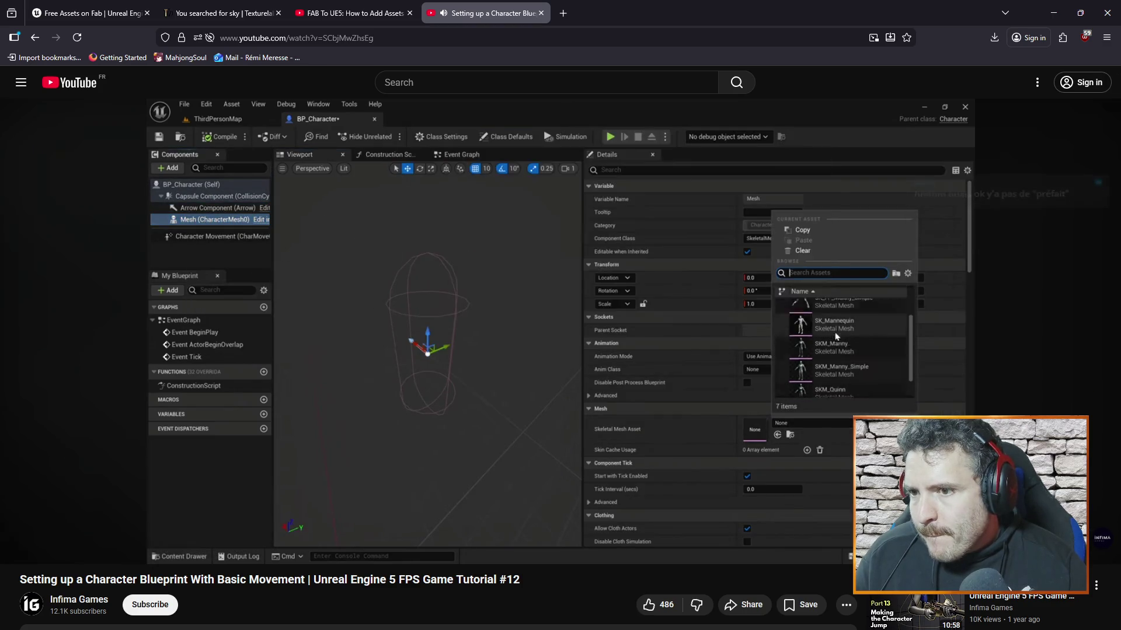
# Step: Play the tutorial through its in-editor test, pause at 6:11, and return to Unreal
pyautogui.click(697, 401)
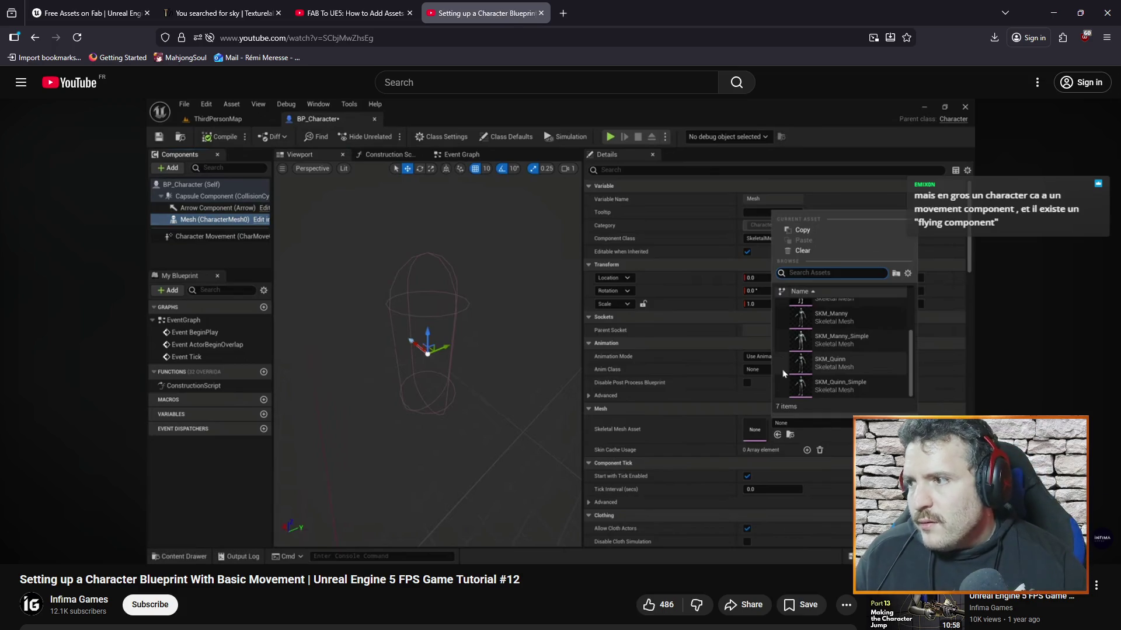
pyautogui.click(523, 302)
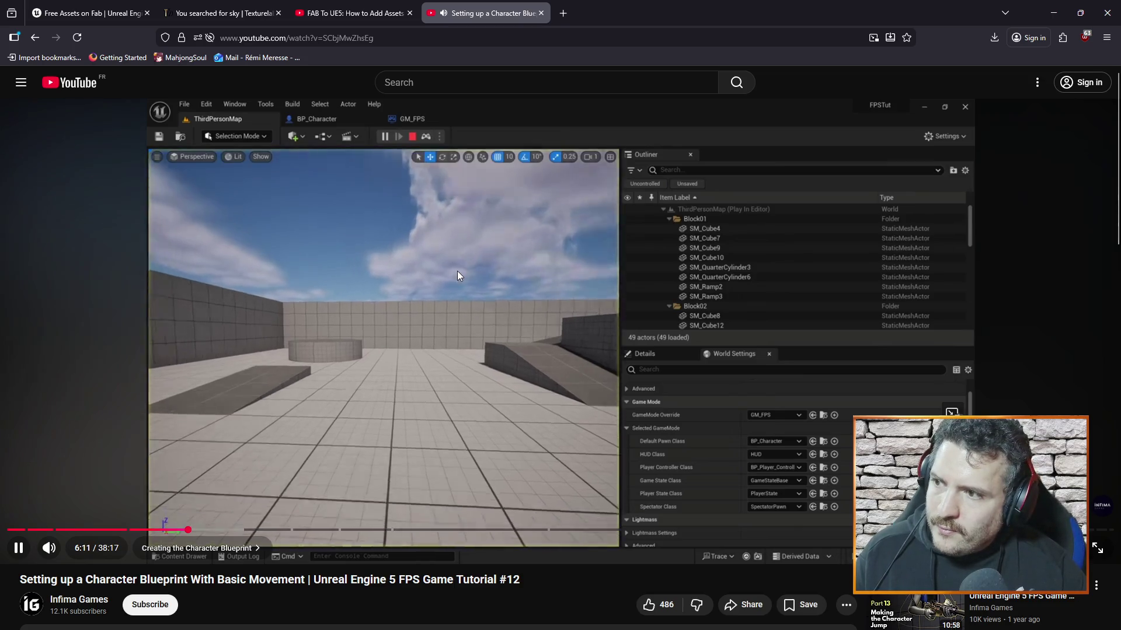
pyautogui.click(456, 270)
pyautogui.hotkey('alt', 'Tab')
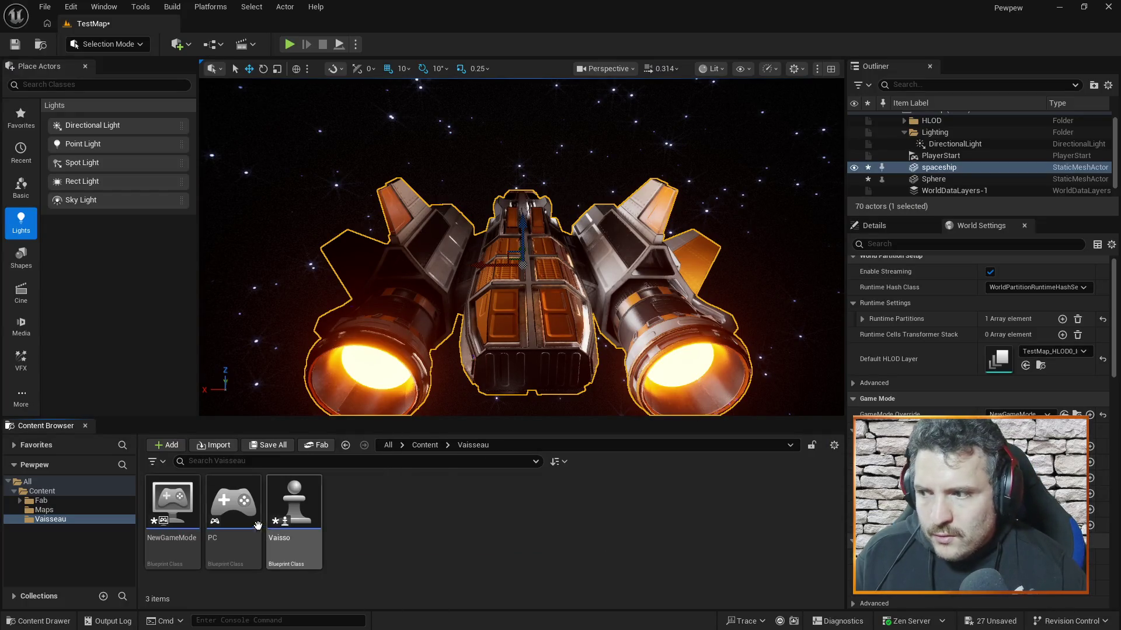
# Step: Delete the spaceship actor from the level and open Vaisso in the full Blueprint Editor
pyautogui.click(941, 167)
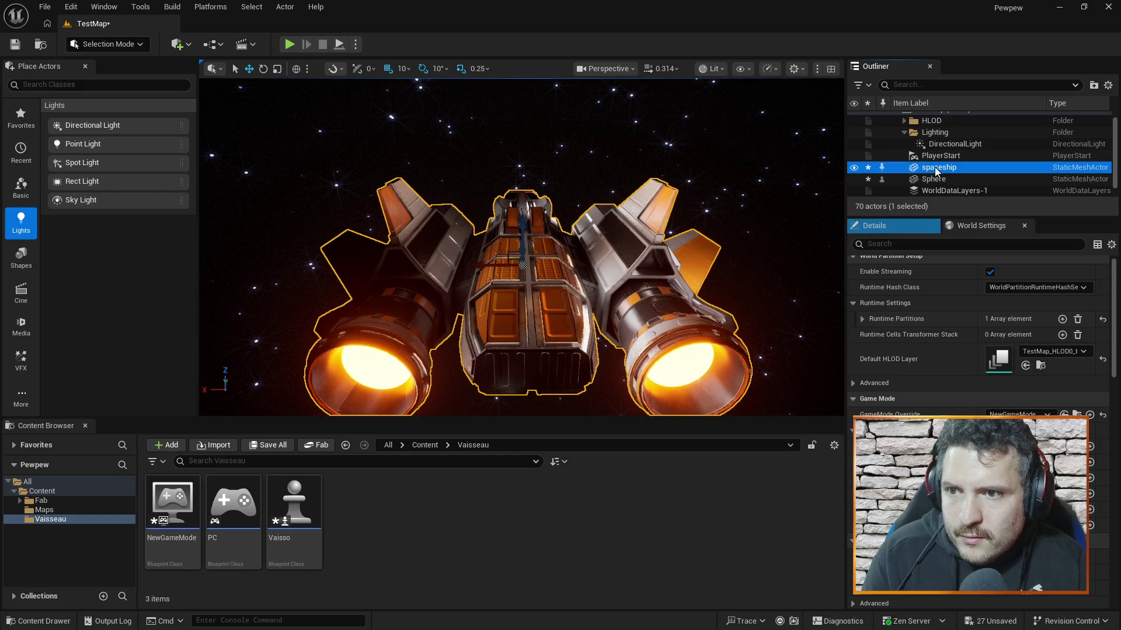
pyautogui.press('Delete')
pyautogui.doubleClick(293, 505)
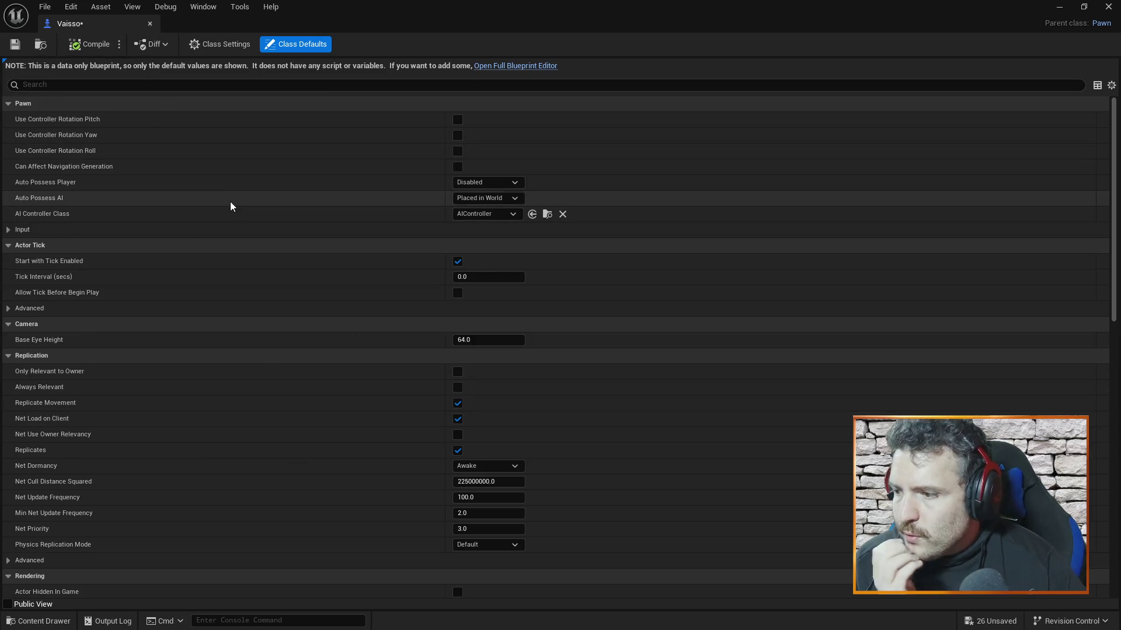
pyautogui.click(8, 605)
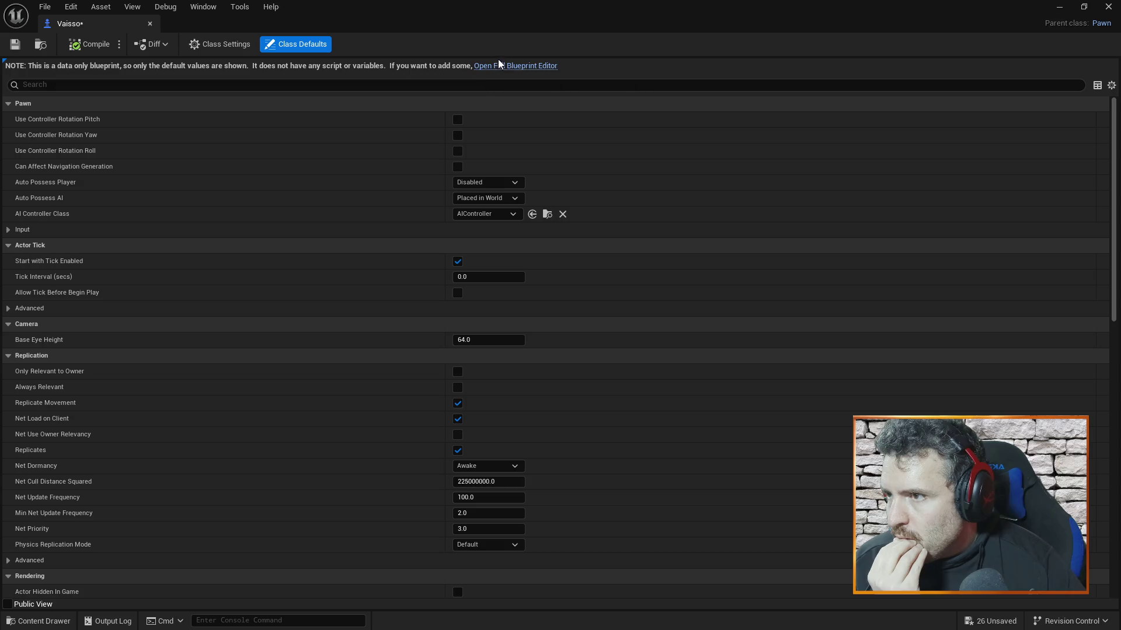
pyautogui.click(513, 66)
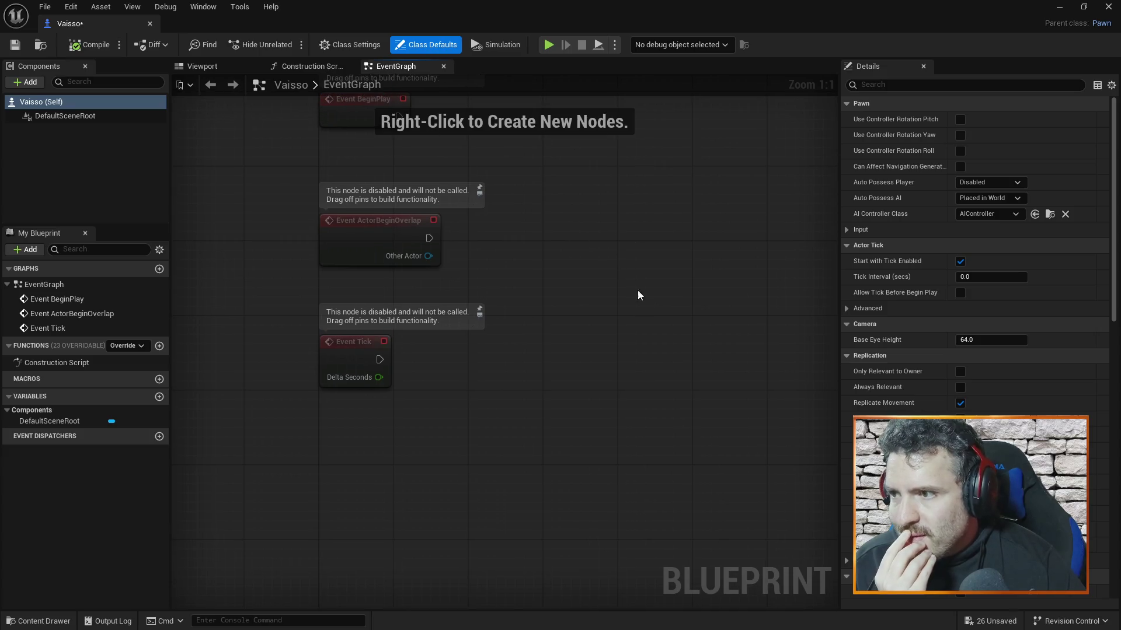
# Step: Pan the Vaisso EventGraph to centre the event nodes and review its components
pyautogui.click(149, 24)
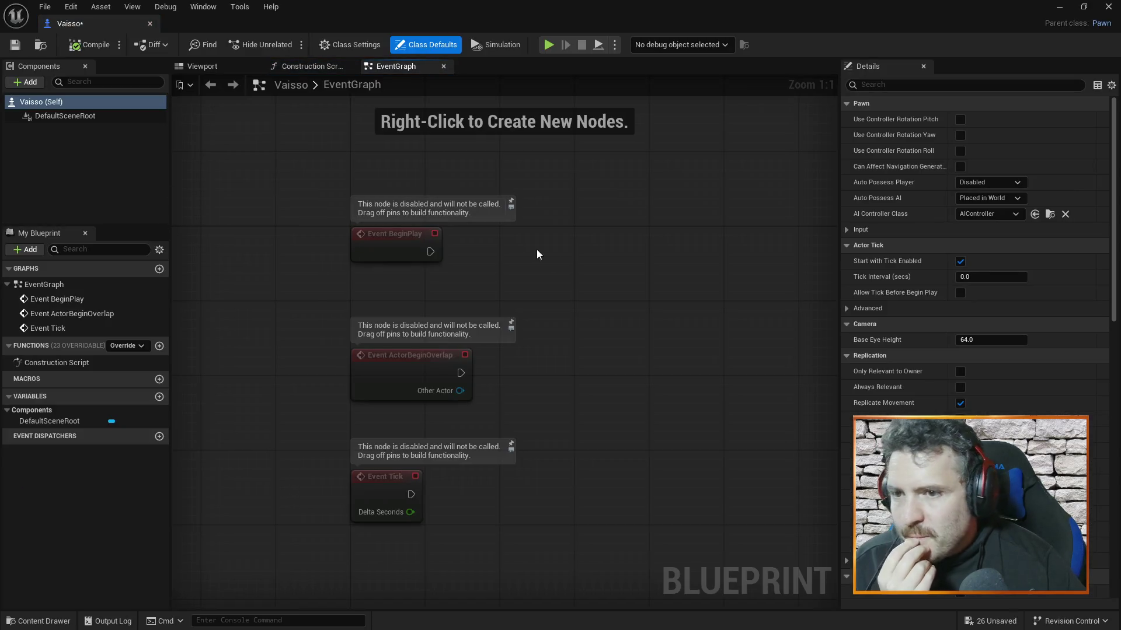
pyautogui.moveTo(629, 335)
pyautogui.mouseDown()
pyautogui.moveTo(596, 280)
pyautogui.moveTo(677, 356)
pyautogui.moveTo(646, 325)
pyautogui.mouseUp()
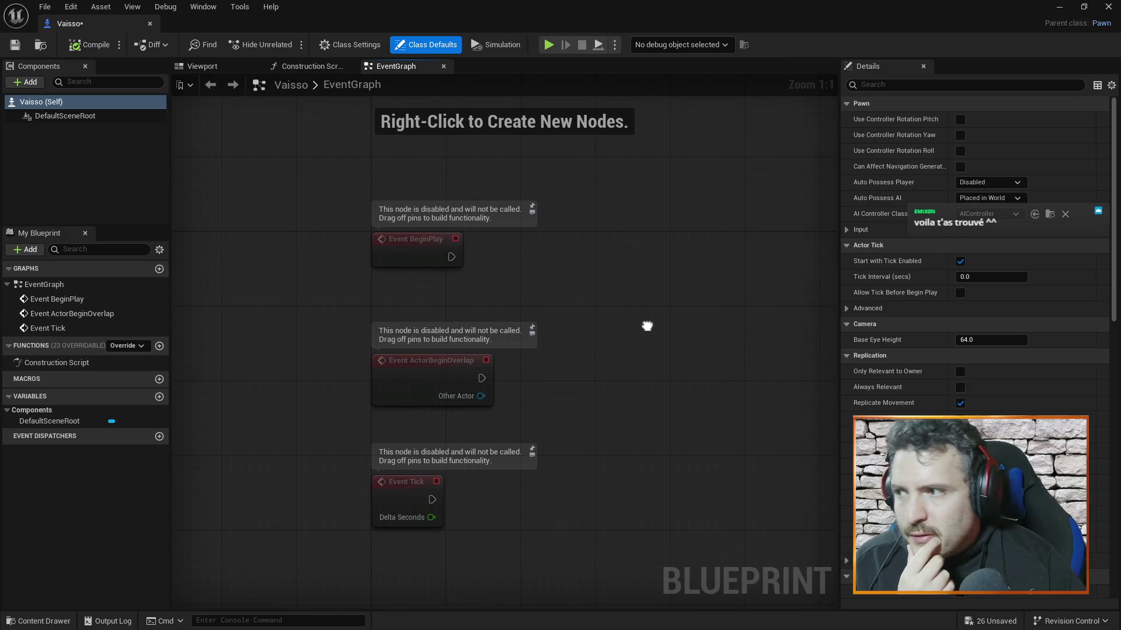
pyautogui.click(82, 113)
pyautogui.click(89, 101)
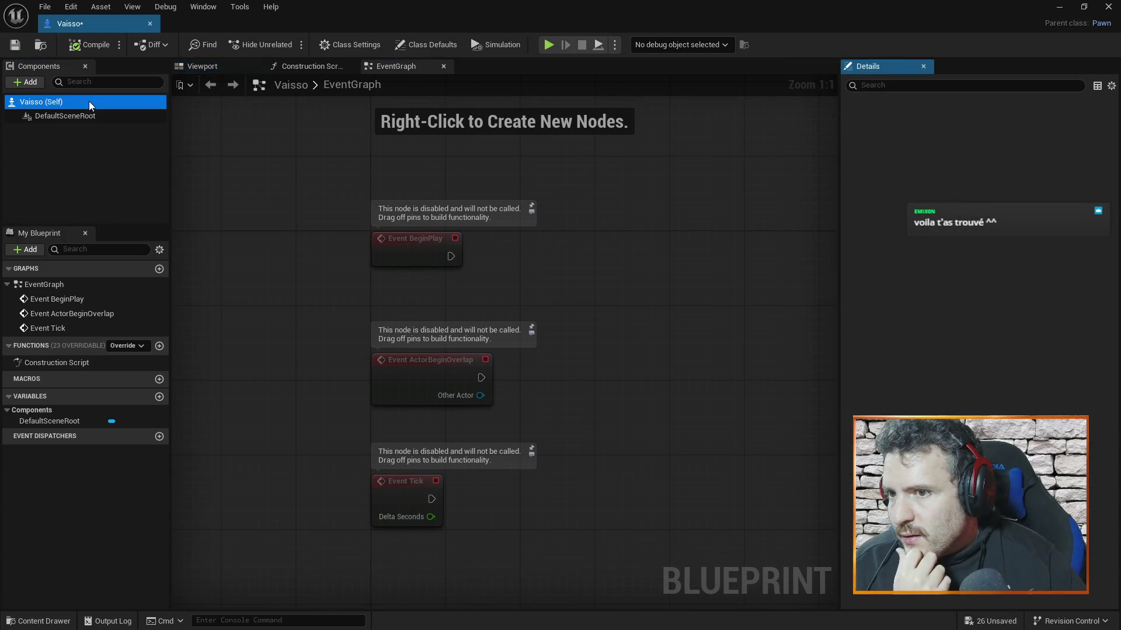
pyautogui.click(85, 115)
pyautogui.click(88, 128)
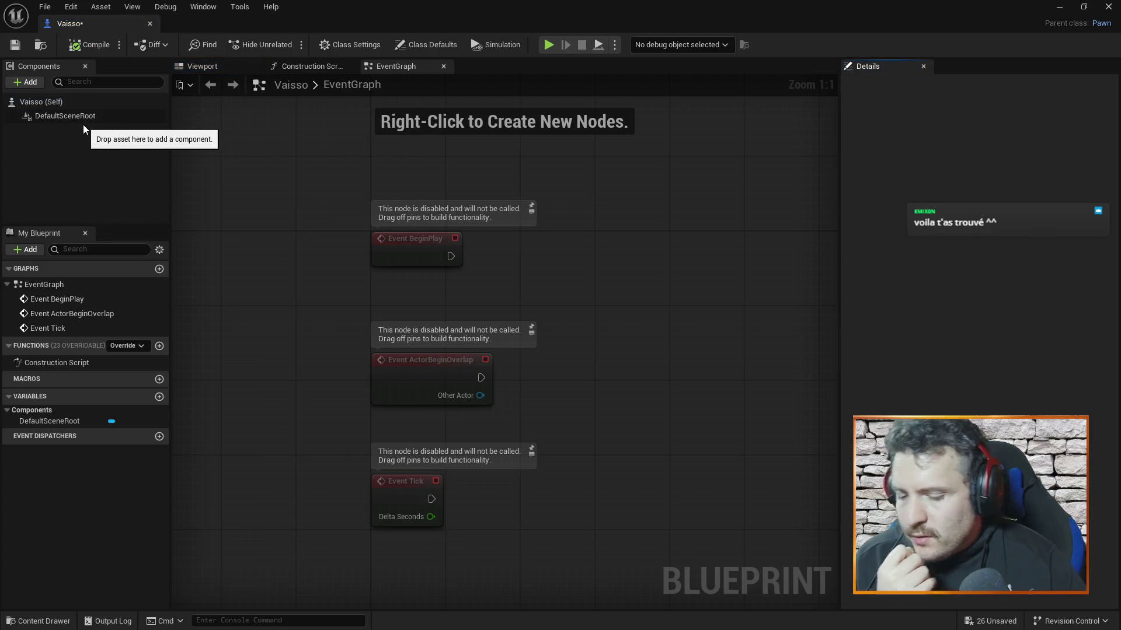
pyautogui.hotkey('alt', 'Tab')
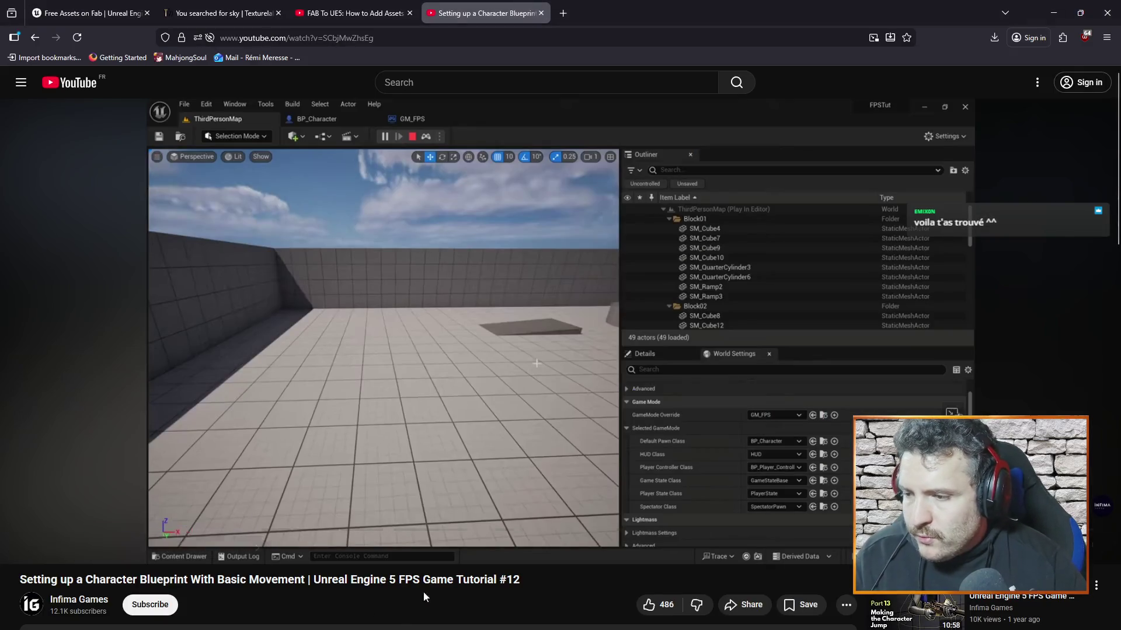
# Step: Rewind the tutorial to about 5:37 and pause at 5:38 on the character's components
pyautogui.press('j')
pyautogui.press('j')
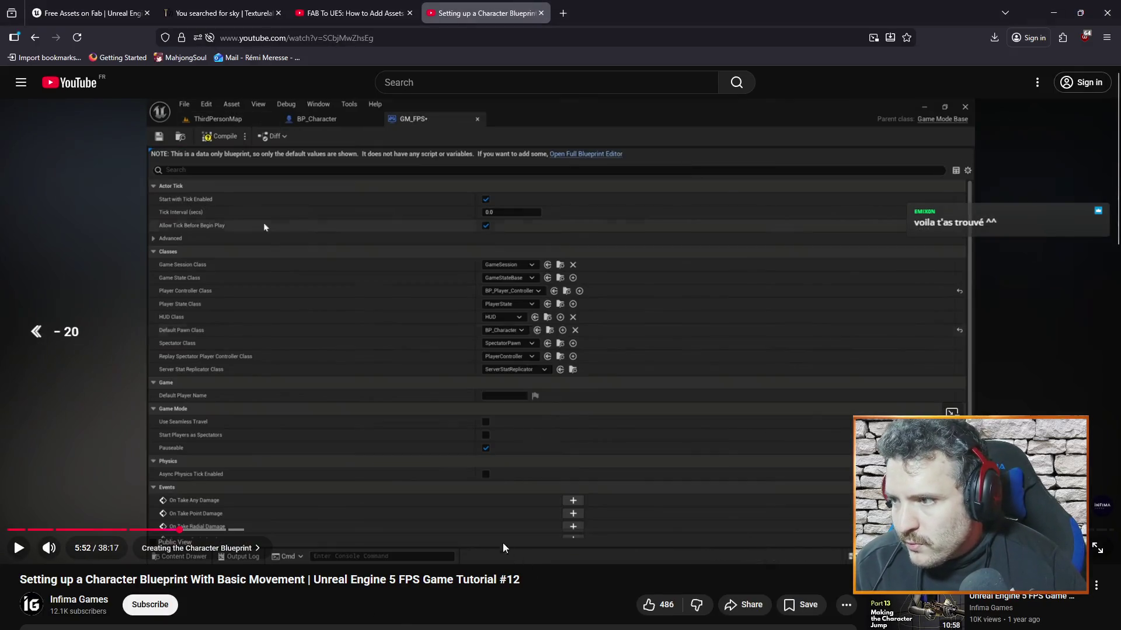
pyautogui.press('Left')
pyautogui.press('Left')
pyautogui.press('Left')
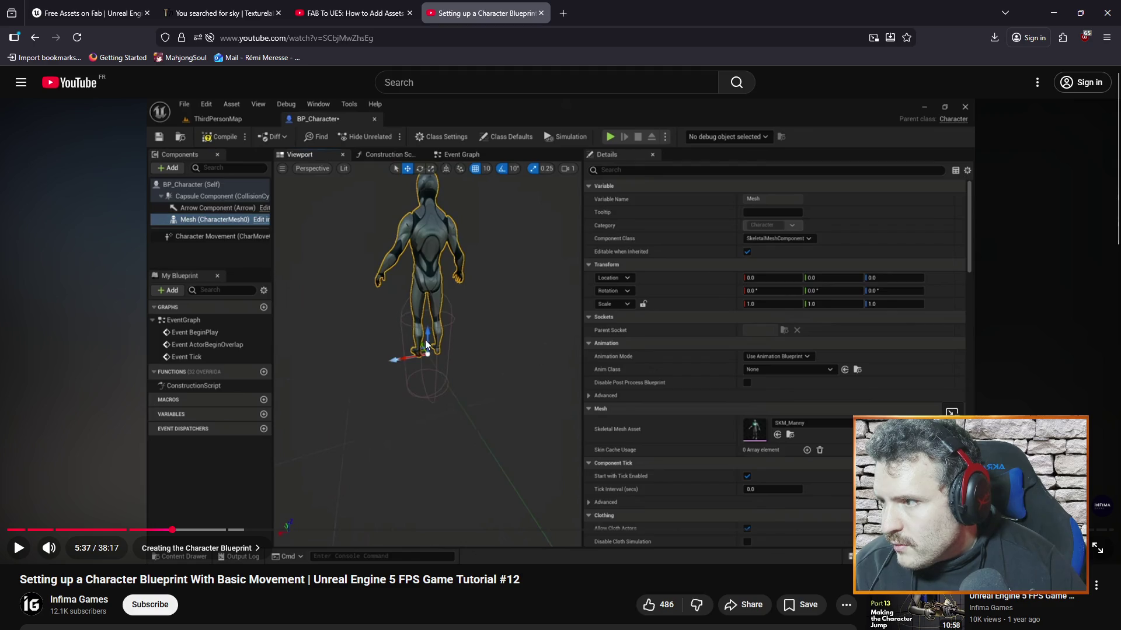
pyautogui.click(439, 368)
pyautogui.click(383, 348)
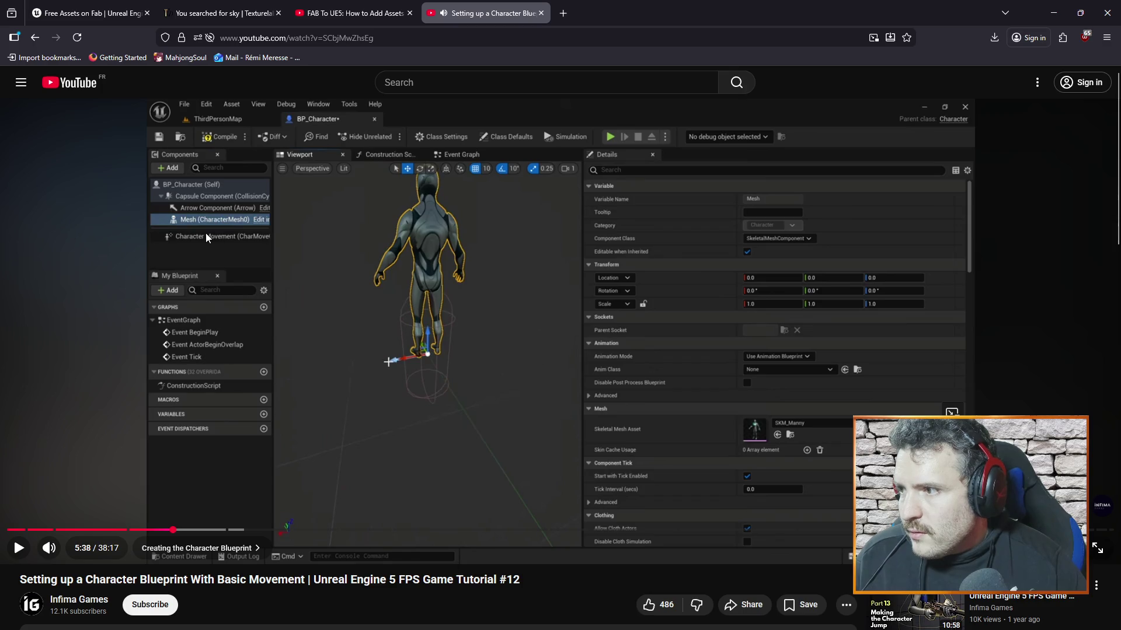
# Step: Back in Unreal, bring up context options for Vaisso (Self) and DefaultSceneRoot
pyautogui.hotkey('alt', 'Tab')
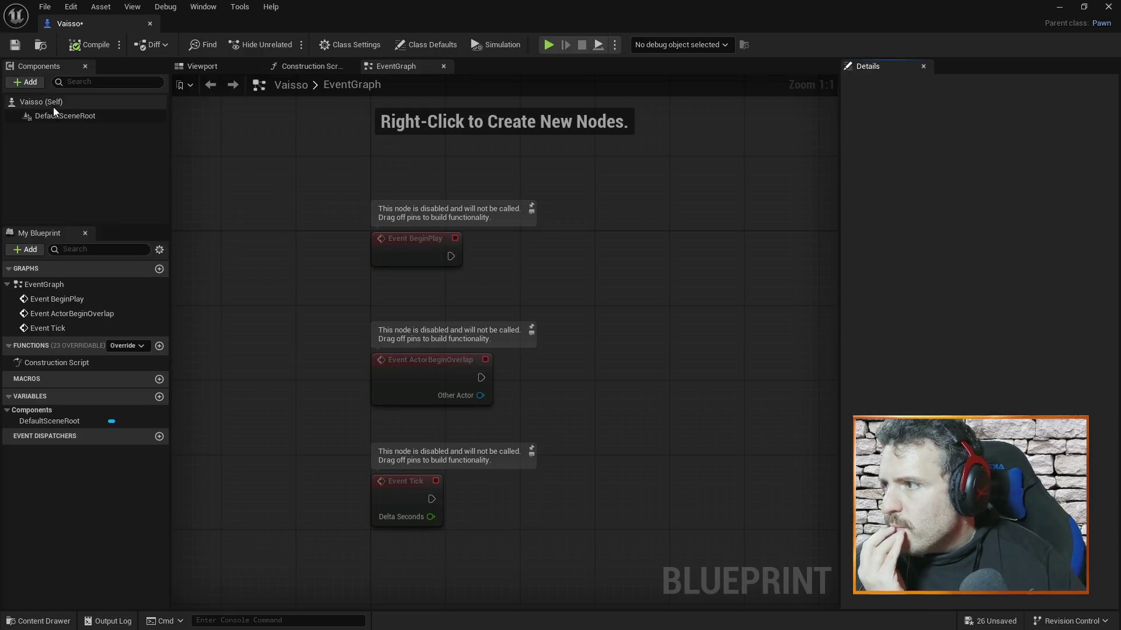
pyautogui.click(54, 103)
pyautogui.rightClick(53, 103)
pyautogui.rightClick(37, 115)
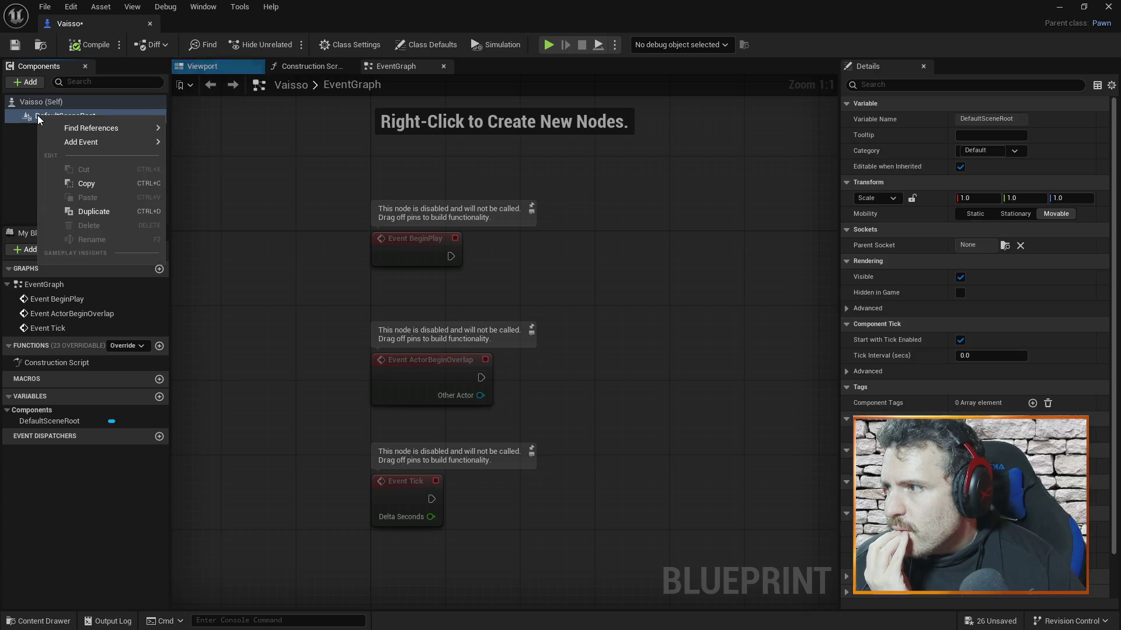
# Step: Filter the blueprint members for 'compo', then clear the filter and select DefaultSceneRoot
pyautogui.click(49, 156)
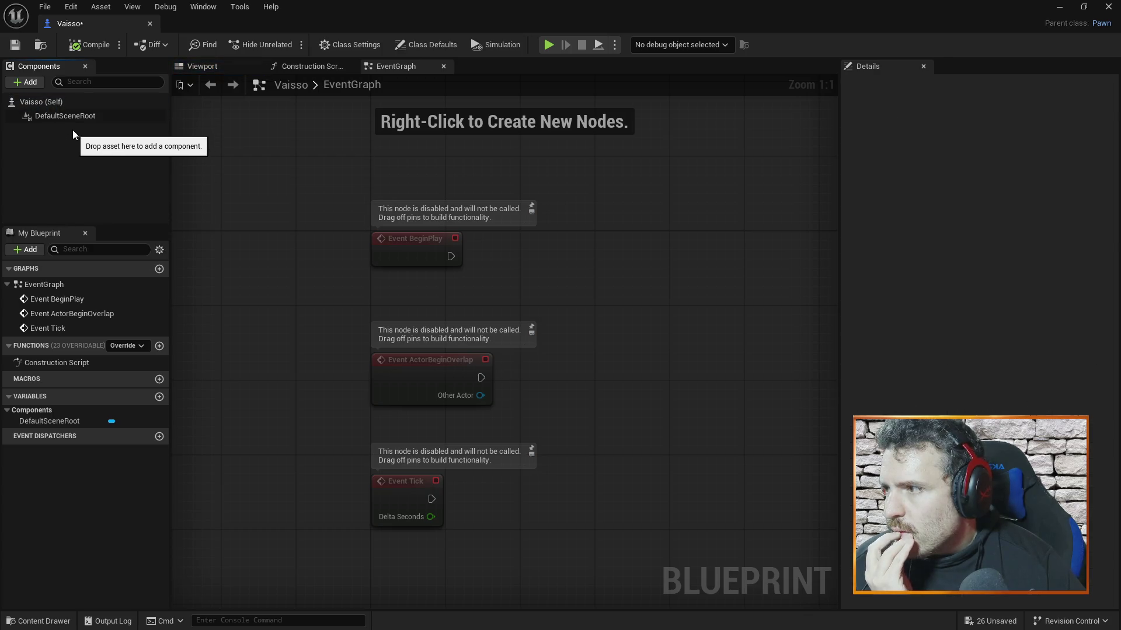
pyautogui.click(94, 250)
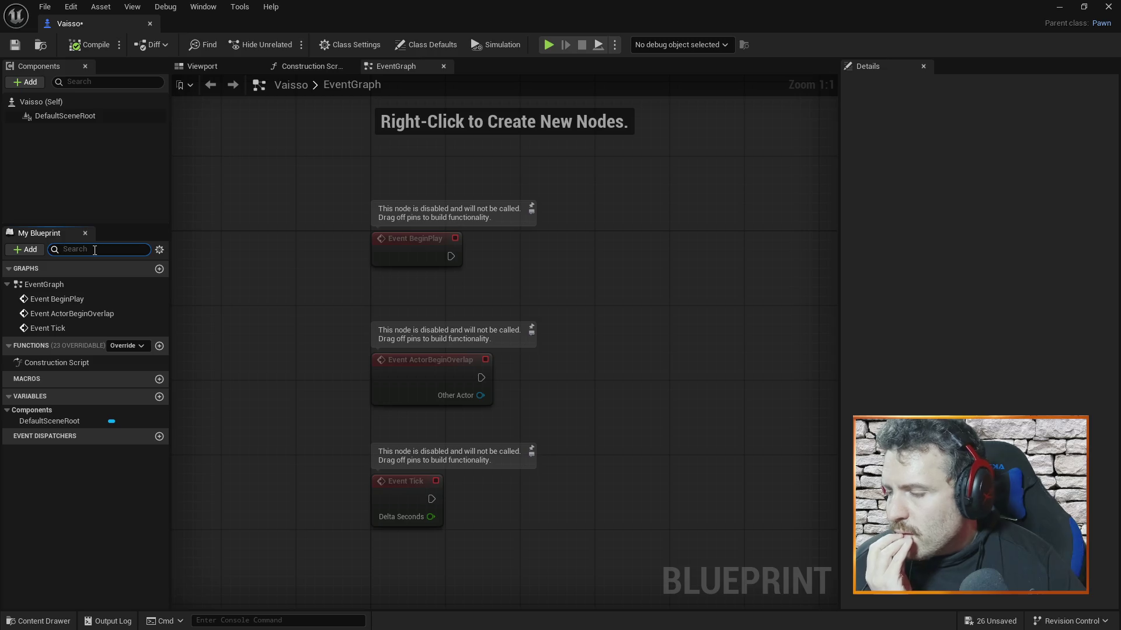
pyautogui.write('compo')
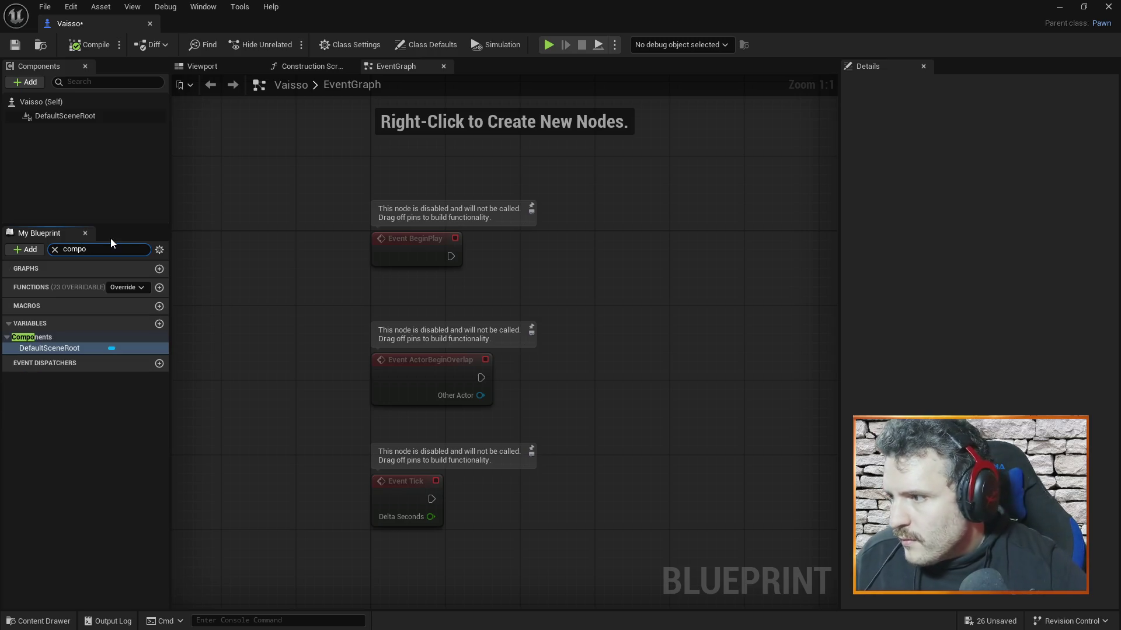
pyautogui.click(7, 338)
pyautogui.click(7, 339)
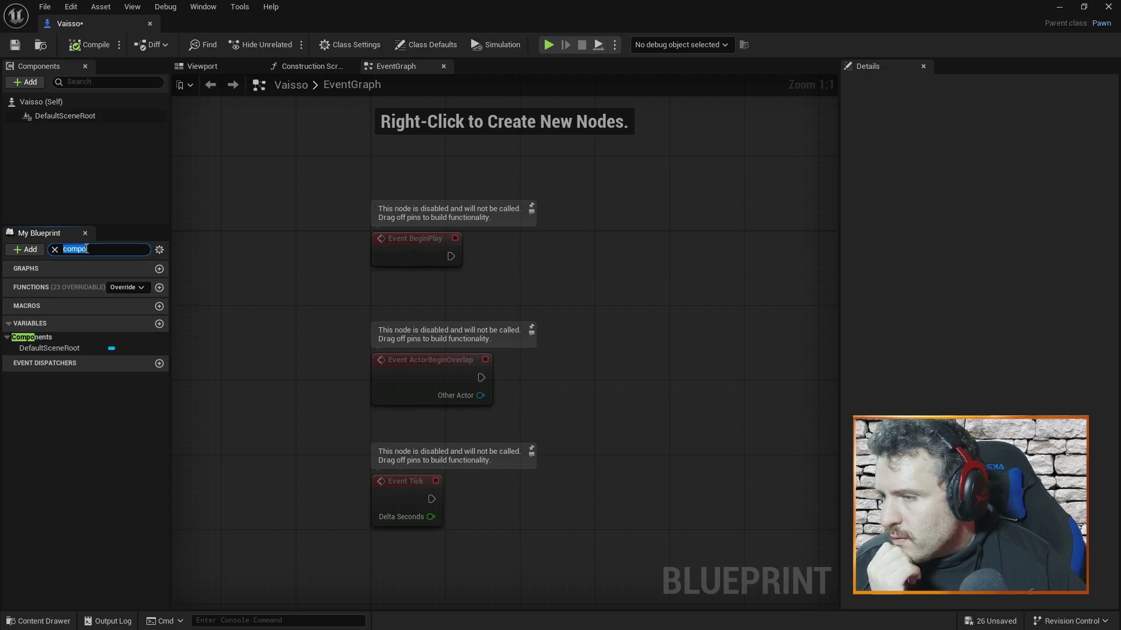
pyautogui.press('BackSpace')
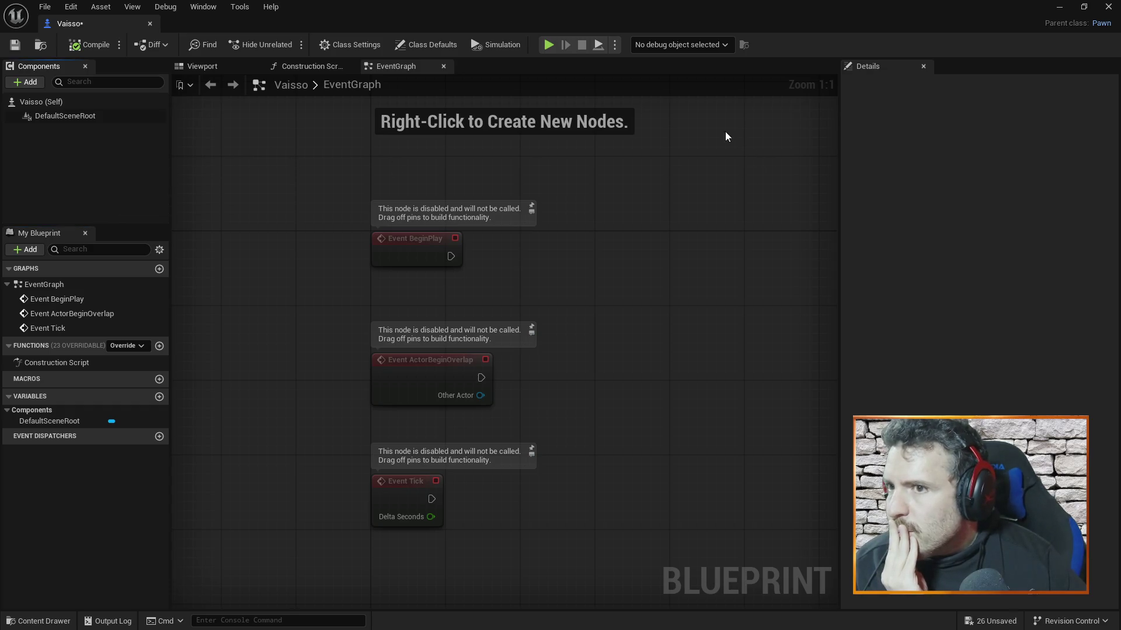
pyautogui.click(80, 116)
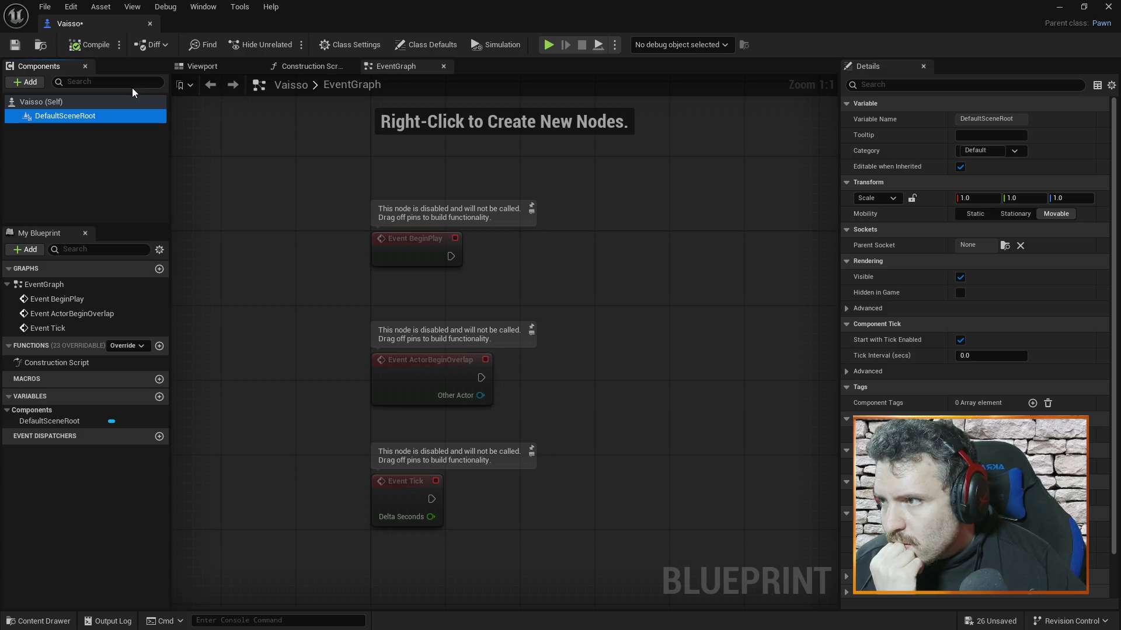
# Step: Switch between Construction Script and EventGraph, then orbit the Vaisso 3D Viewport
pyautogui.click(306, 68)
pyautogui.click(398, 72)
pyautogui.click(317, 70)
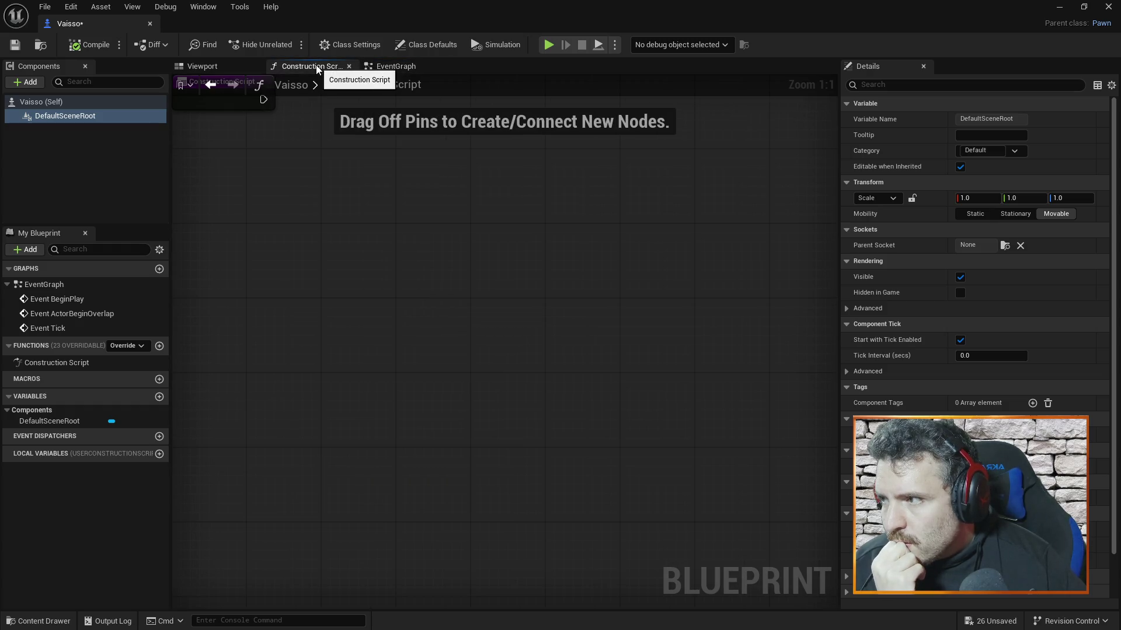
pyautogui.click(229, 70)
pyautogui.moveTo(507, 380); pyautogui.dragTo(473, 380)
pyautogui.moveTo(597, 433); pyautogui.dragTo(595, 434)
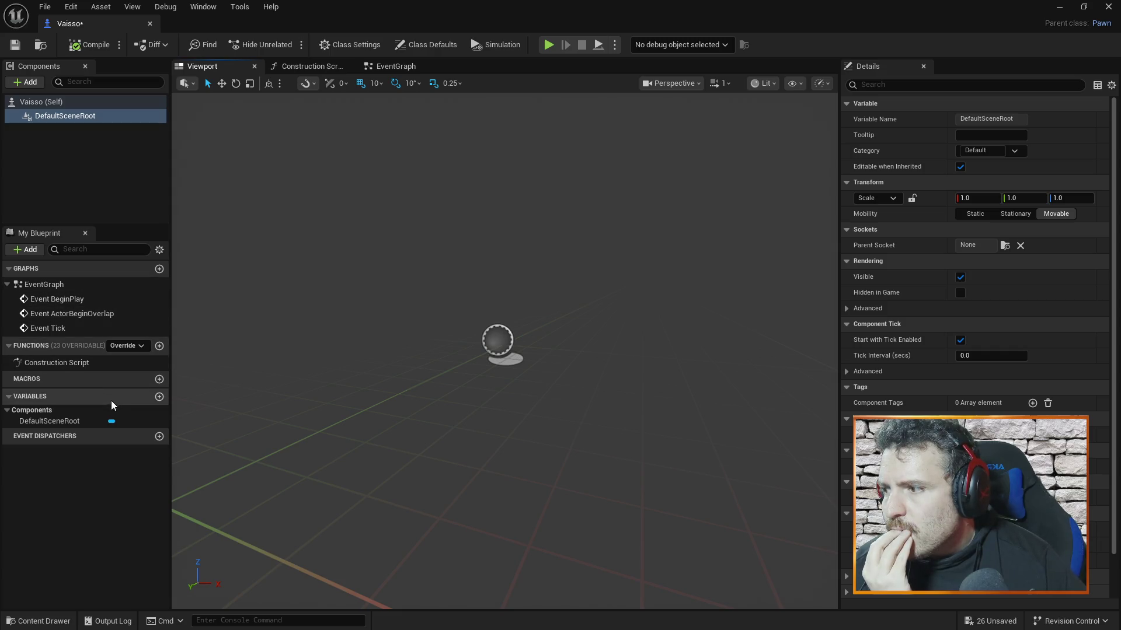
# Step: Show Vaisso's Class Defaults, leaving Auto Possess Player Disabled, then switch to the browser
pyautogui.click(44, 103)
pyautogui.click(46, 117)
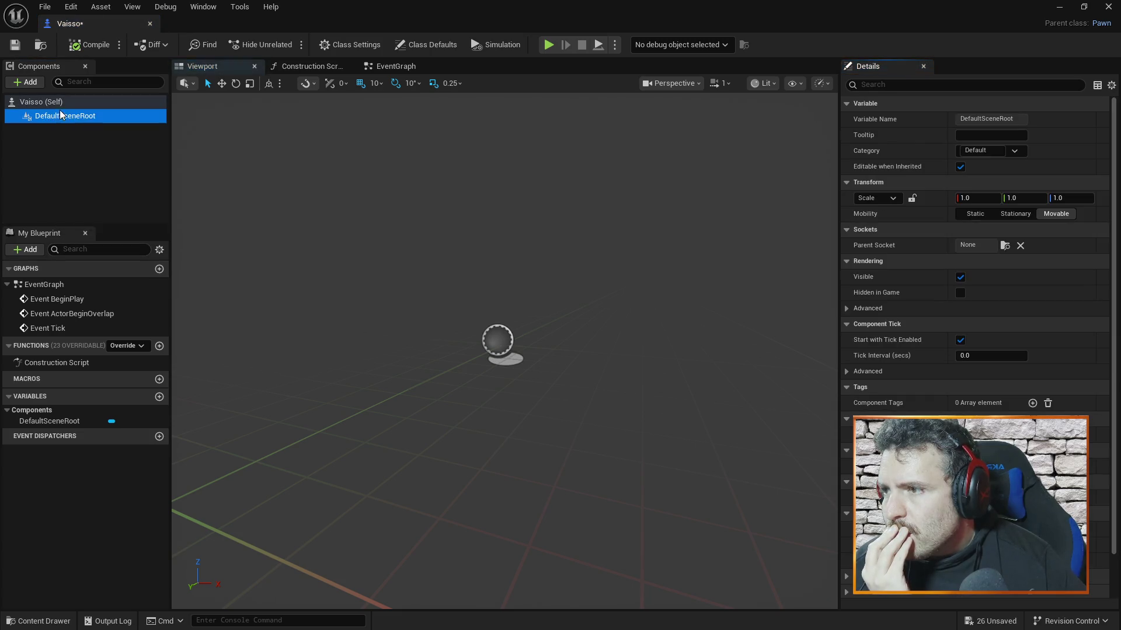
pyautogui.click(71, 107)
pyautogui.click(71, 128)
pyautogui.click(75, 108)
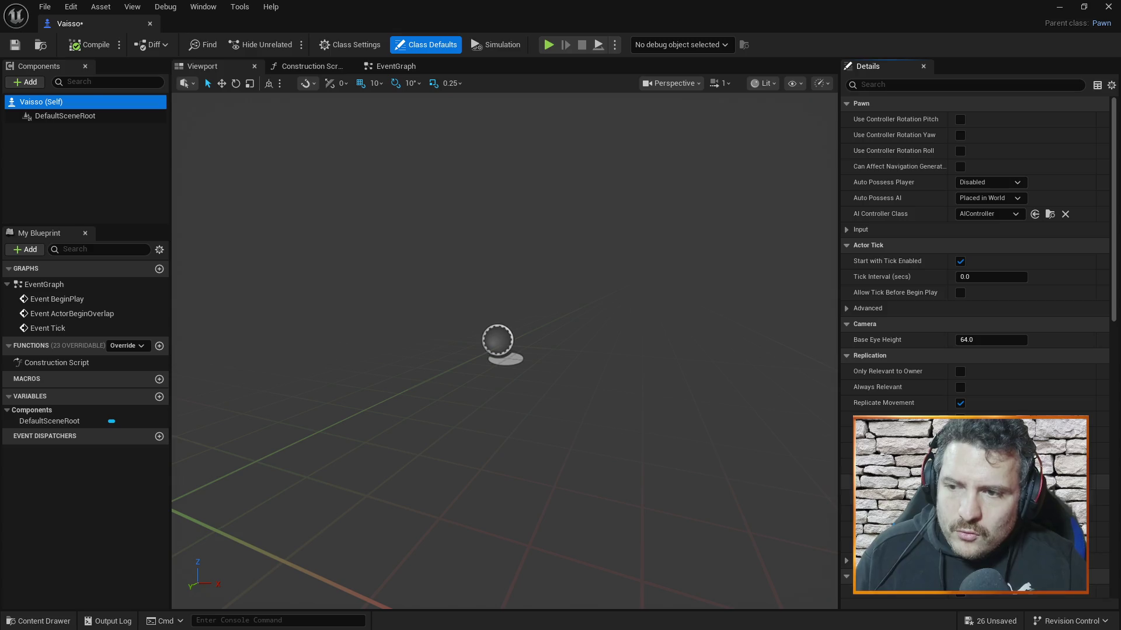
pyautogui.hotkey('alt', 'Tab')
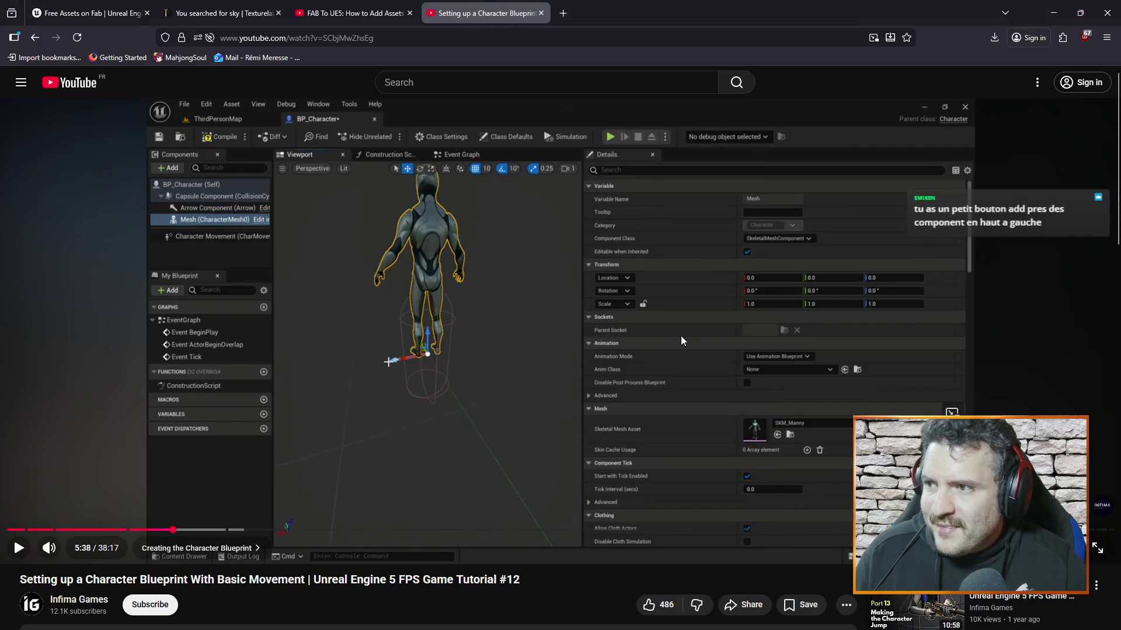
# Step: Google 'ue how to creqte pawn' in a new tab, then open Unreal's Add component list
pyautogui.click(563, 13)
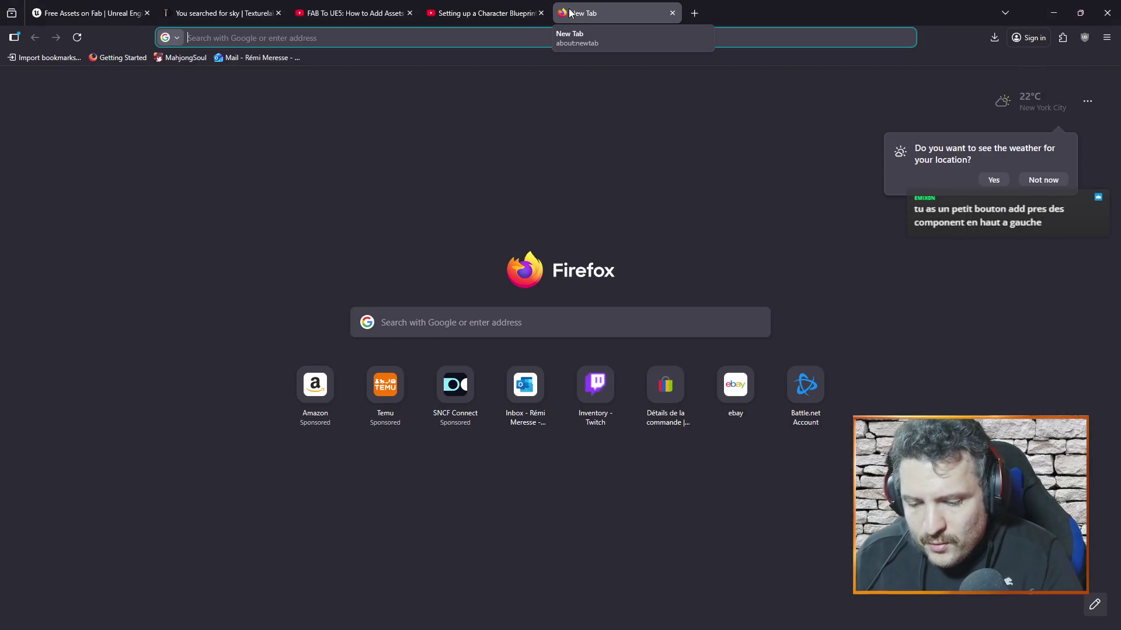
pyautogui.write('ue how to c')
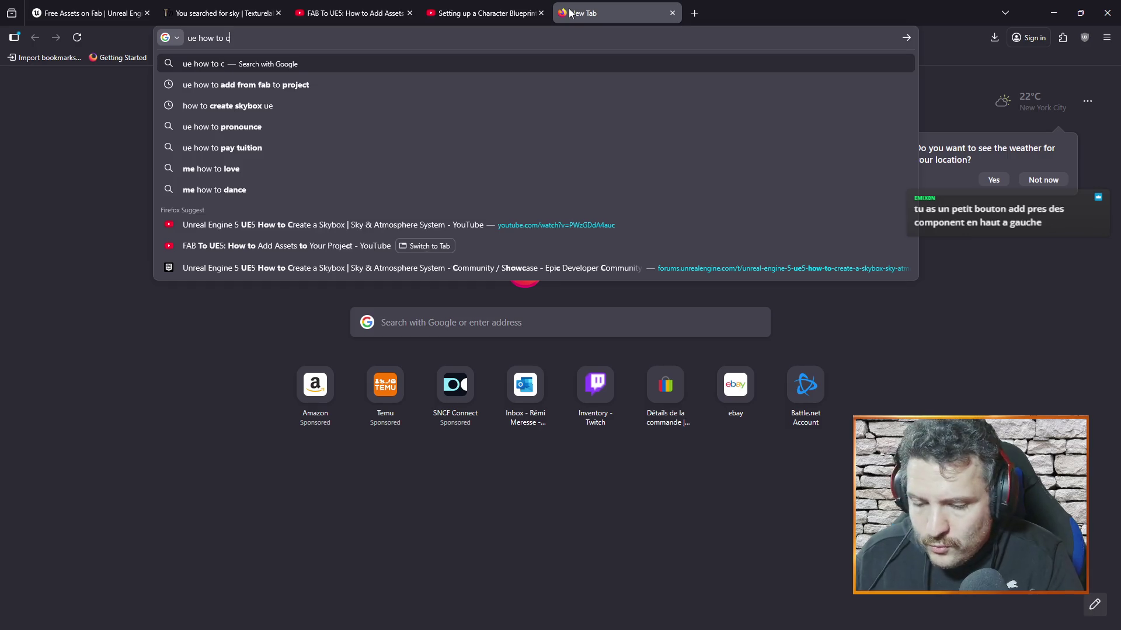
pyautogui.write('reqte pawn')
pyautogui.press('Return')
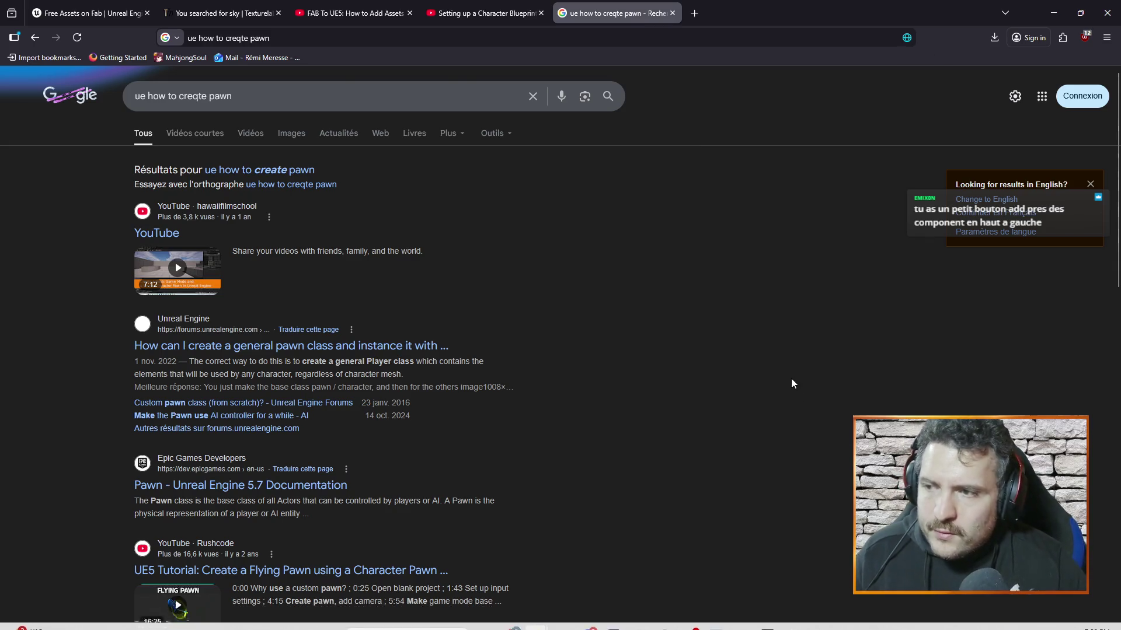
pyautogui.hotkey('alt', 'Tab')
pyautogui.click(27, 82)
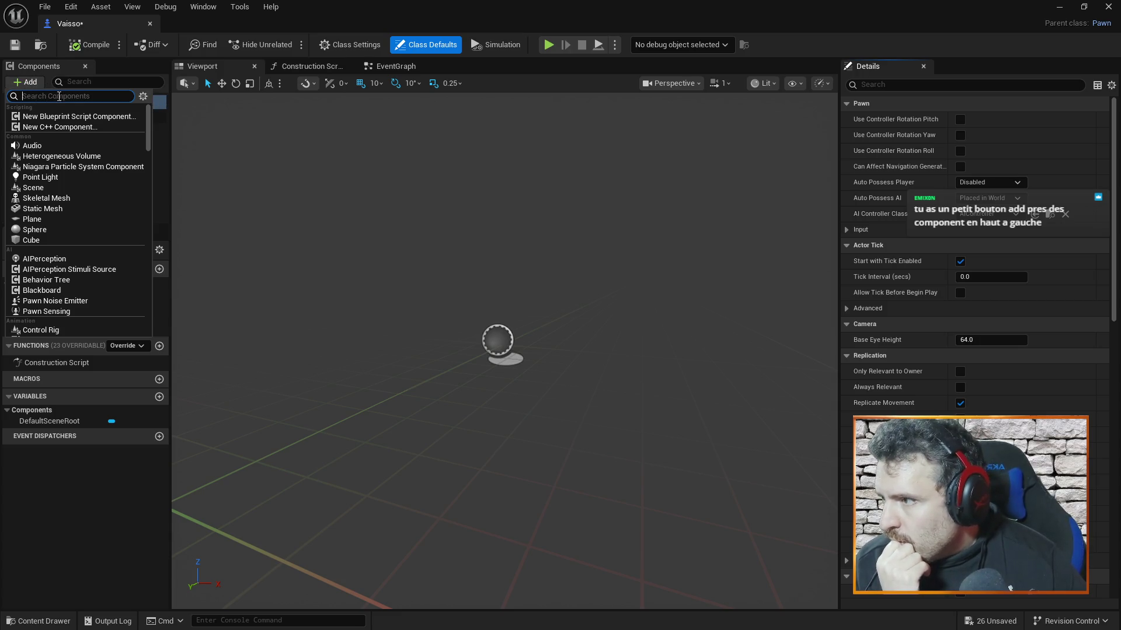
# Step: Add a Static Mesh component named Body using the spaceship mesh, and orbit around it
pyautogui.click(105, 209)
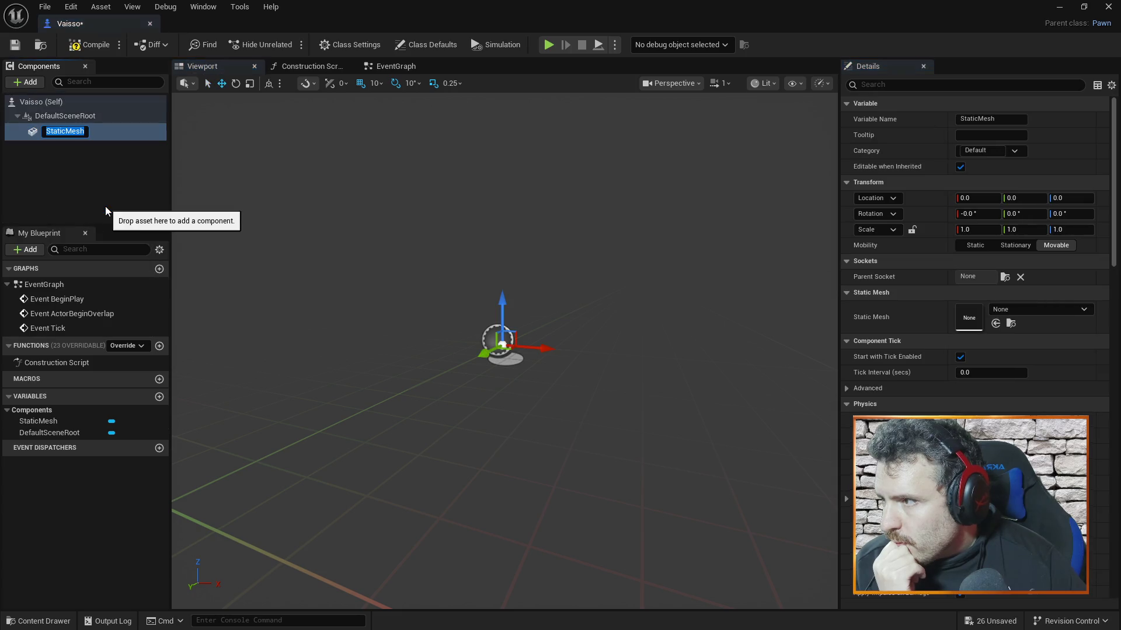
pyautogui.write('Body')
pyautogui.press('Return')
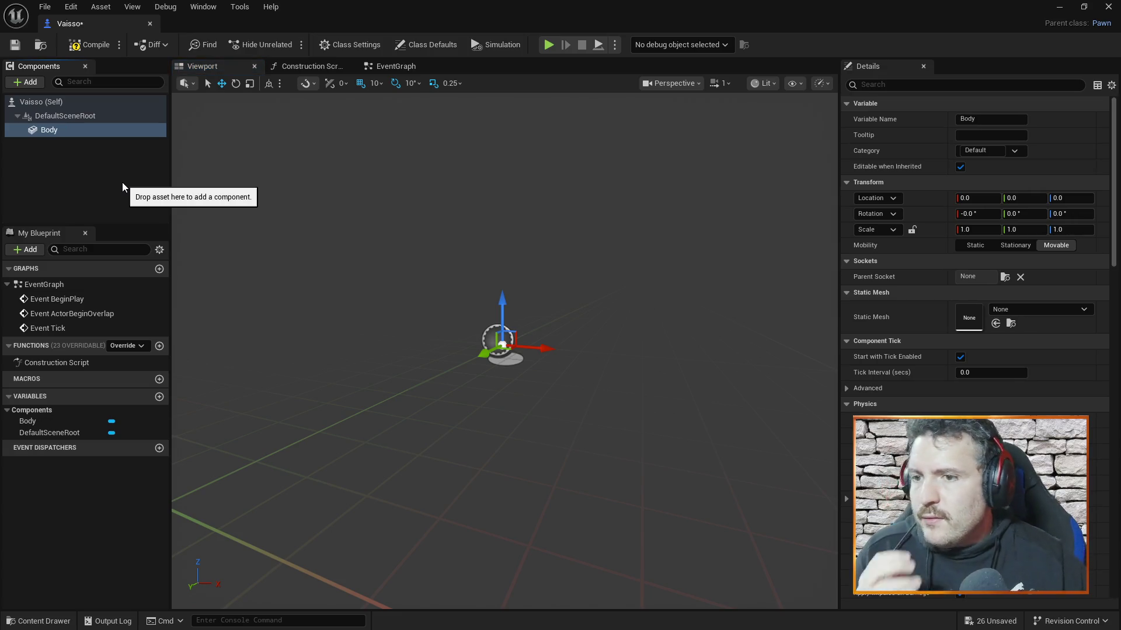
pyautogui.click(1054, 314)
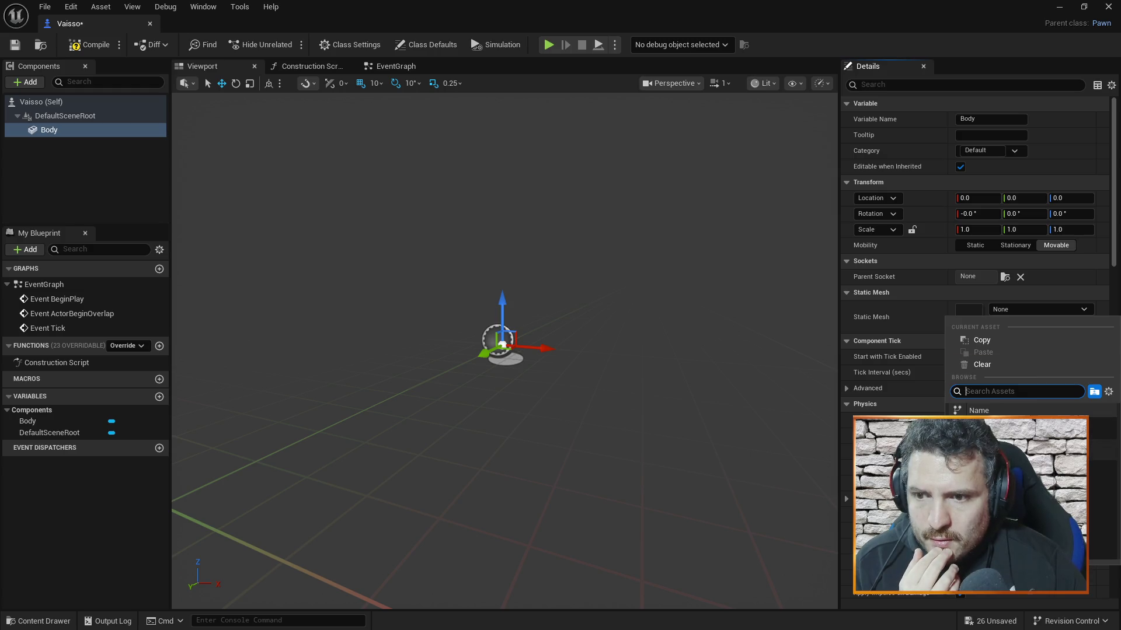
pyautogui.click(981, 429)
pyautogui.scroll(-10, 638, 269)
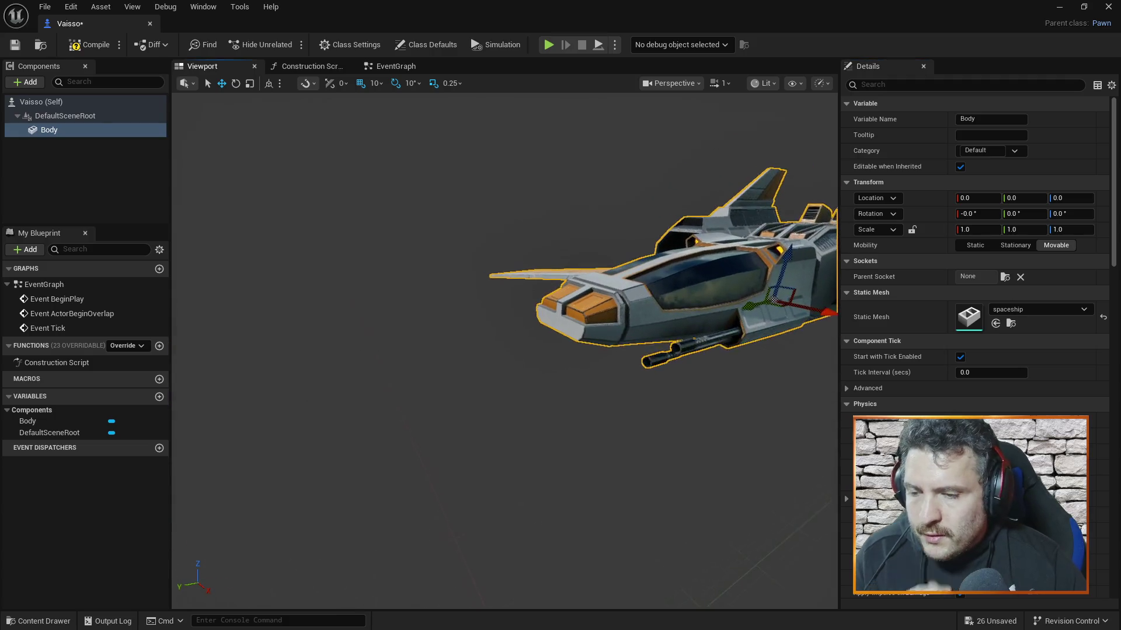
pyautogui.scroll(5, 505, 350)
pyautogui.moveTo(505, 350); pyautogui.dragTo(190, 350)
pyautogui.moveTo(673, 223); pyautogui.dragTo(638, 224)
pyautogui.click(142, 178)
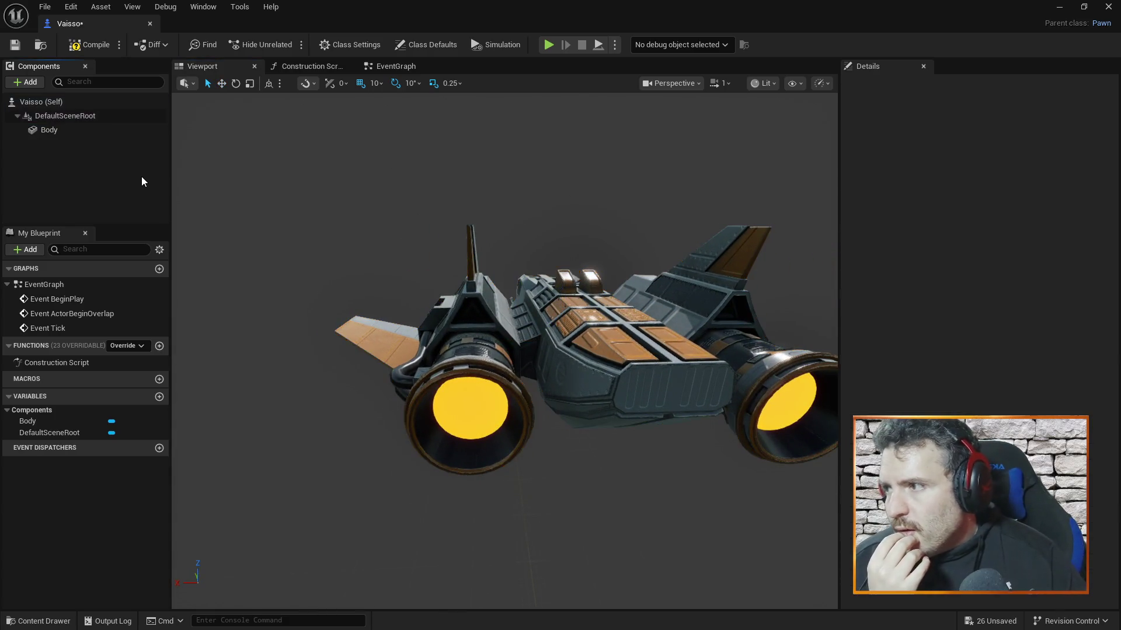
# Step: Search the Add component list for 'vehi' and 'control' without adding anything
pyautogui.click(31, 82)
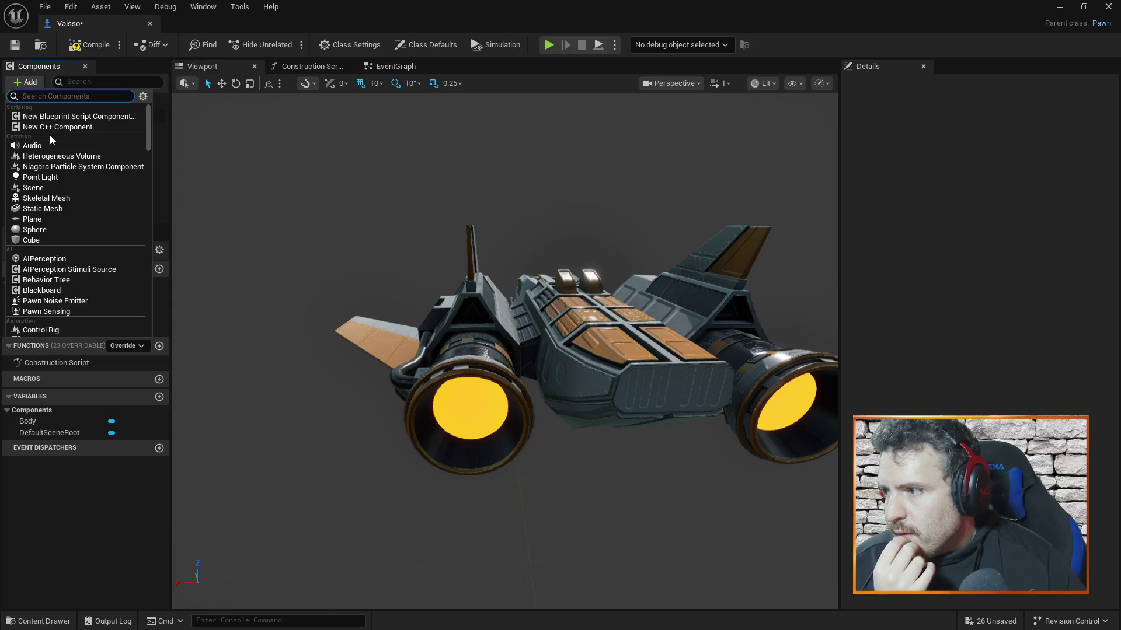
pyautogui.write('vehi')
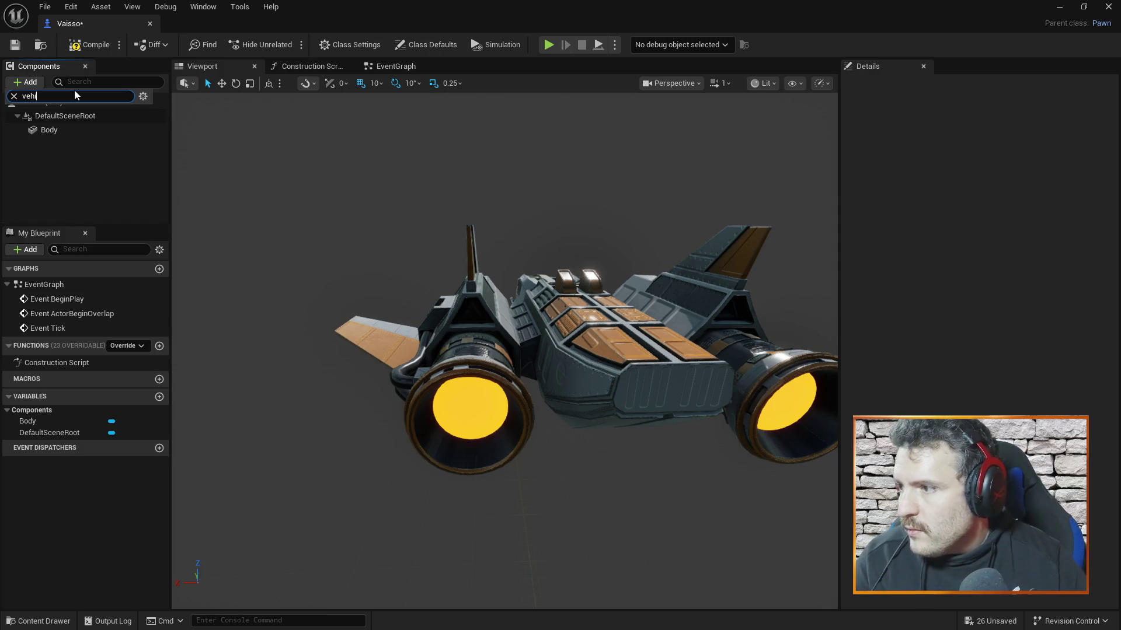
pyautogui.press('BackSpace')
pyautogui.press('BackSpace')
pyautogui.press('BackSpace')
pyautogui.write('c')
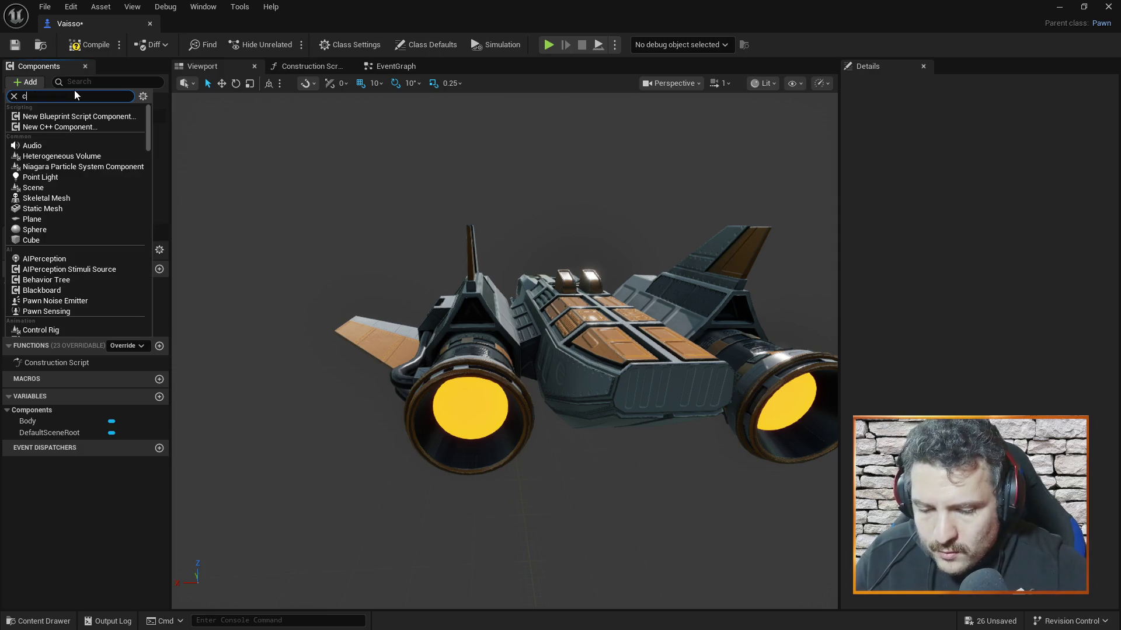
pyautogui.write('ontrol')
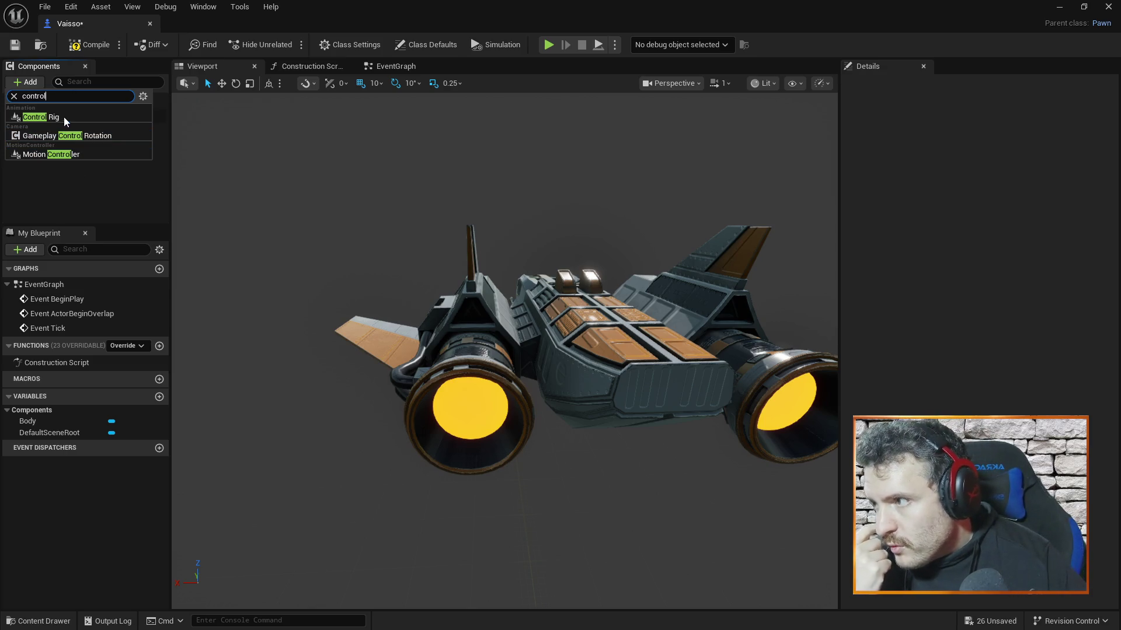
pyautogui.click(71, 183)
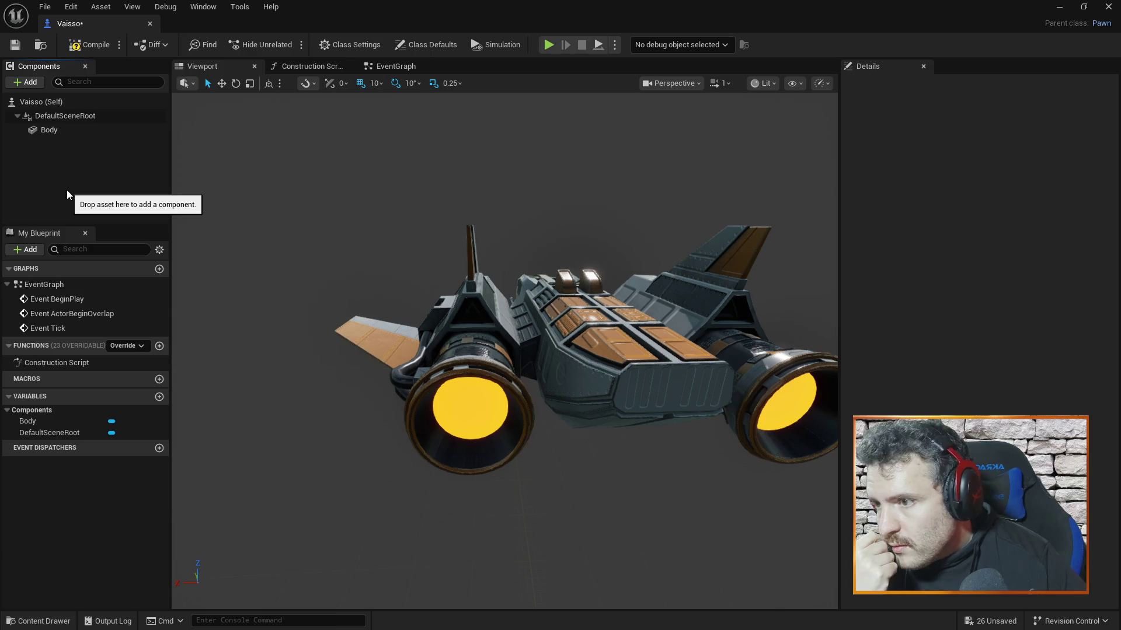
pyautogui.moveTo(622, 252)
pyautogui.mouseDown()
pyautogui.moveTo(461, 258)
pyautogui.moveTo(636, 247)
pyautogui.mouseUp()
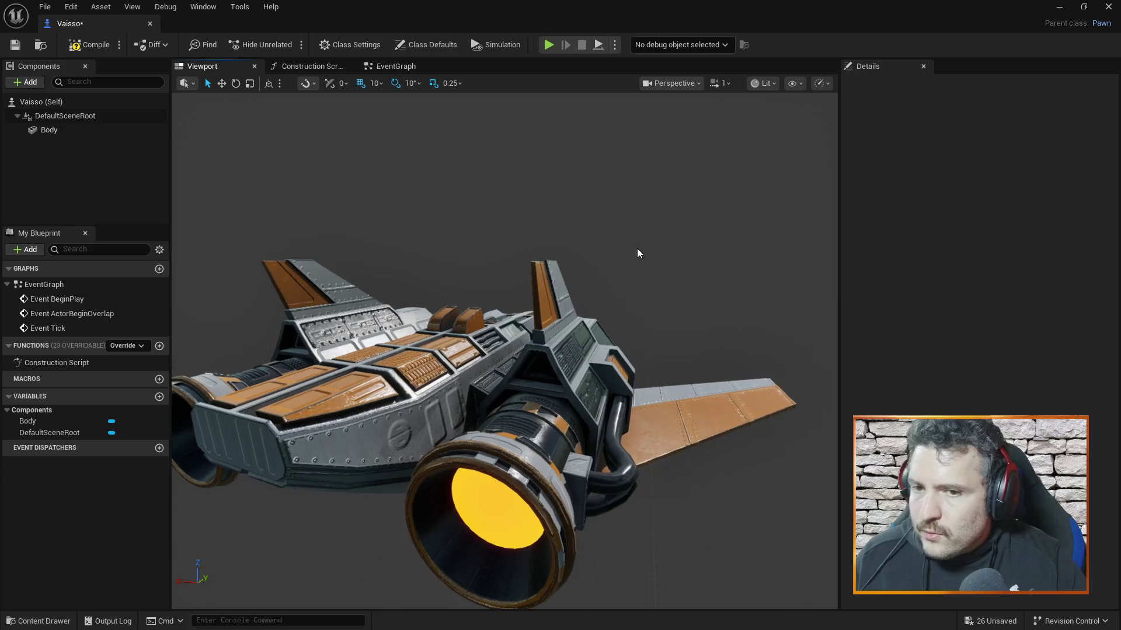
pyautogui.hotkey('alt', 'Tab')
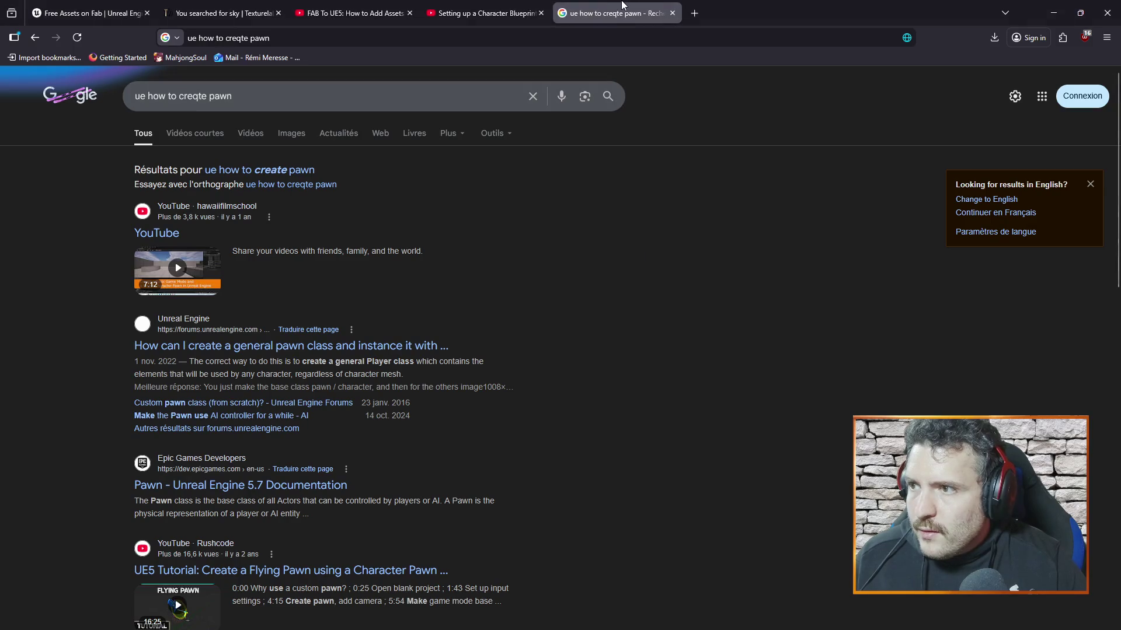
# Step: Close the Google tab and seek the tutorial forward to the Setting up Inputs (Keybinds) chapter
pyautogui.hotkey('ctrl', 'w')
pyautogui.click(552, 233)
pyautogui.press('Right')
pyautogui.press('Right')
pyautogui.press('Right')
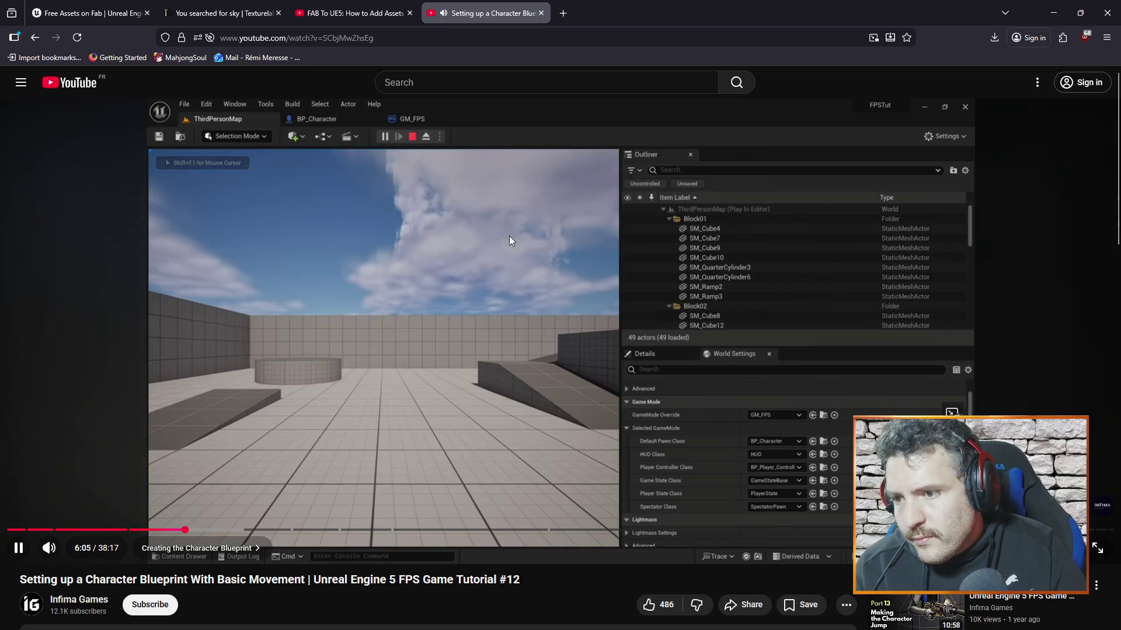
pyautogui.press('Right')
pyautogui.press('Right')
pyautogui.press('Right')
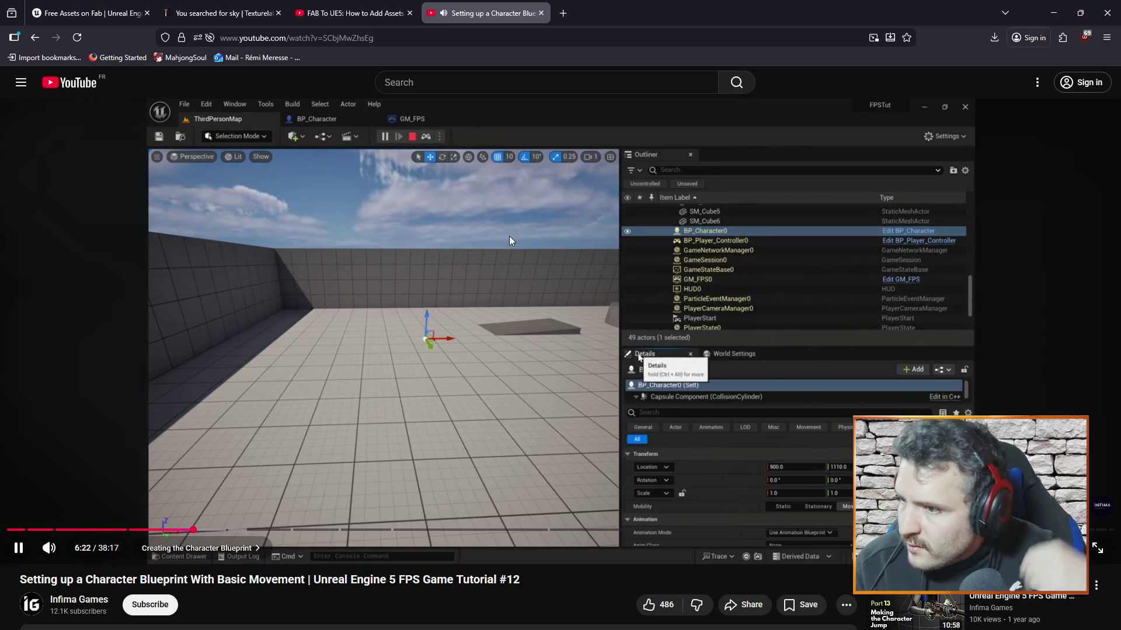
pyautogui.press('Right')
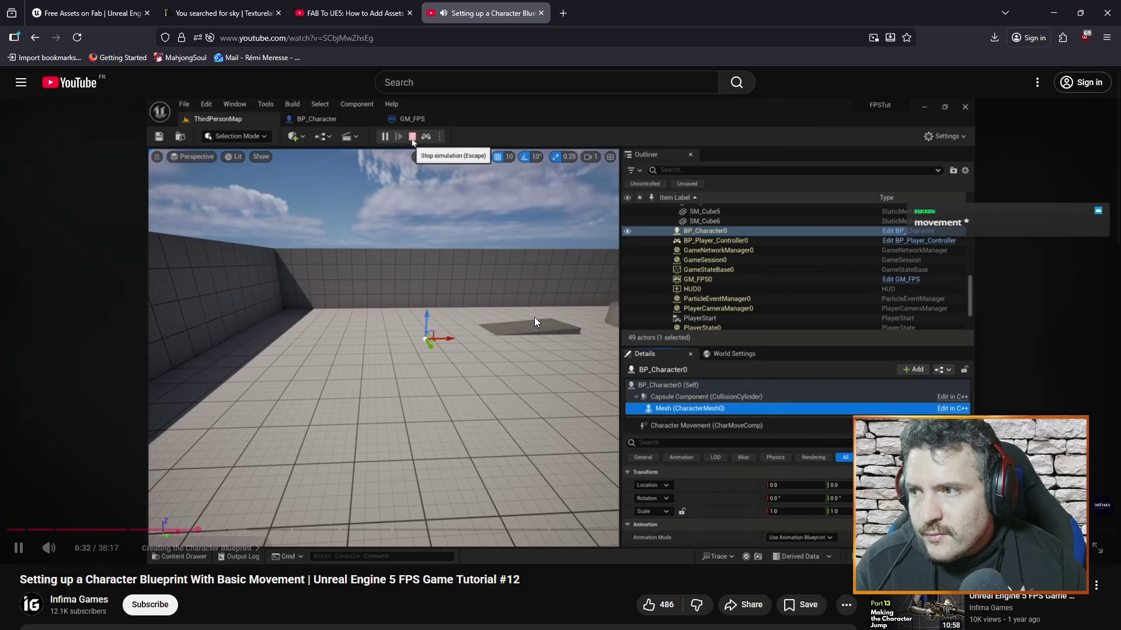
pyautogui.press('Right')
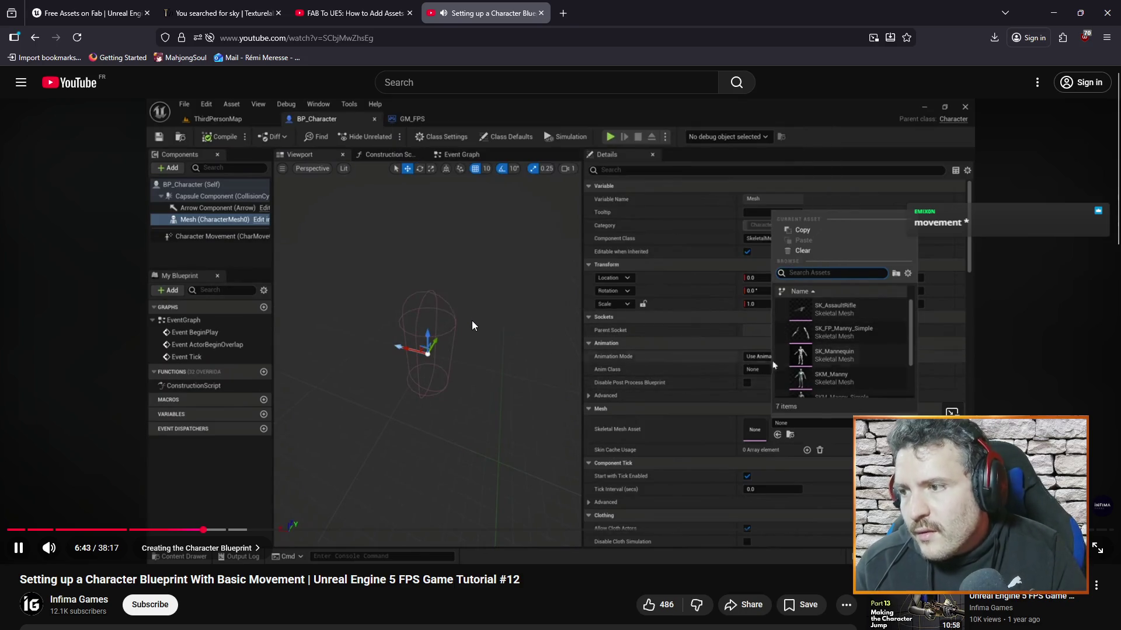
pyautogui.press('Right')
pyautogui.press('Right')
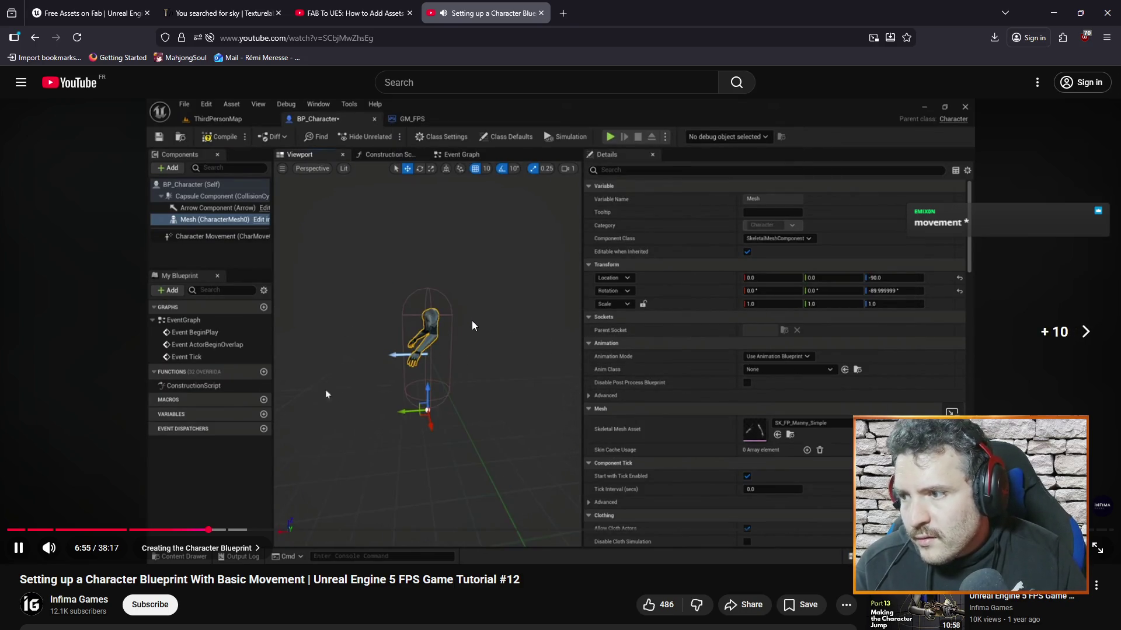
pyautogui.press('Right')
pyautogui.press('Right')
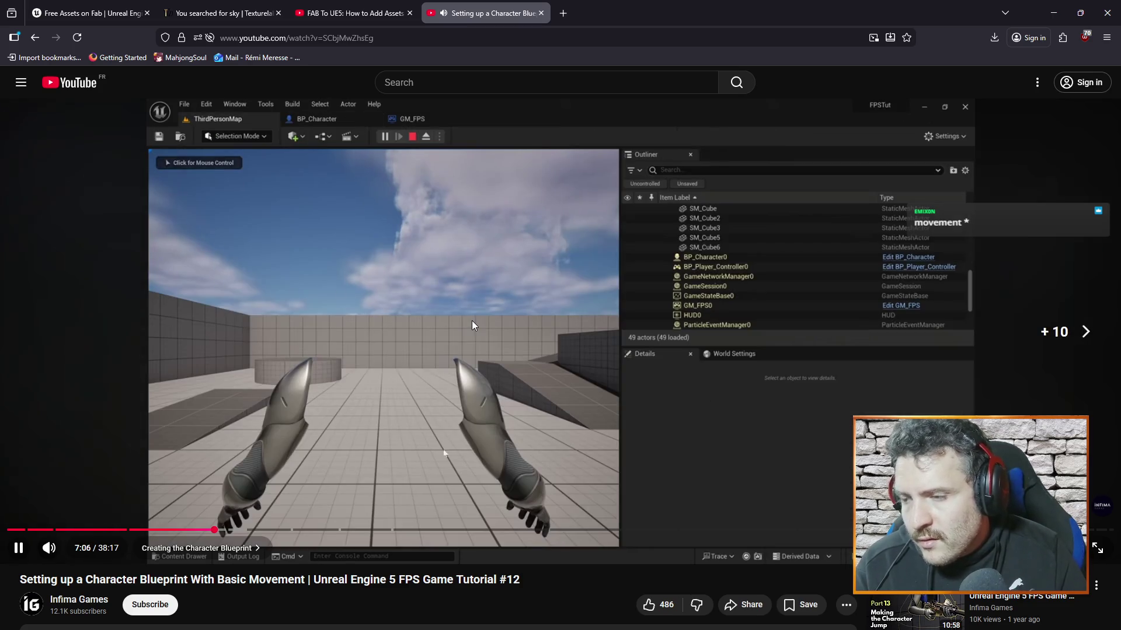
pyautogui.press('Right')
pyautogui.press('Right')
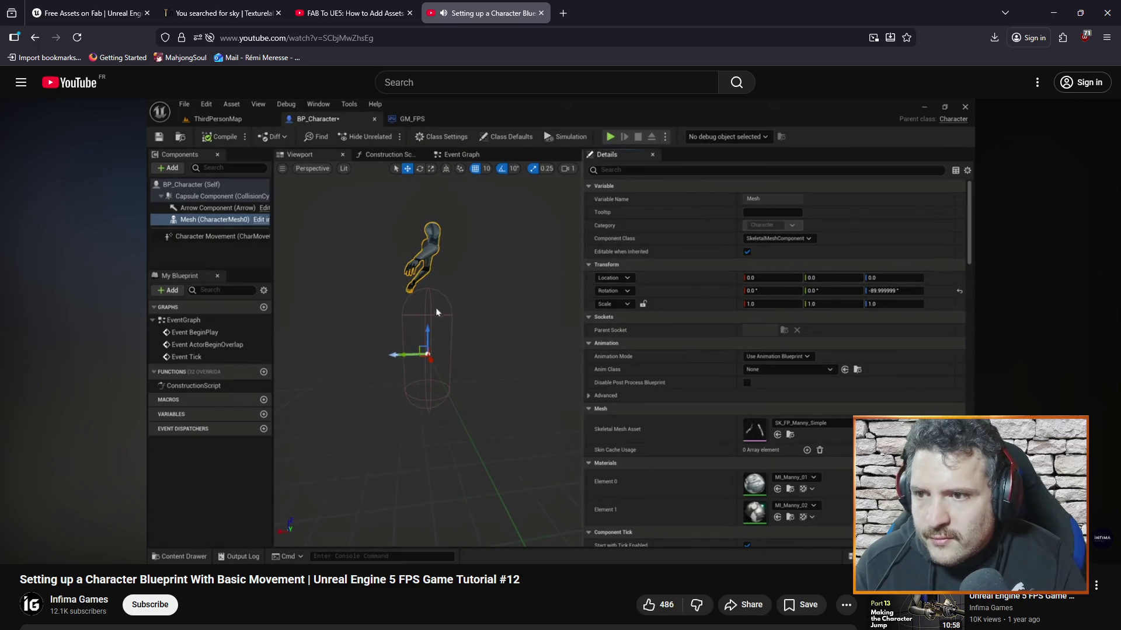
pyautogui.press('Right')
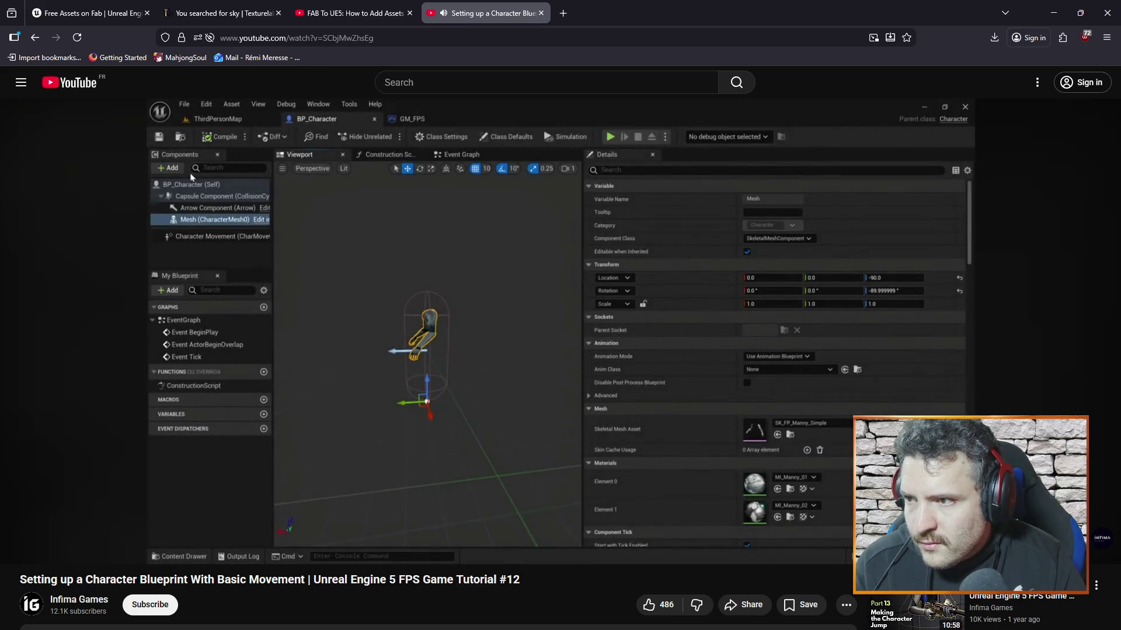
pyautogui.press('Right')
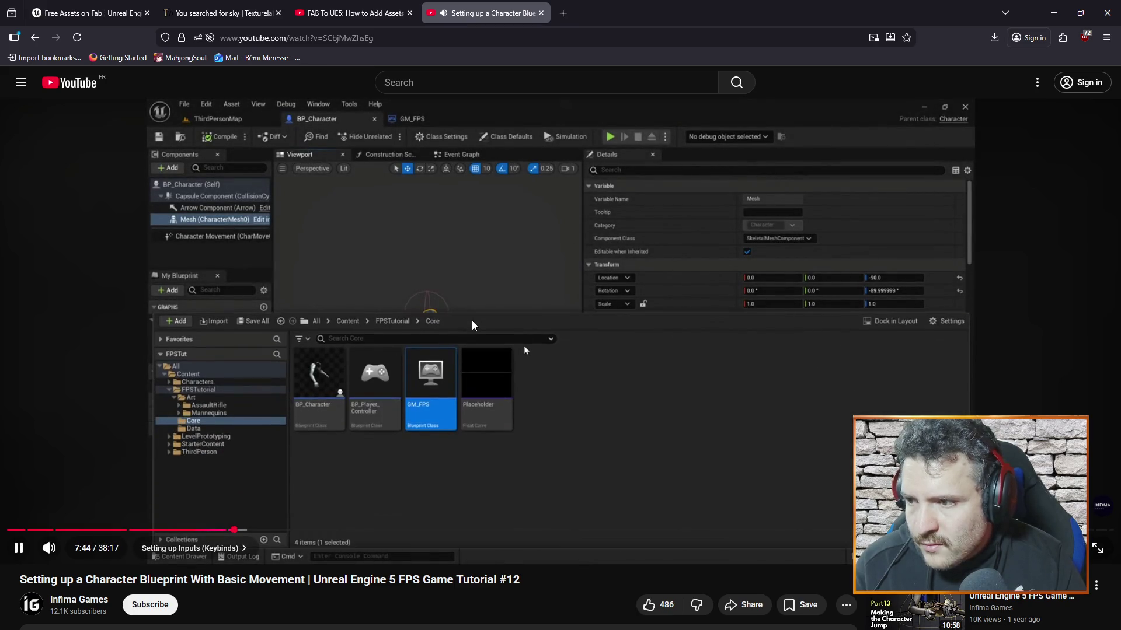
pyautogui.press('Right')
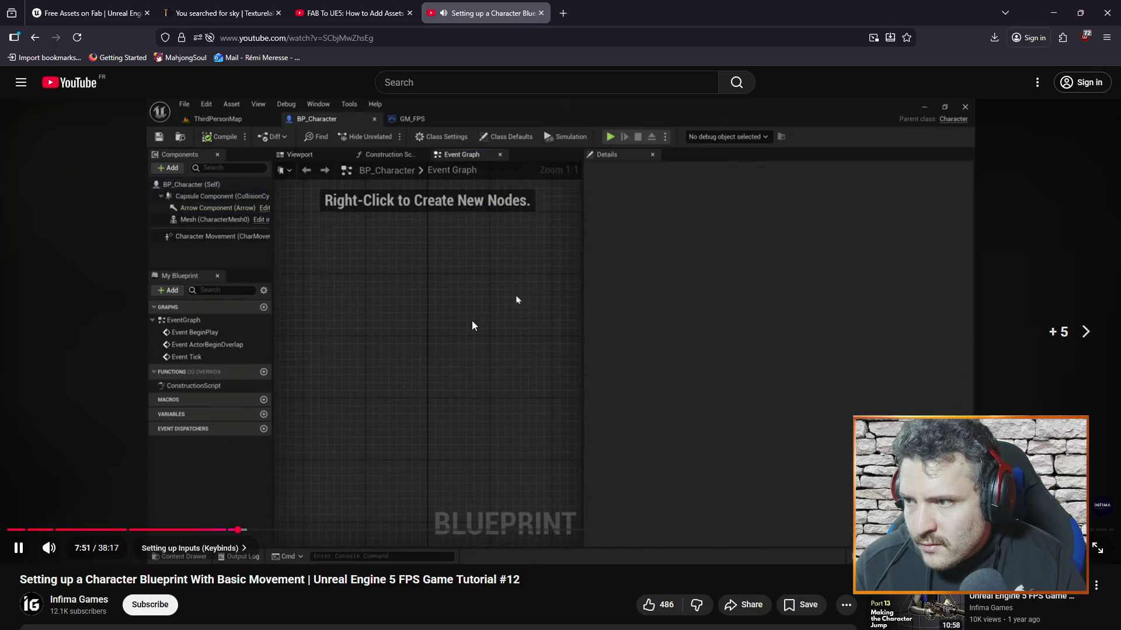
# Step: Watch from 7:47 until the Input Mapping Context is created, pause at 9:12, then open Unreal's Content Drawer
pyautogui.press('Left')
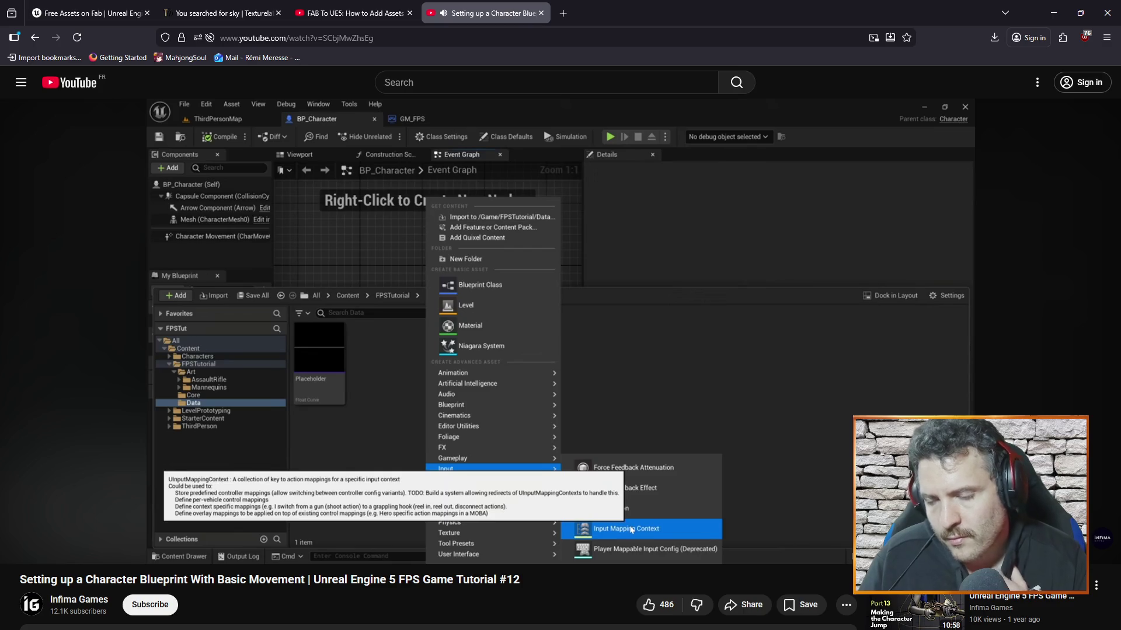
pyautogui.click(676, 353)
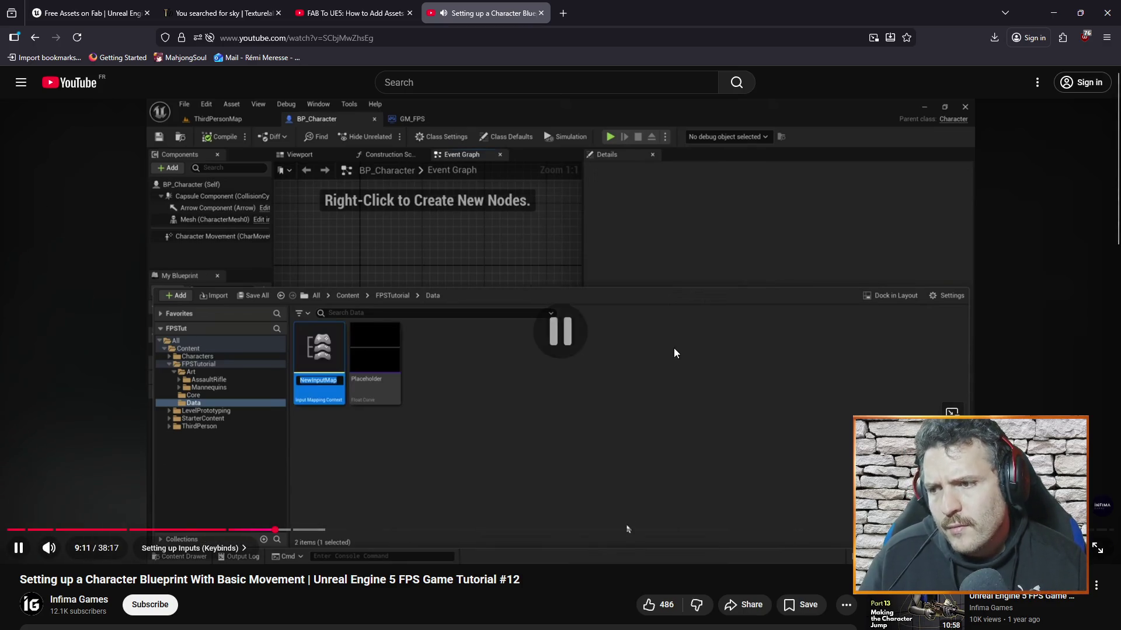
pyautogui.hotkey('alt', 'Tab')
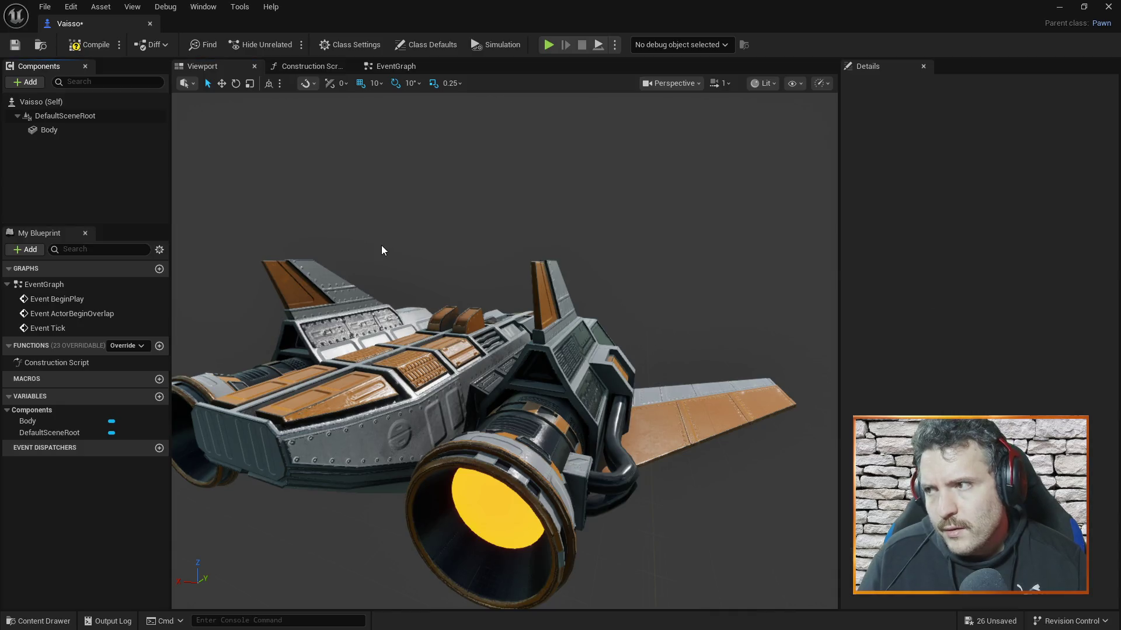
pyautogui.click(36, 621)
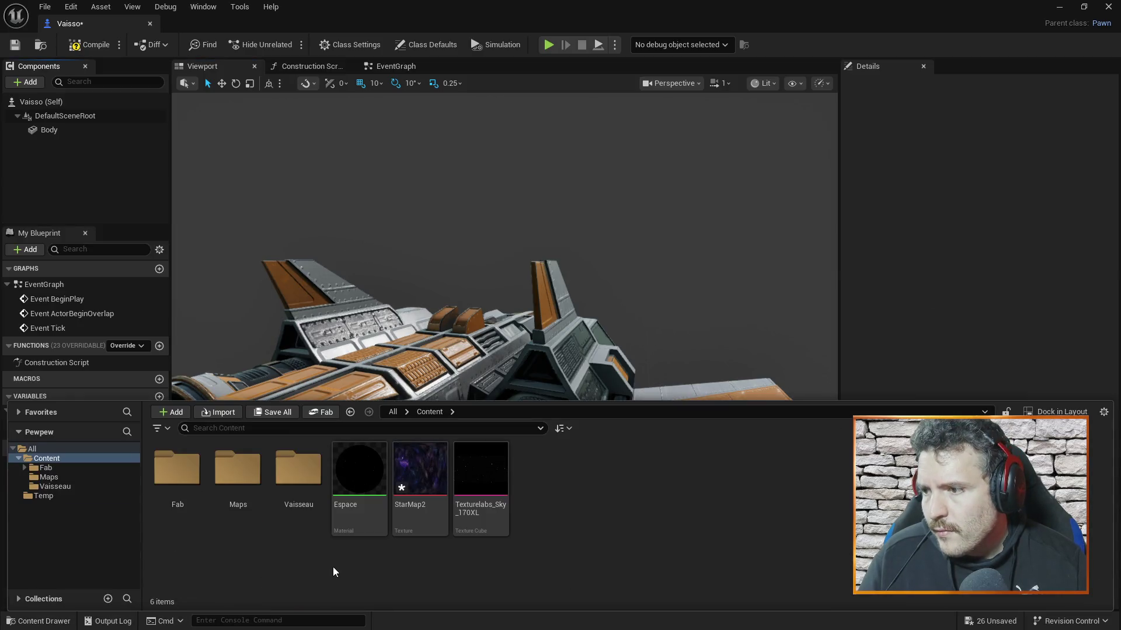
pyautogui.hotkey('alt', 'Tab')
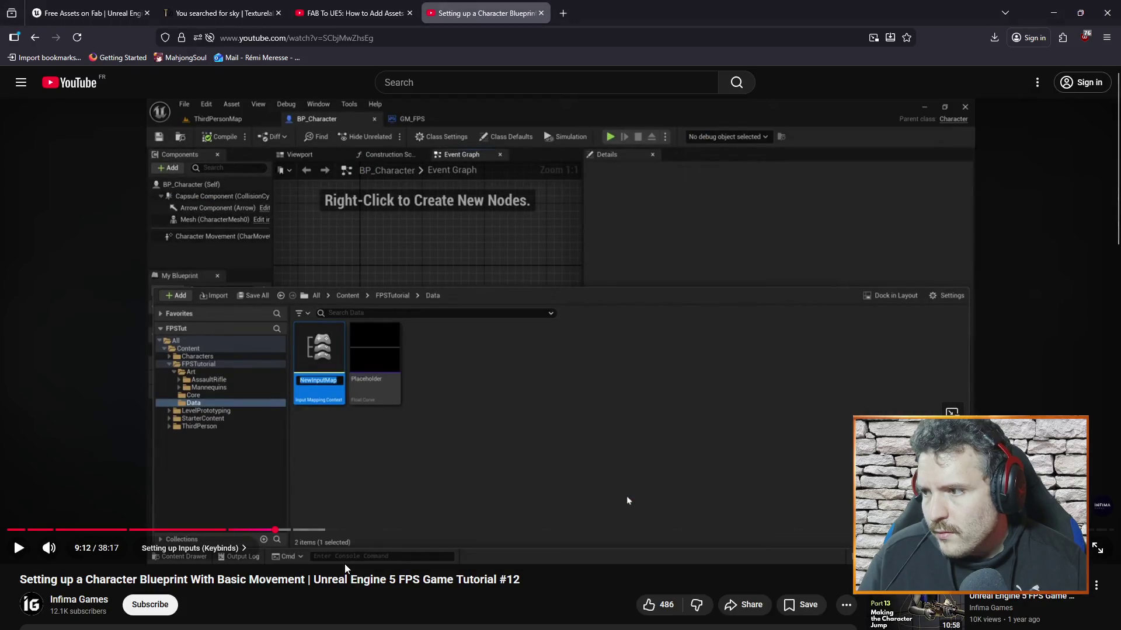
pyautogui.hotkey('alt', 'Tab')
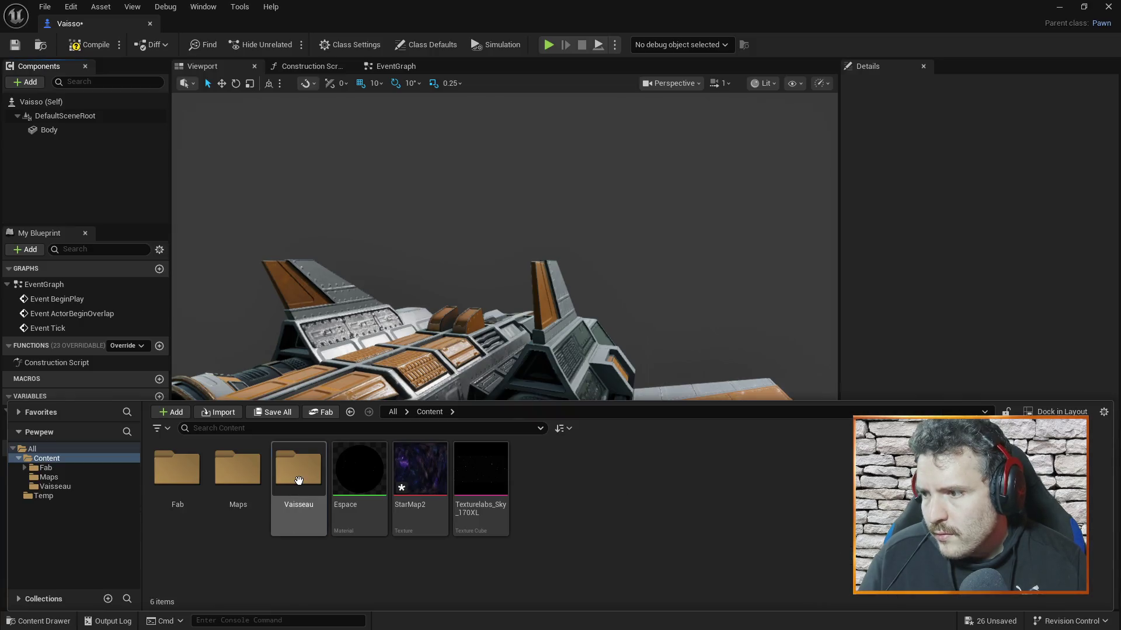
# Step: Open Vaisseau and create a new folder named Data inside it
pyautogui.doubleClick(298, 470)
pyautogui.rightClick(416, 547)
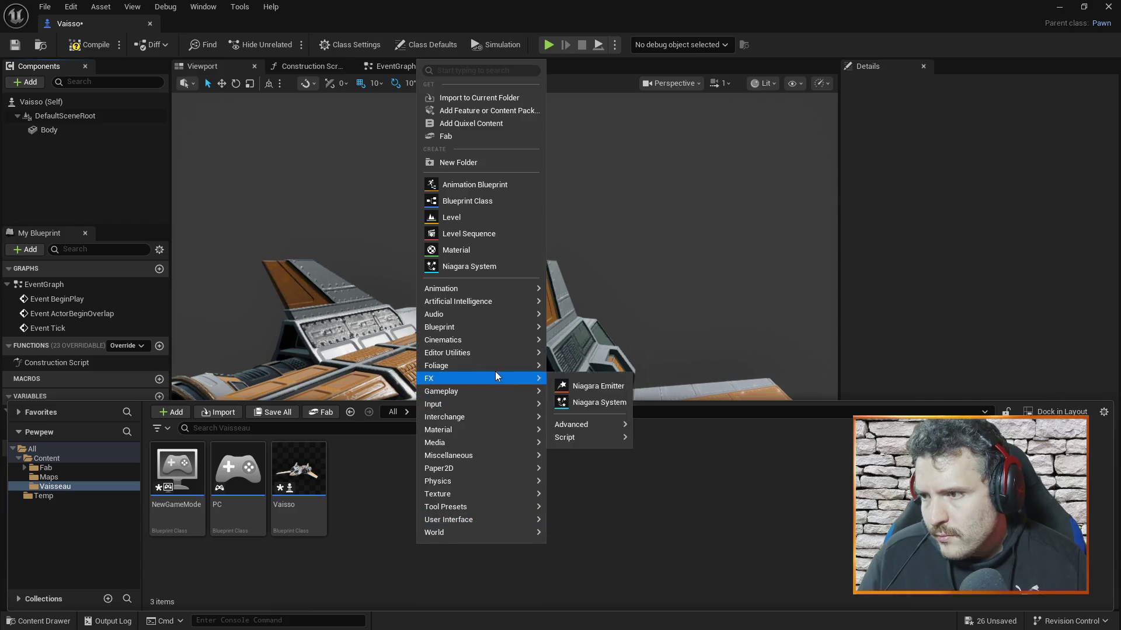
pyautogui.click(499, 161)
pyautogui.write('Data')
pyautogui.press('Return')
pyautogui.press('Return')
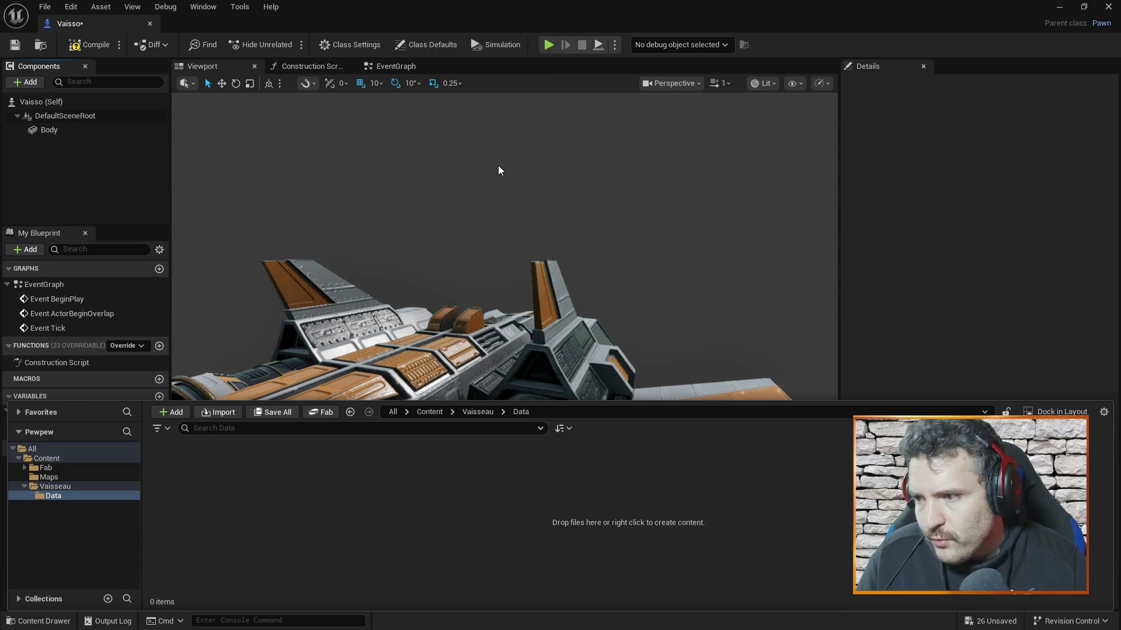
# Step: Bring up the asset creation menu in Data and glance at the paused tutorial
pyautogui.rightClick(513, 548)
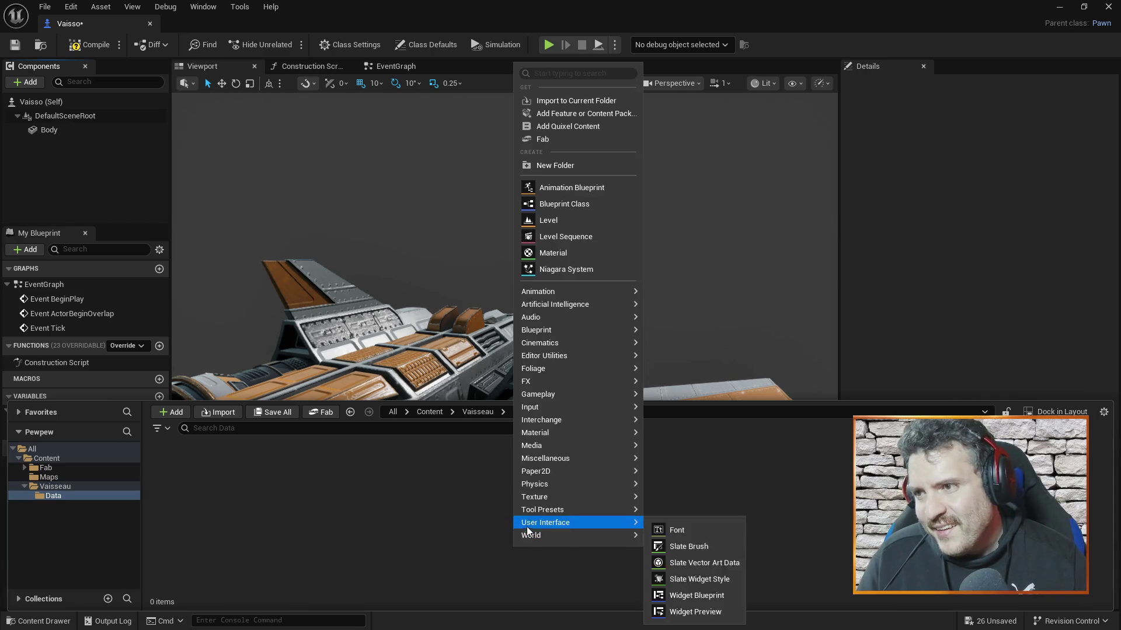
pyautogui.moveTo(608, 381)
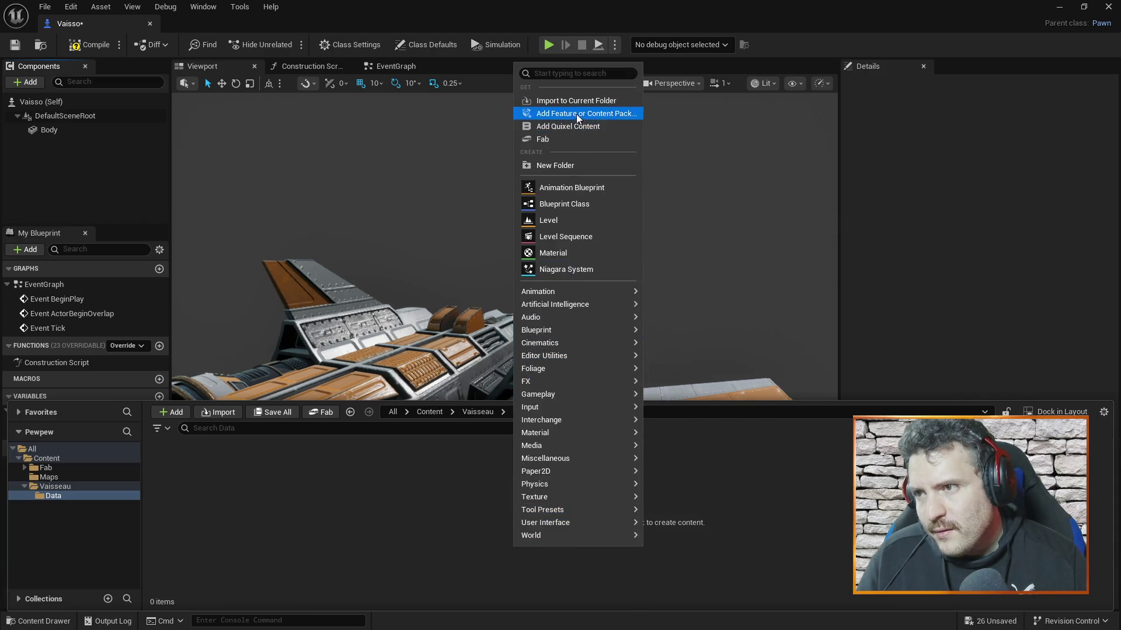
pyautogui.hotkey('alt', 'Tab')
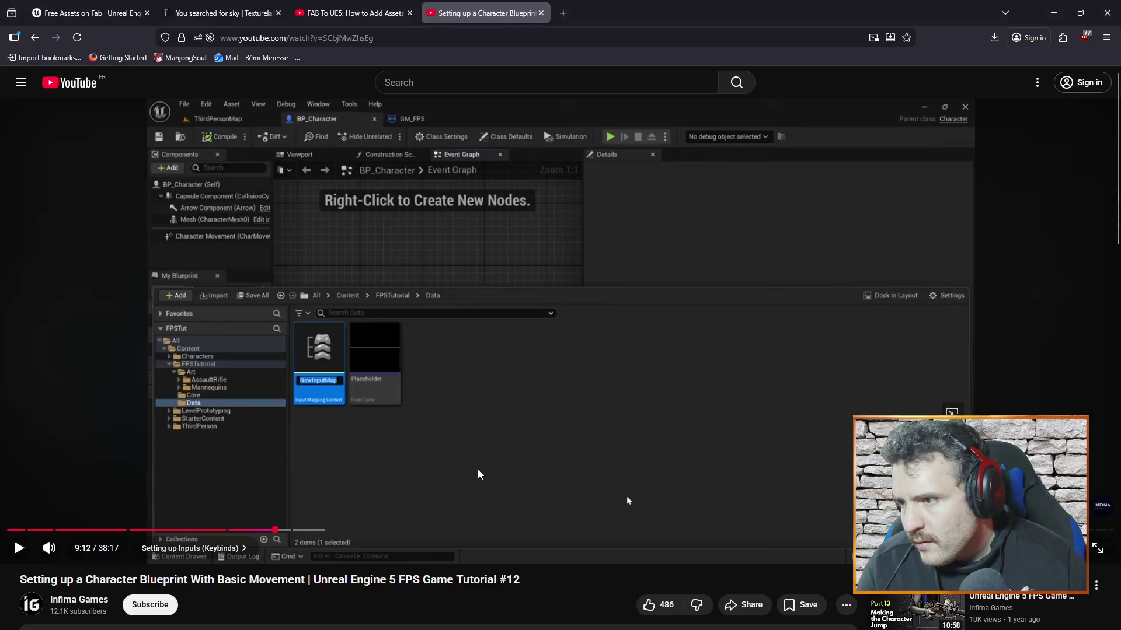
pyautogui.hotkey('alt', 'Tab')
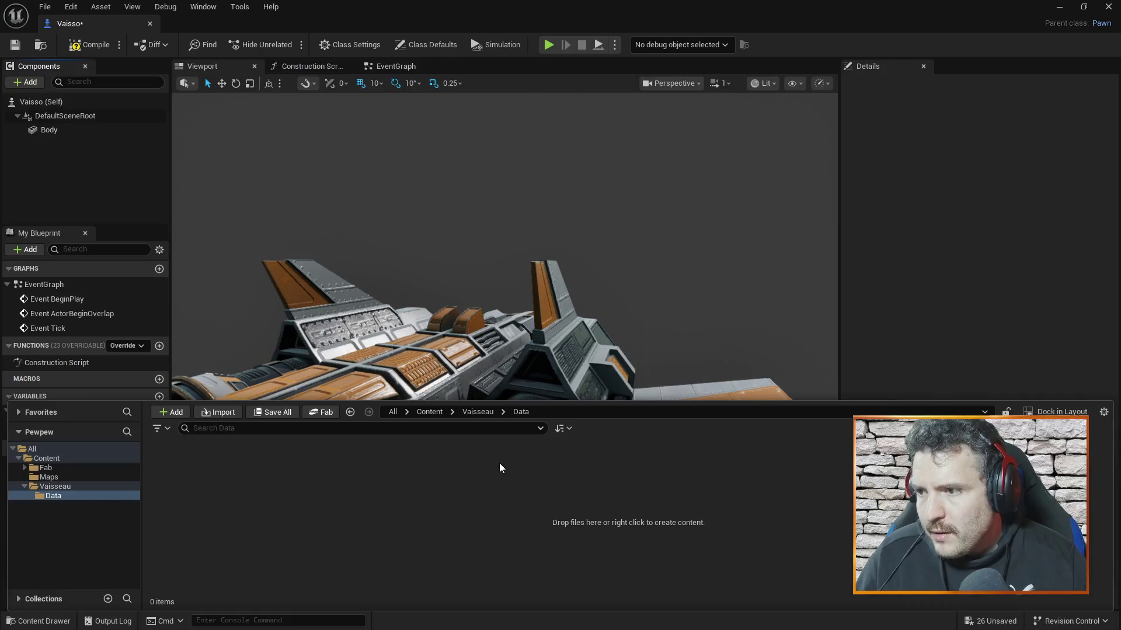
# Step: Show the Input asset types in Data's creation menu, then minimize the Fab store window
pyautogui.rightClick(442, 517)
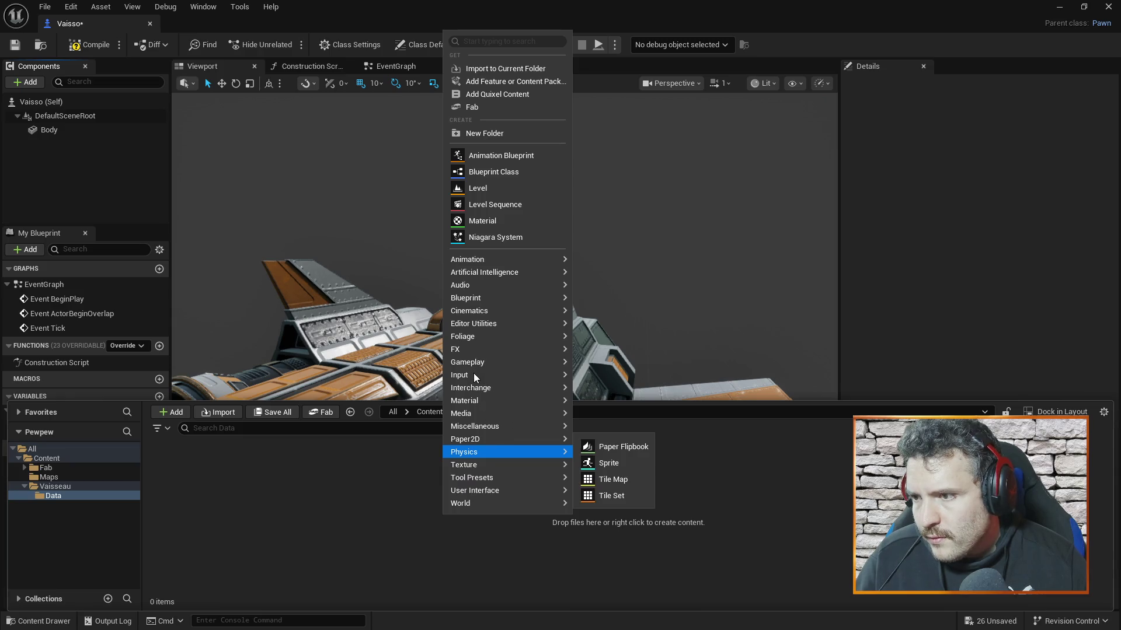
pyautogui.moveTo(474, 374)
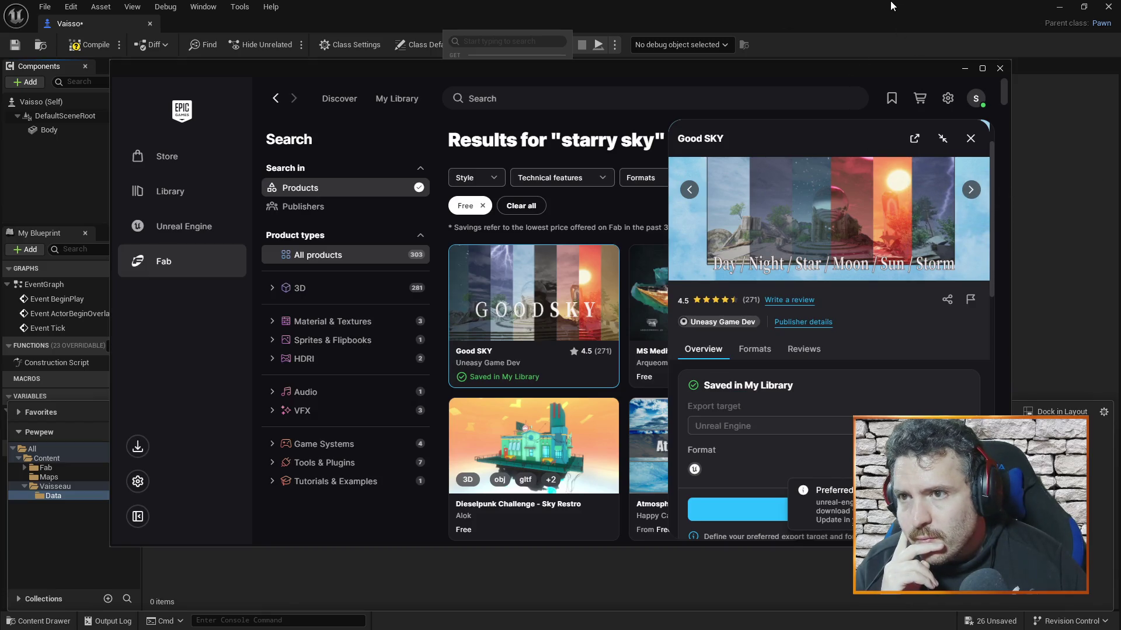
pyautogui.click(969, 68)
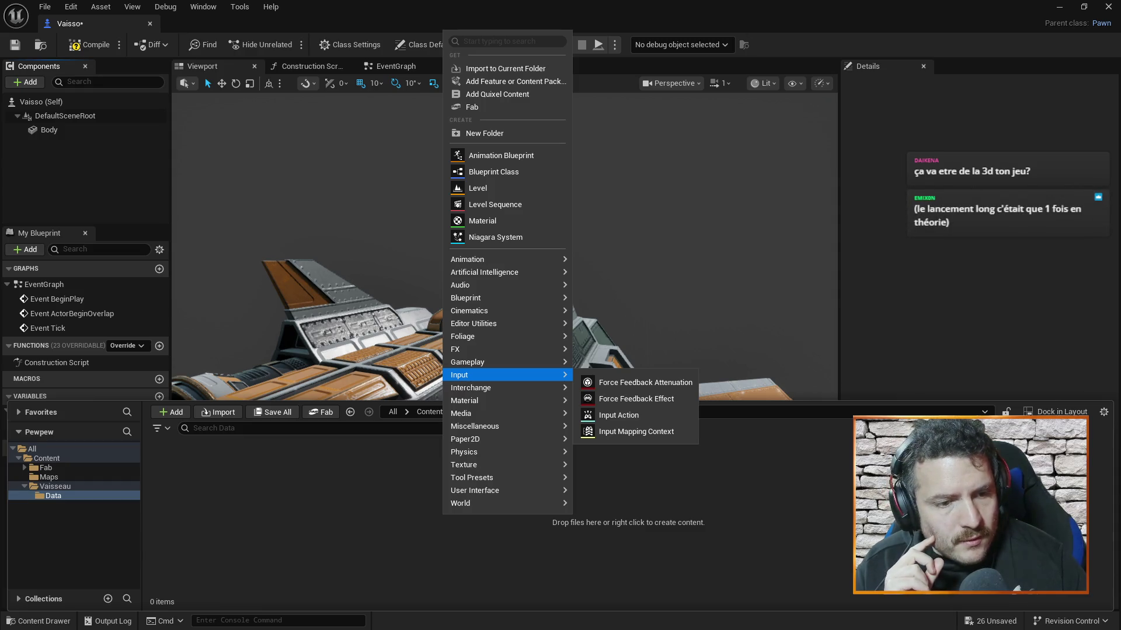
# Step: Switch the editor to simulation mode and reopen the Content Drawer at the Data folder
pyautogui.hotkey('alt', 's')
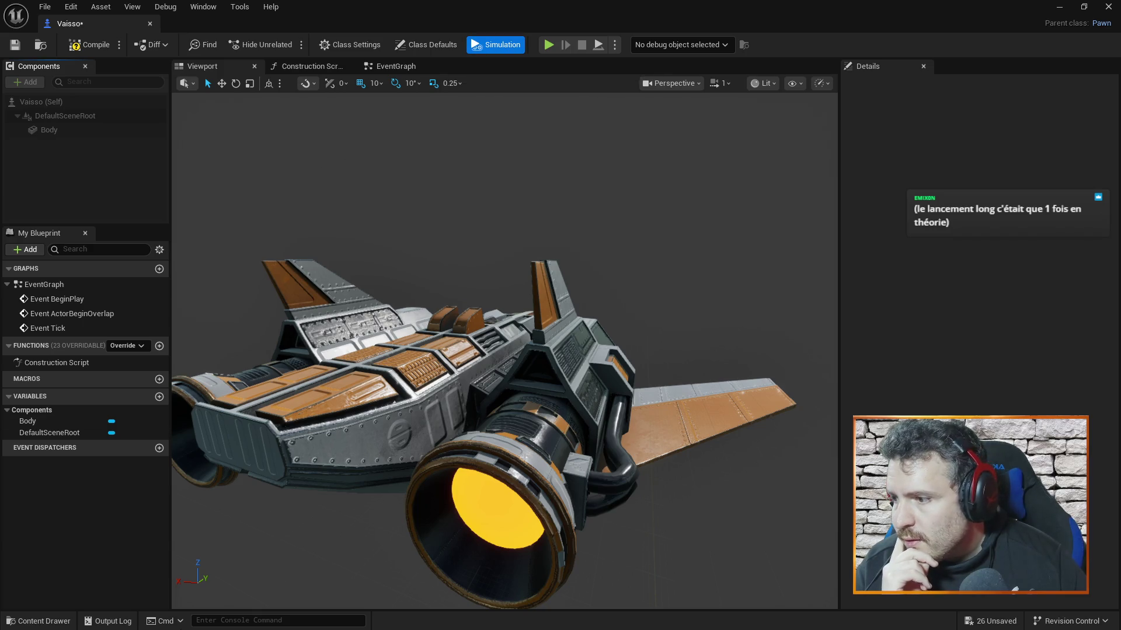
pyautogui.click(36, 621)
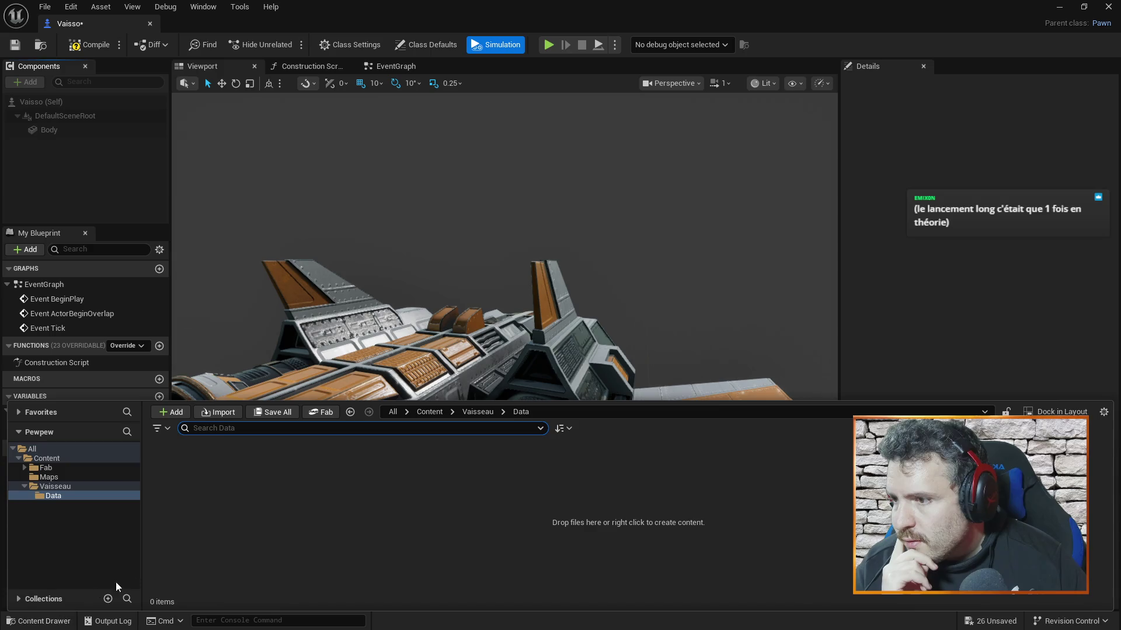
# Step: Create a NewInputMappingContext asset in Data, then bring the YouTube tutorial back up
pyautogui.rightClick(285, 488)
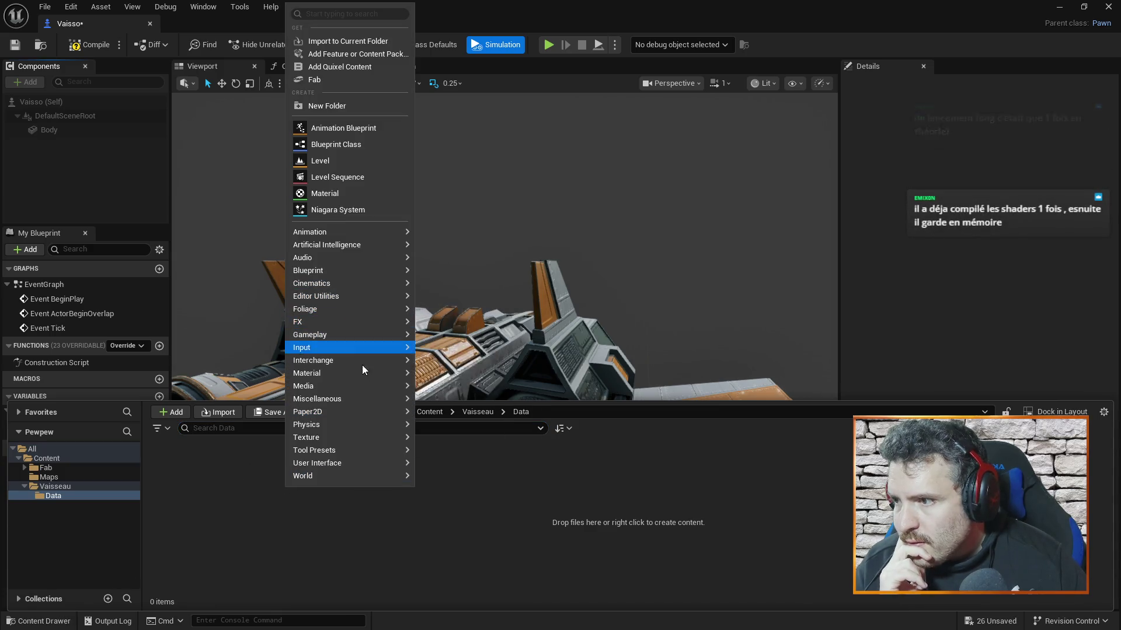
pyautogui.moveTo(362, 358)
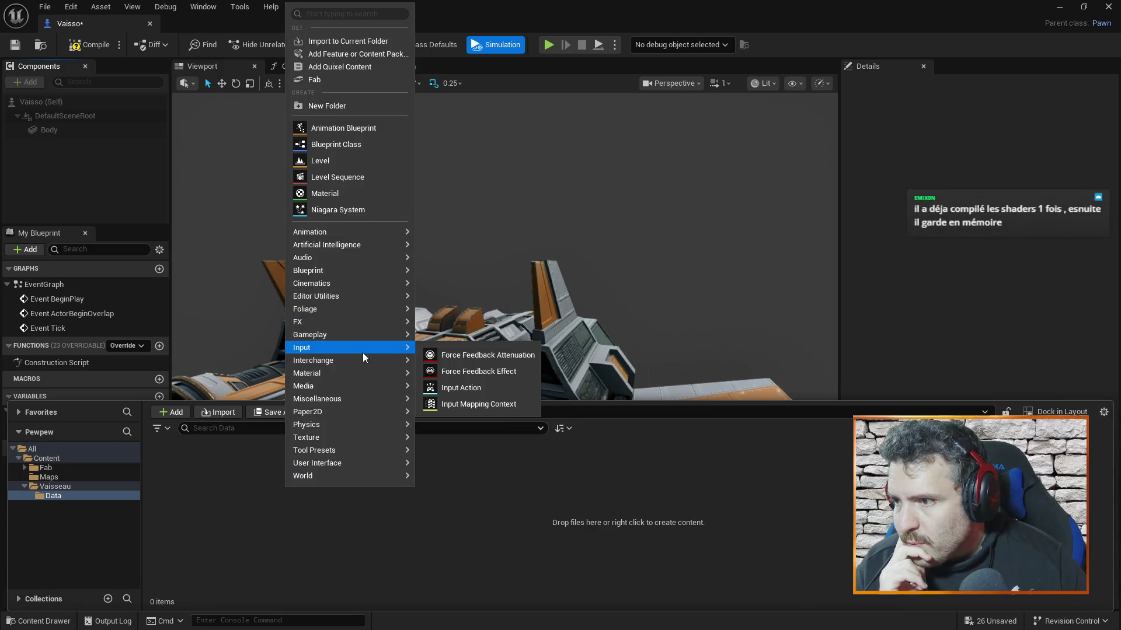
pyautogui.click(494, 404)
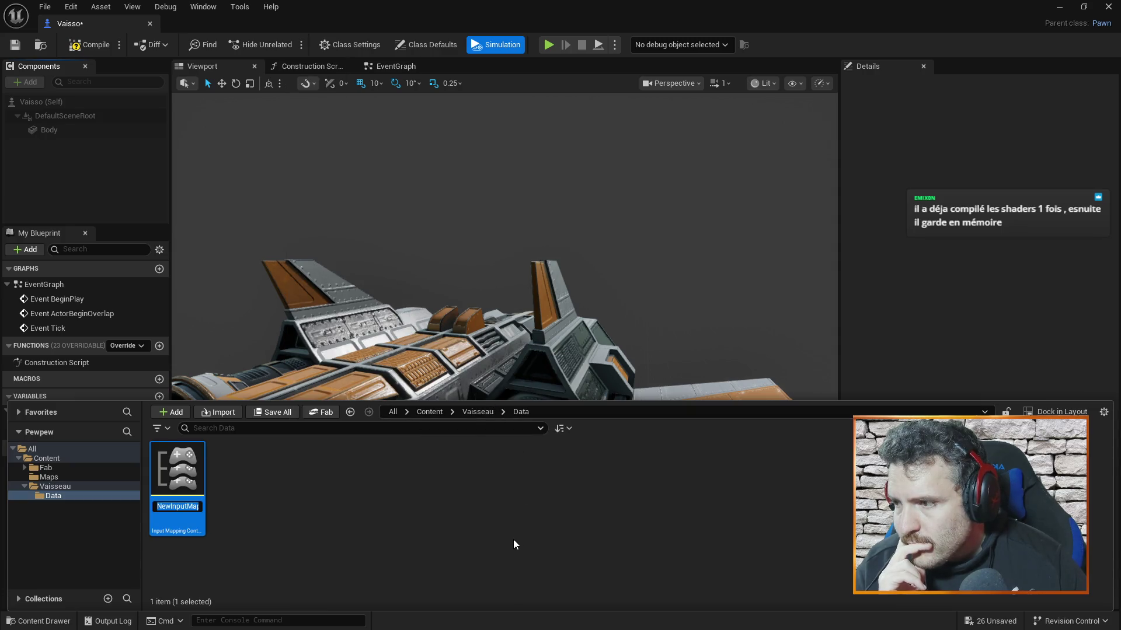
pyautogui.press('Return')
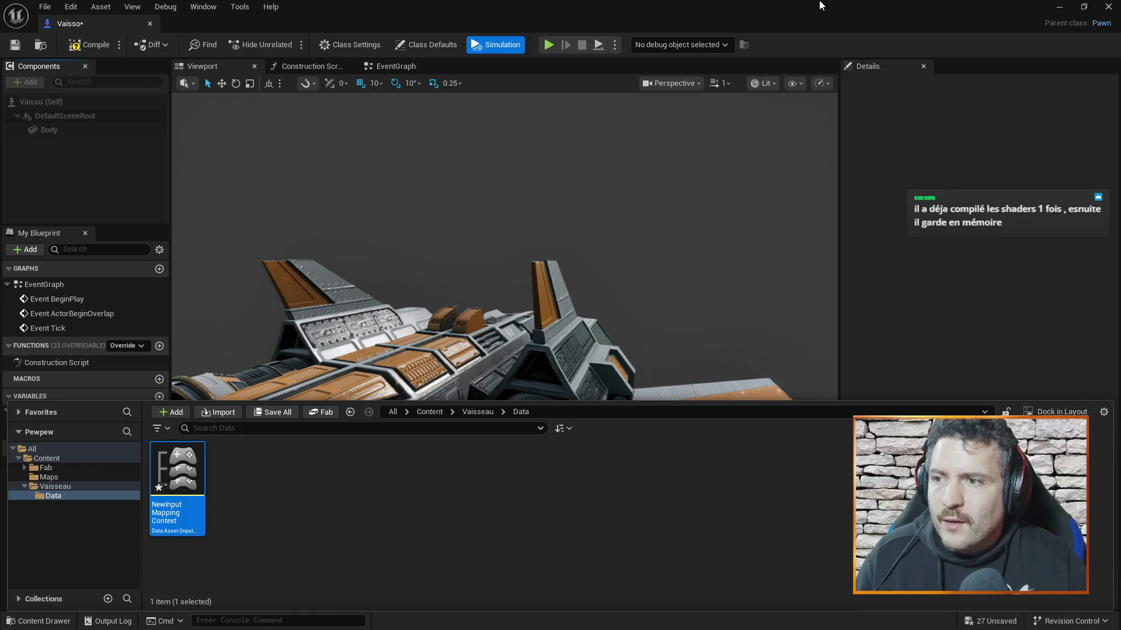
pyautogui.hotkey('alt', 'Tab')
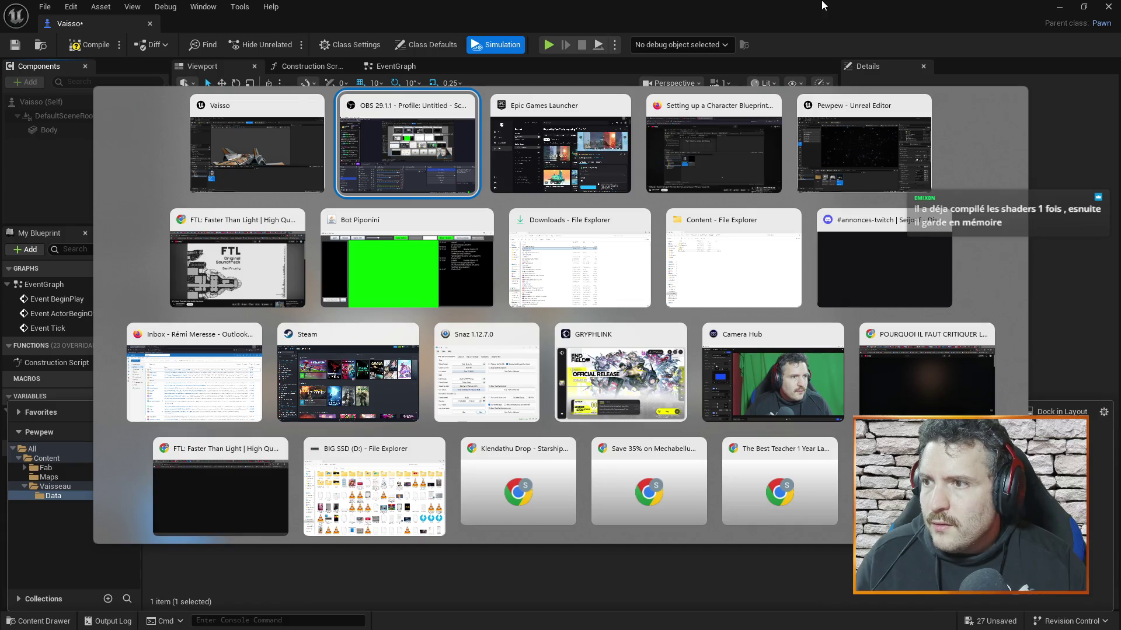
pyautogui.click(723, 146)
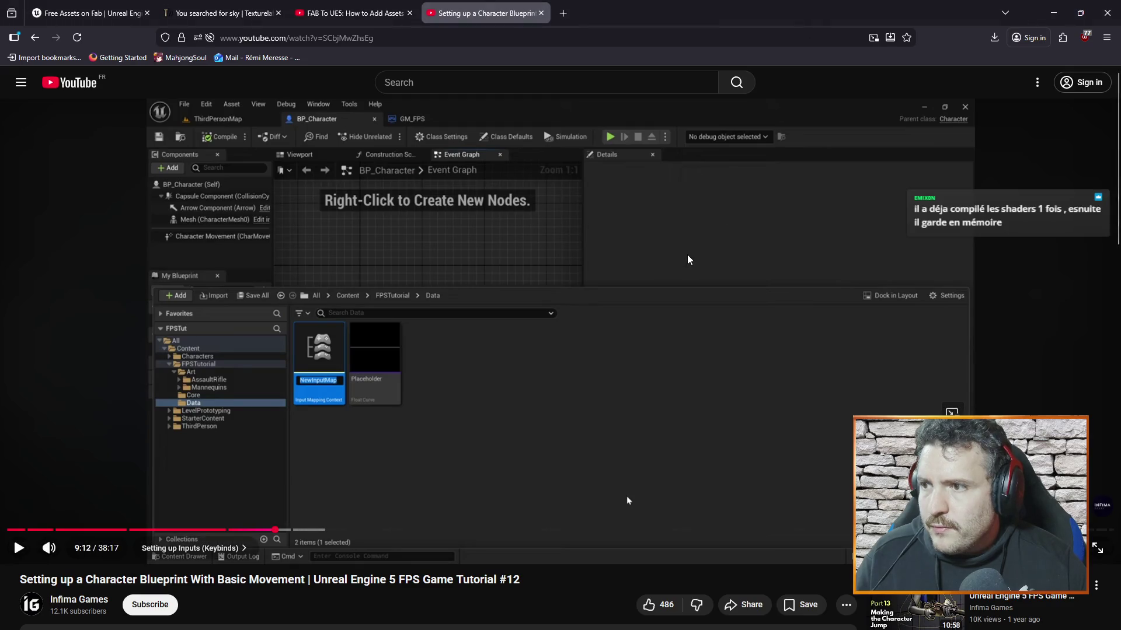
# Step: Play a bit of the tutorial, then save all work in Unreal with Ctrl+Shift+S
pyautogui.click(723, 335)
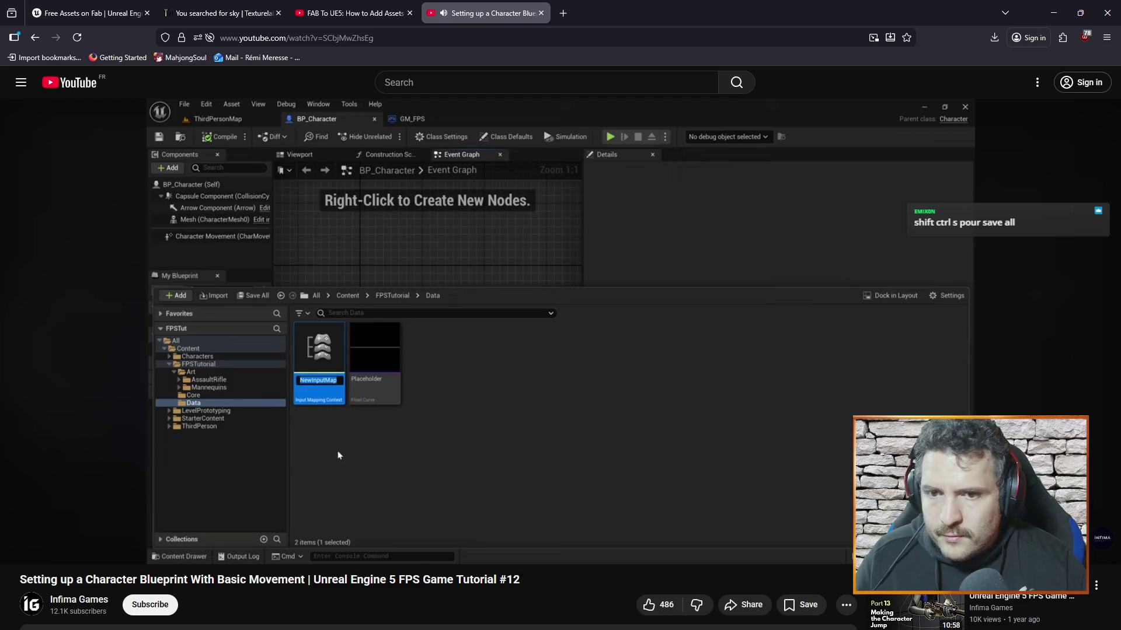
pyautogui.click(724, 344)
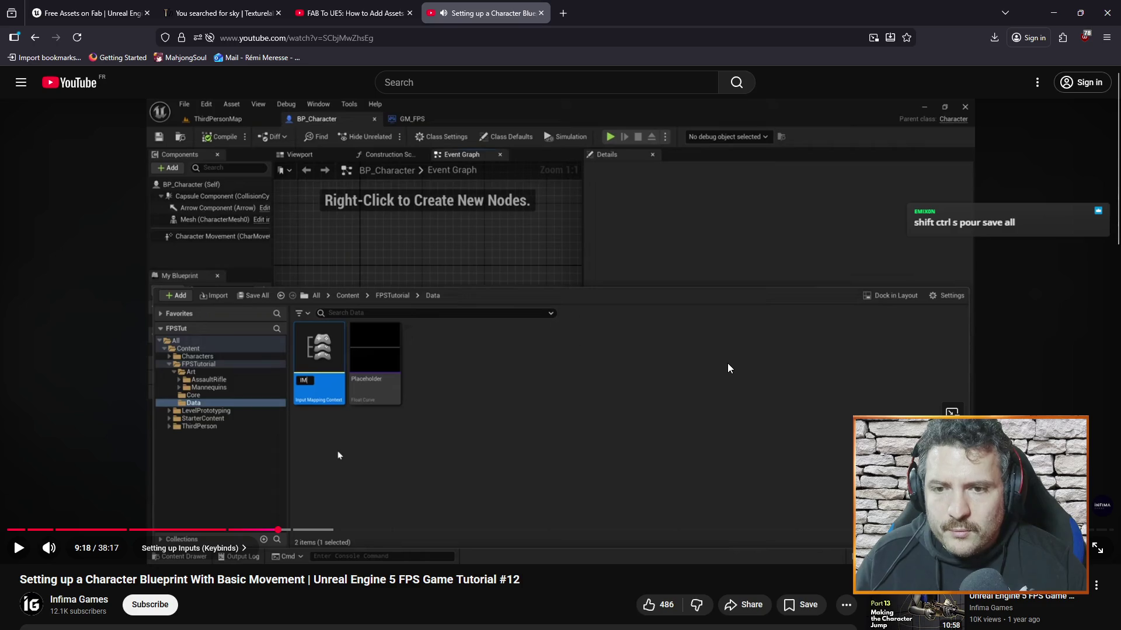
pyautogui.hotkey('alt', 'Tab')
pyautogui.hotkey('alt', 'Tab')
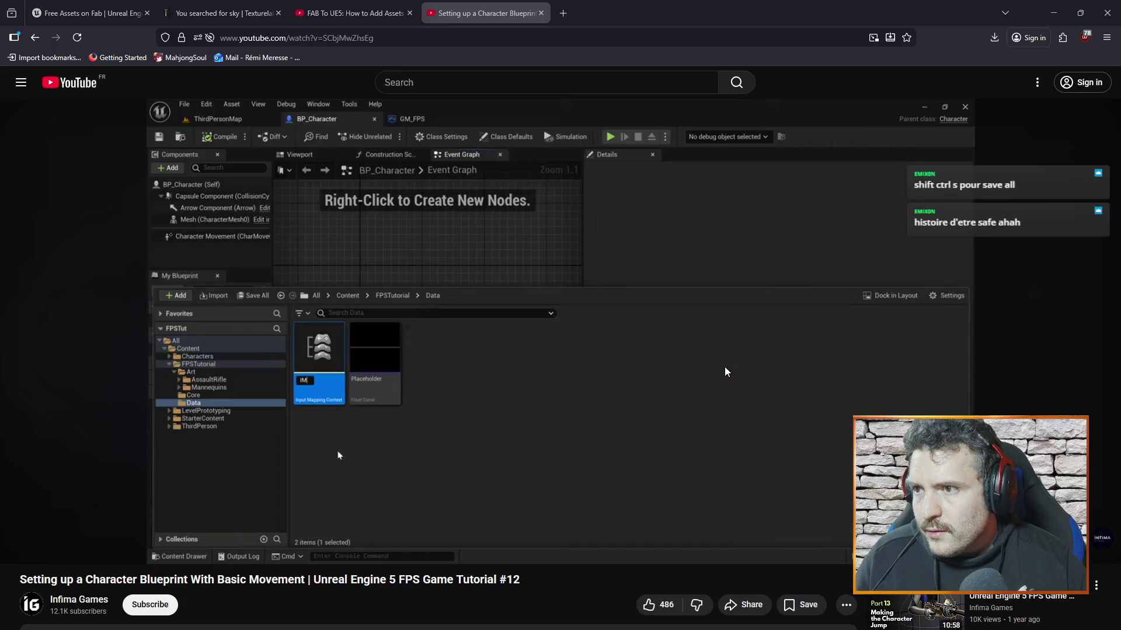
pyautogui.hotkey('alt', 'Tab')
pyautogui.hotkey('alt', 'Tab')
pyautogui.hotkey('alt', 'Tab')
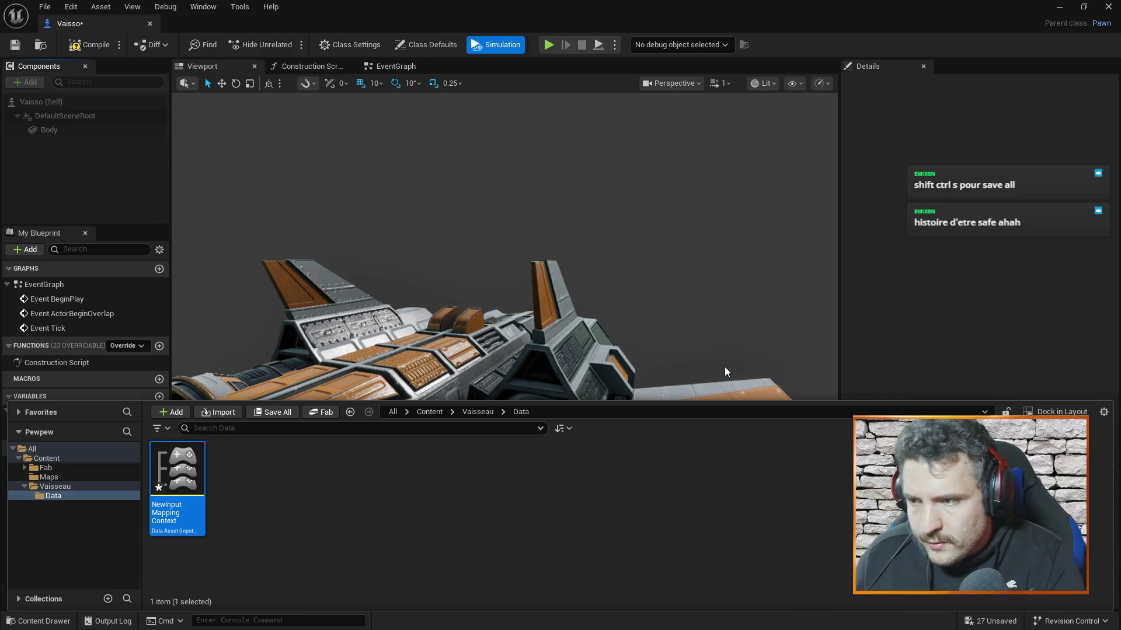
pyautogui.hotkey('ctrl', 'shift', 's')
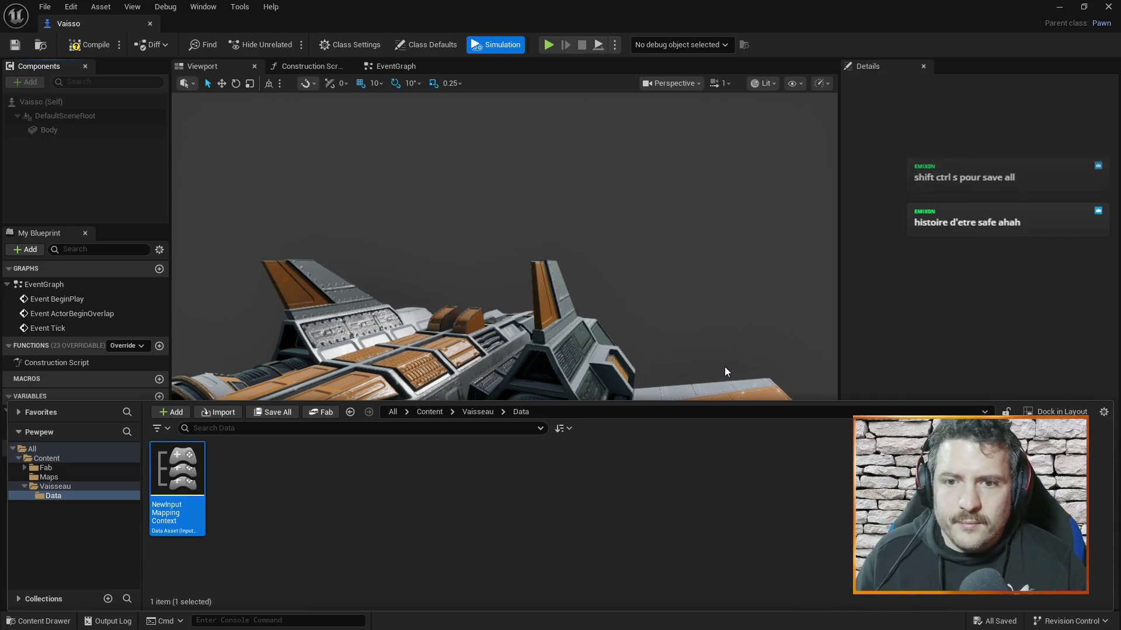
# Step: Rename the input mapping context asset to MappingContextTest and resume the tutorial
pyautogui.hotkey('alt', 'Tab')
pyautogui.click(696, 323)
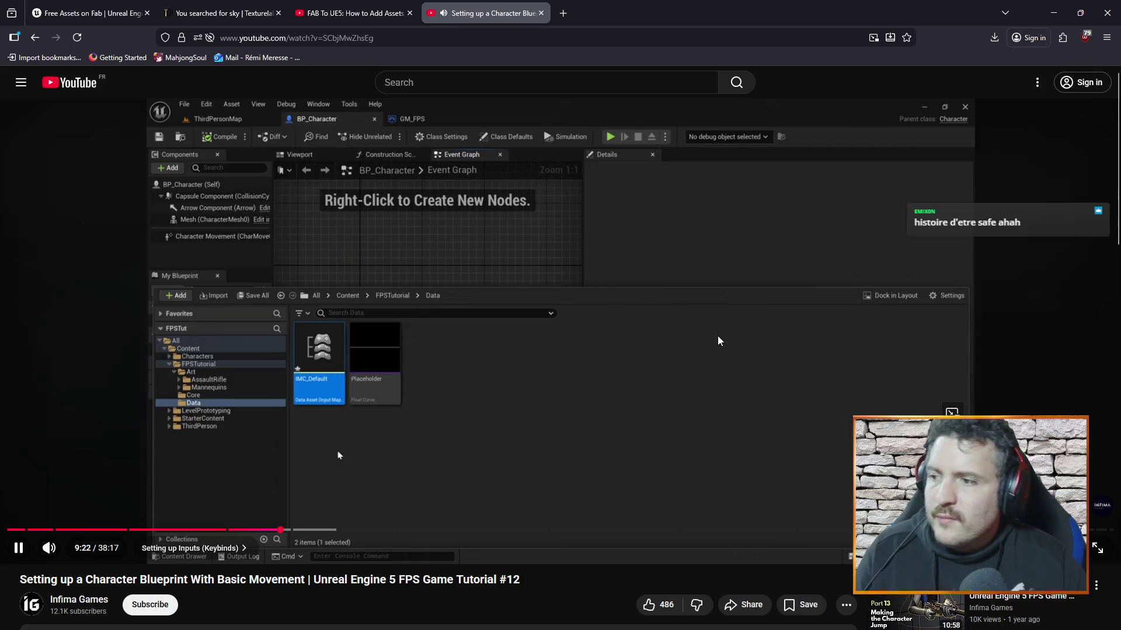
pyautogui.click(737, 327)
pyautogui.hotkey('alt', 'Tab')
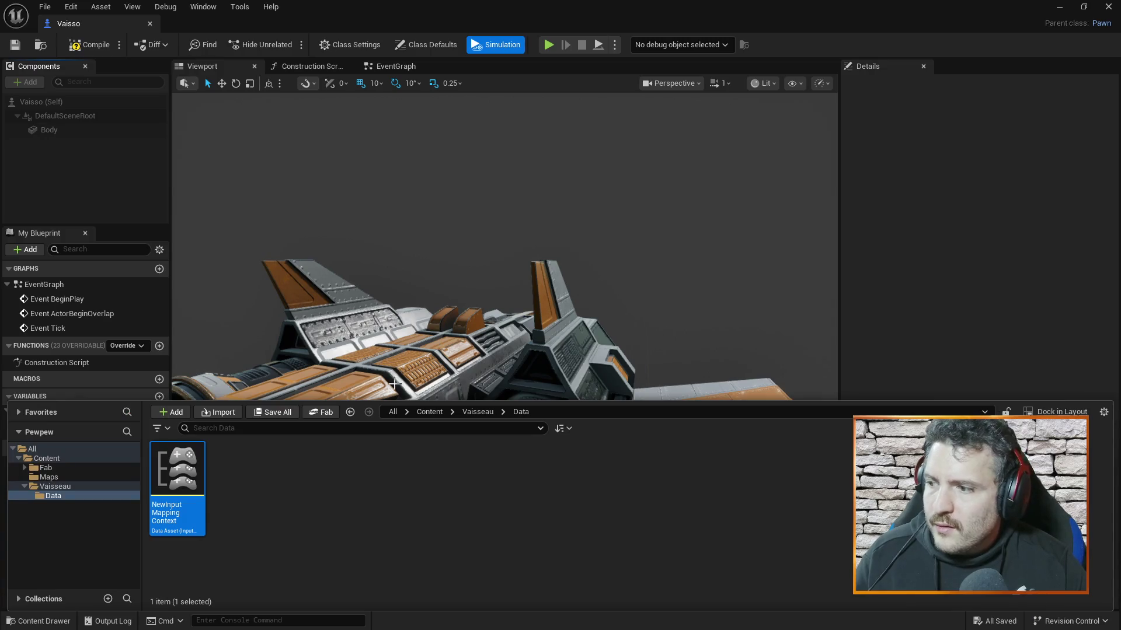
pyautogui.press('F2')
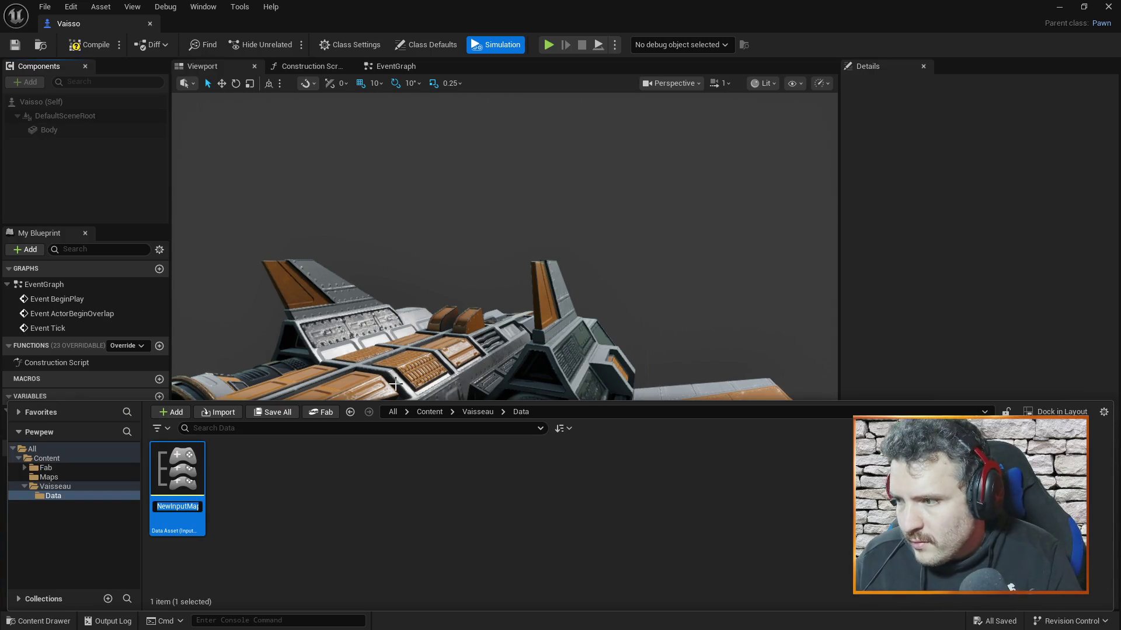
pyautogui.write('Mappi')
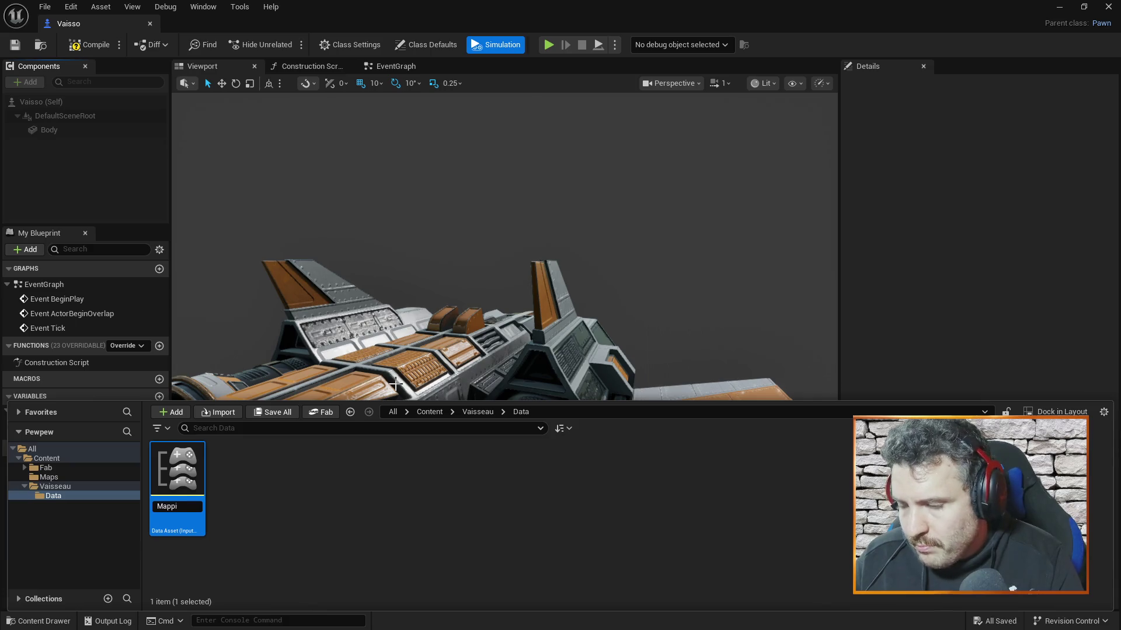
pyautogui.write('ngcon')
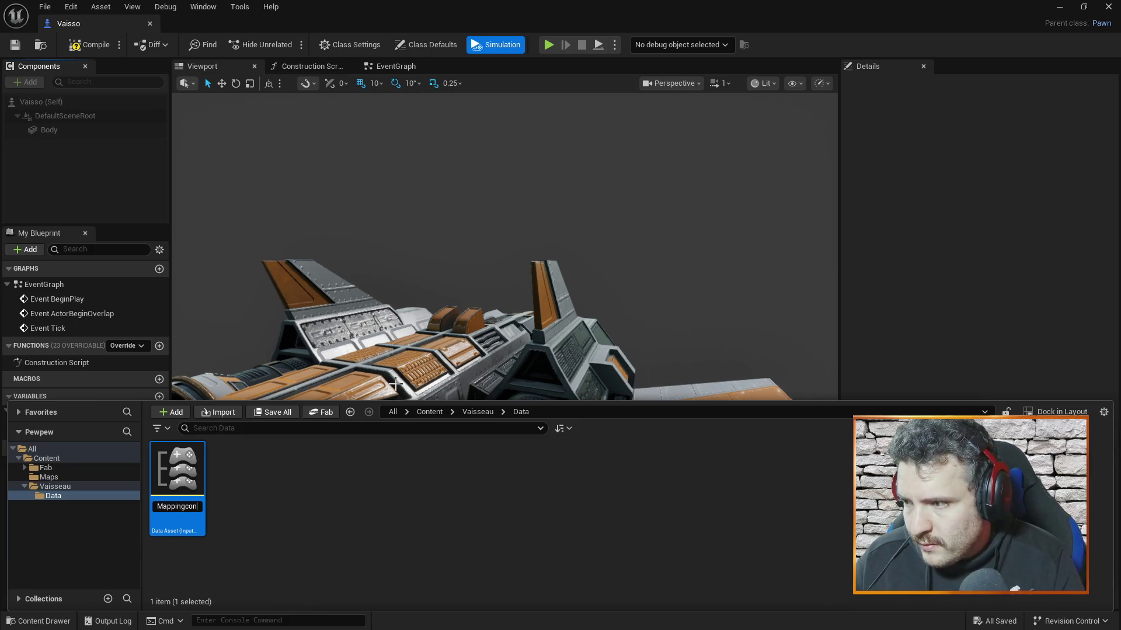
pyautogui.write('textTest')
pyautogui.press('Return')
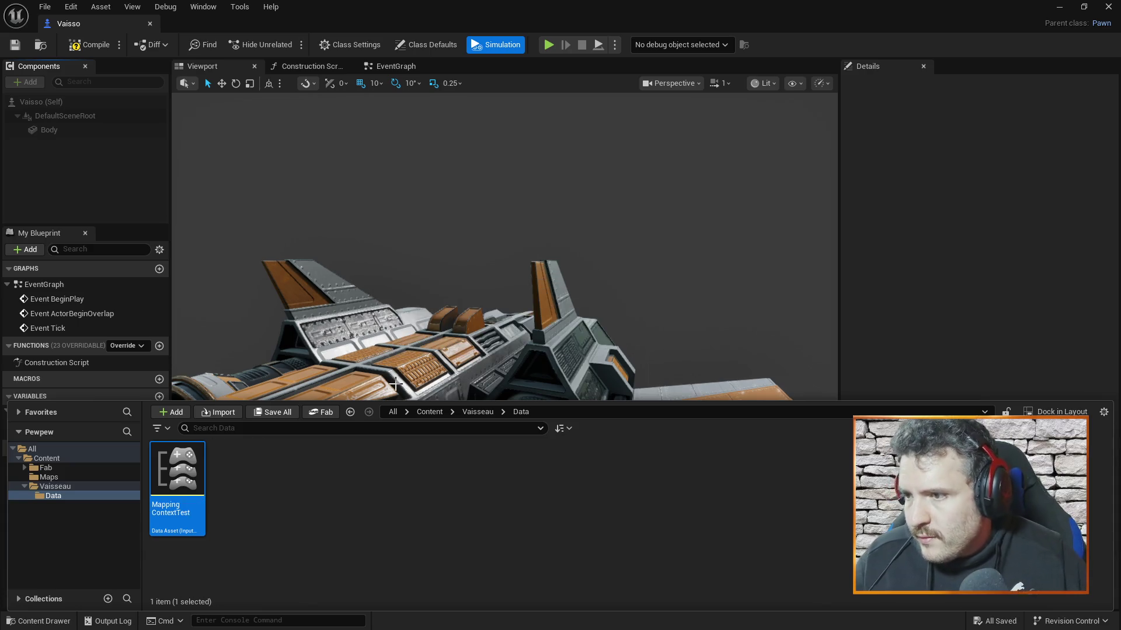
pyautogui.hotkey('alt', 'Tab')
pyautogui.click(560, 339)
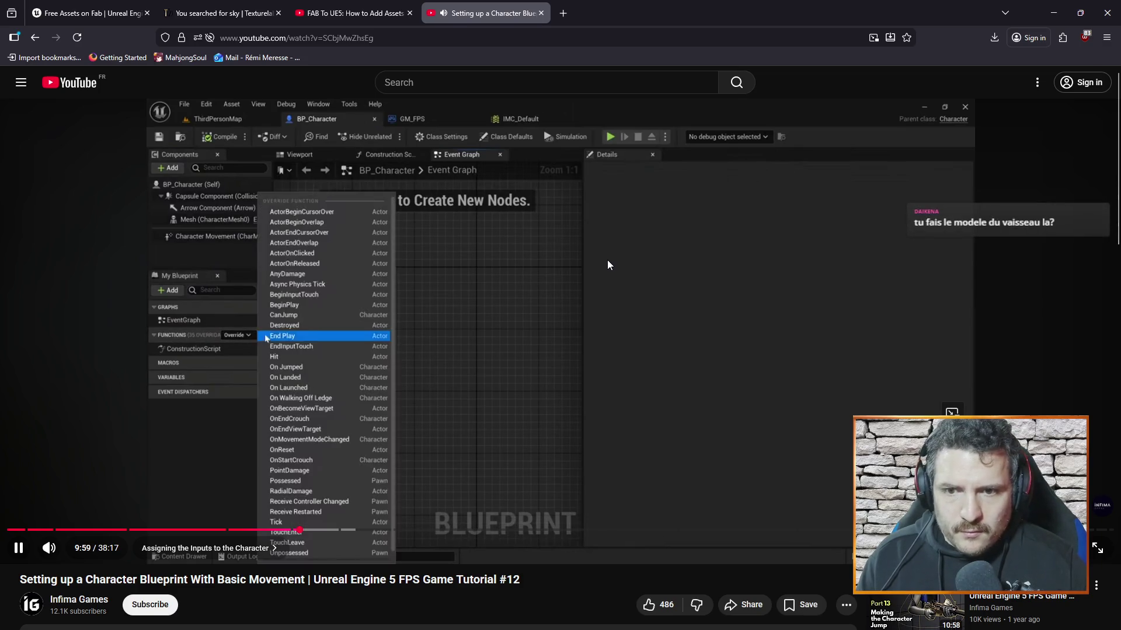
# Step: Watch the tutorial up to 11:08, where BeginPlay feeds Add Mapping Context, then return to Unreal
pyautogui.click(607, 261)
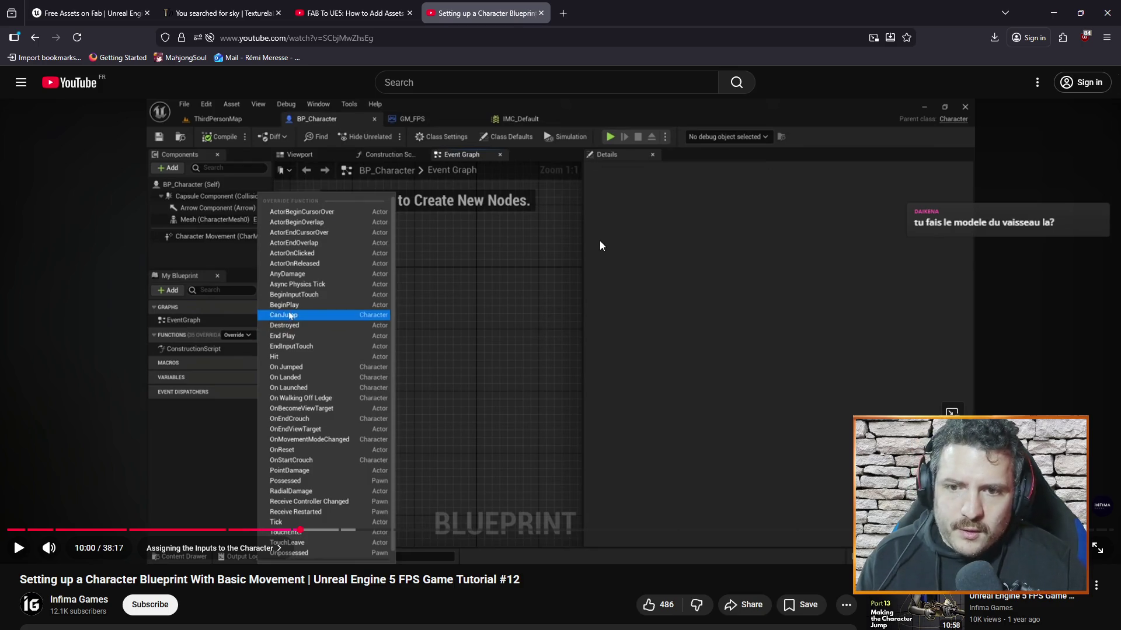
pyautogui.click(607, 287)
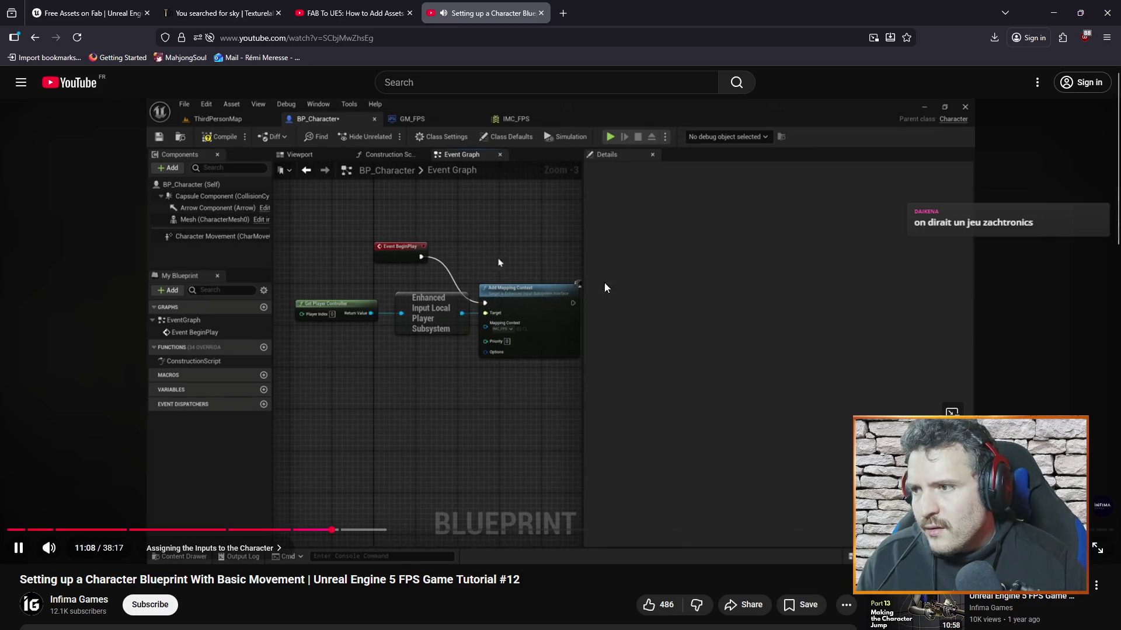
pyautogui.click(680, 320)
pyautogui.hotkey('alt', 'Tab')
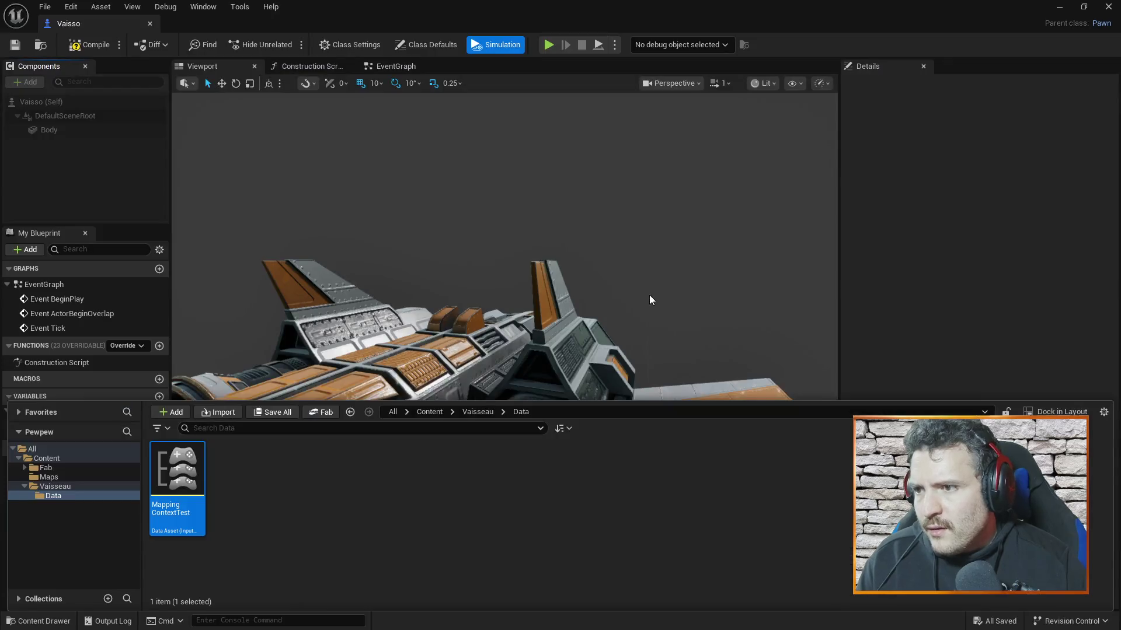
# Step: Delete the three default event nodes from Vaisso's EventGraph
pyautogui.click(270, 501)
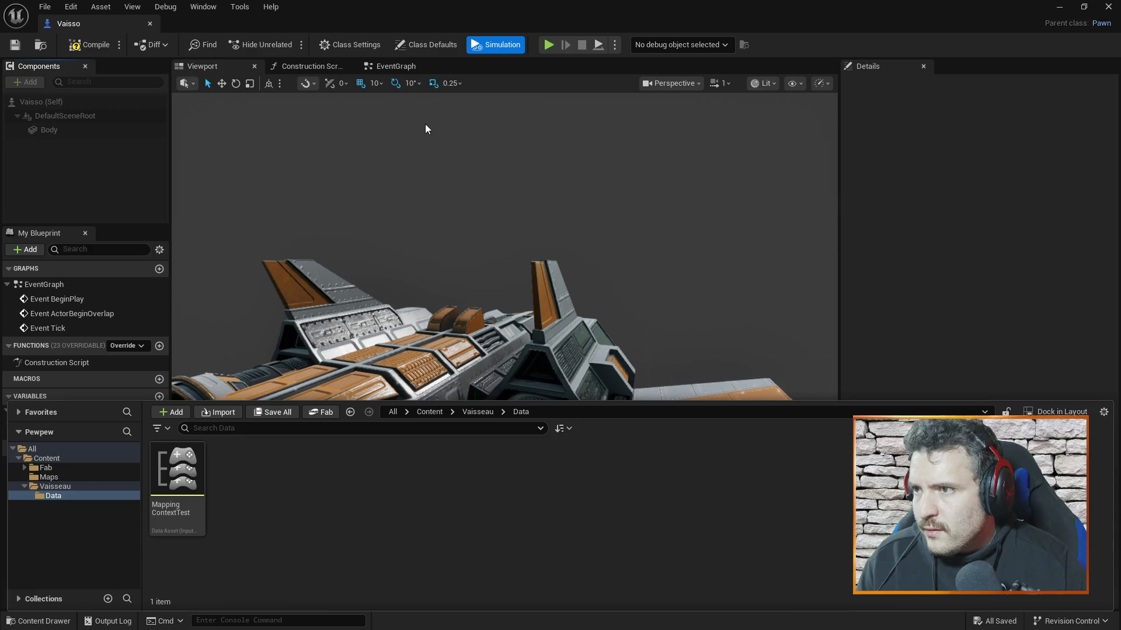
pyautogui.click(389, 66)
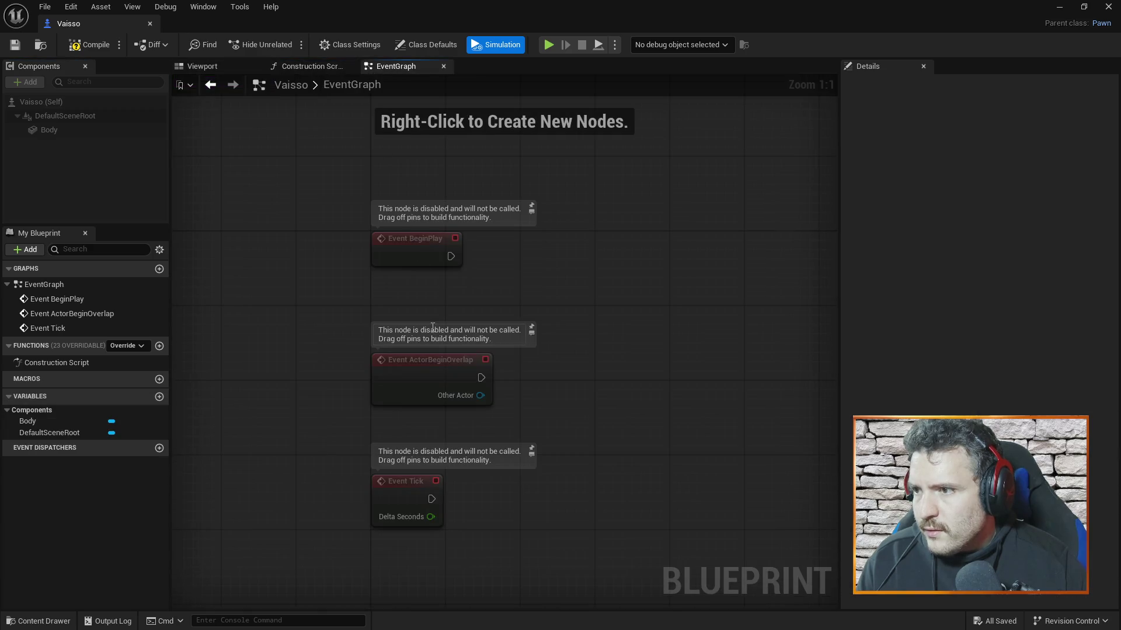
pyautogui.moveTo(315, 189)
pyautogui.mouseDown()
pyautogui.moveTo(418, 310)
pyautogui.moveTo(445, 206)
pyautogui.mouseUp()
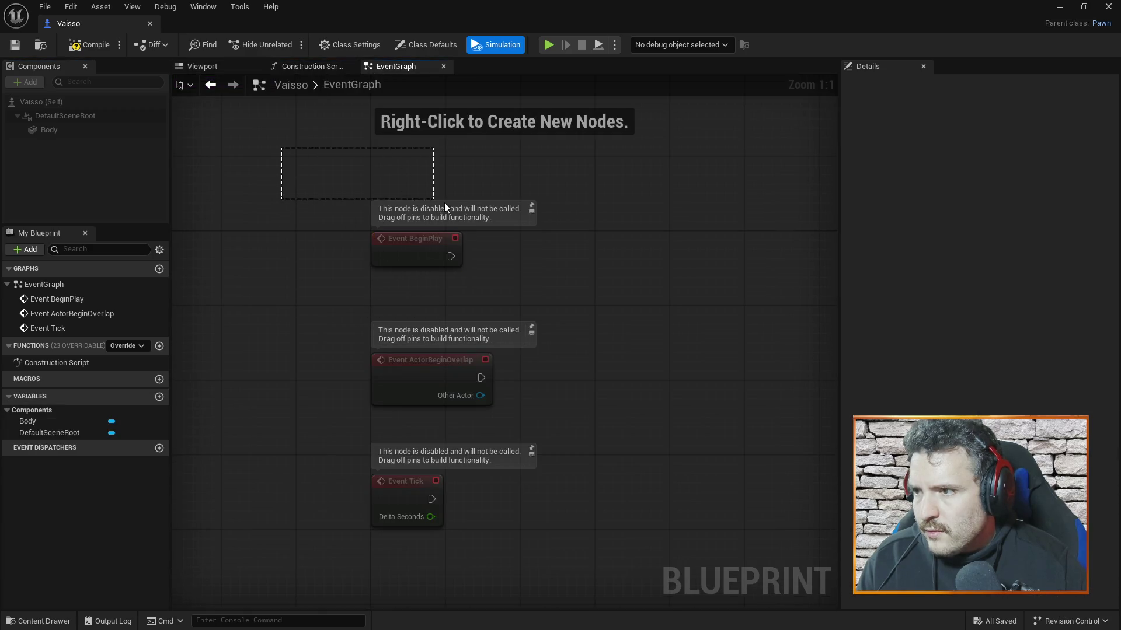
pyautogui.moveTo(509, 272); pyautogui.dragTo(670, 541)
pyautogui.press('Delete')
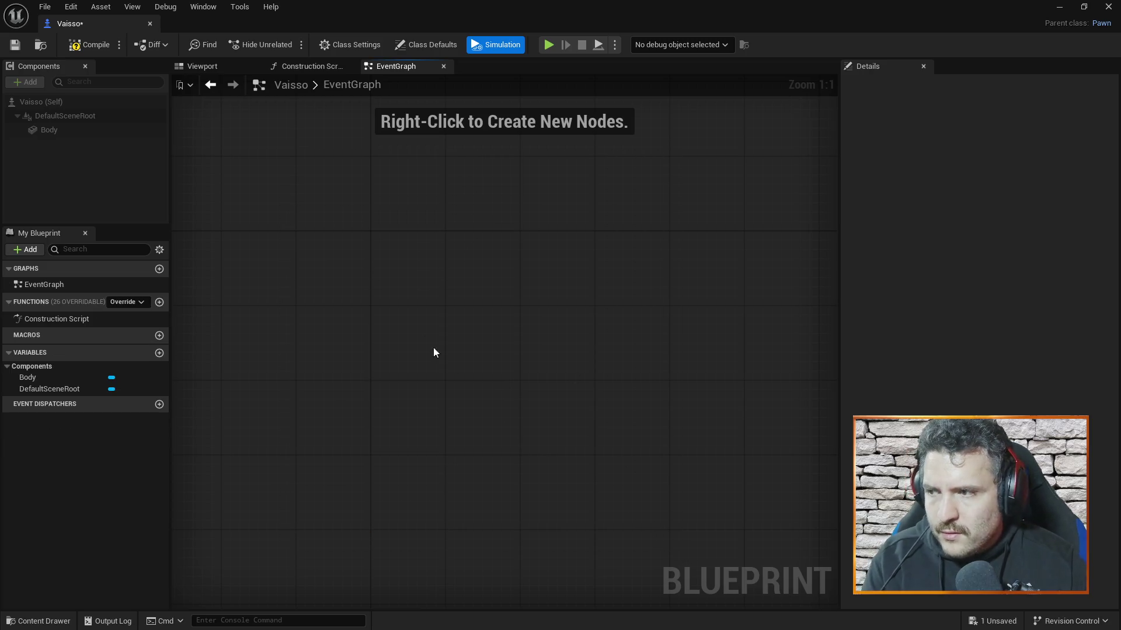
# Step: Add an Event BeginPlay node and compare its placement with the tutorial
pyautogui.rightClick(393, 264)
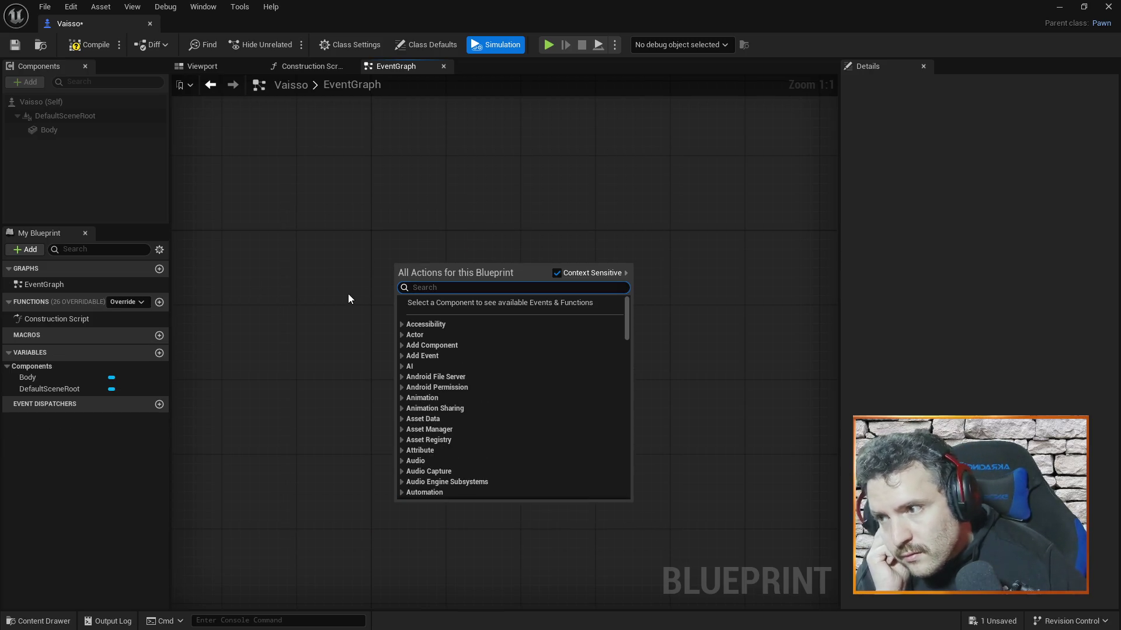
pyautogui.write('begin')
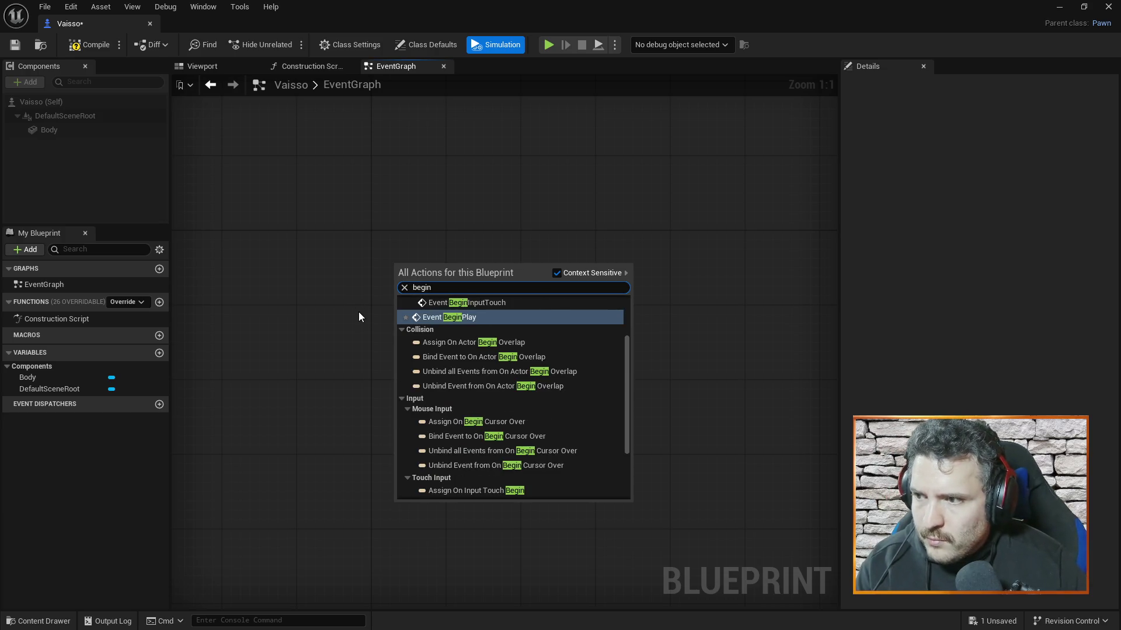
pyautogui.click(433, 318)
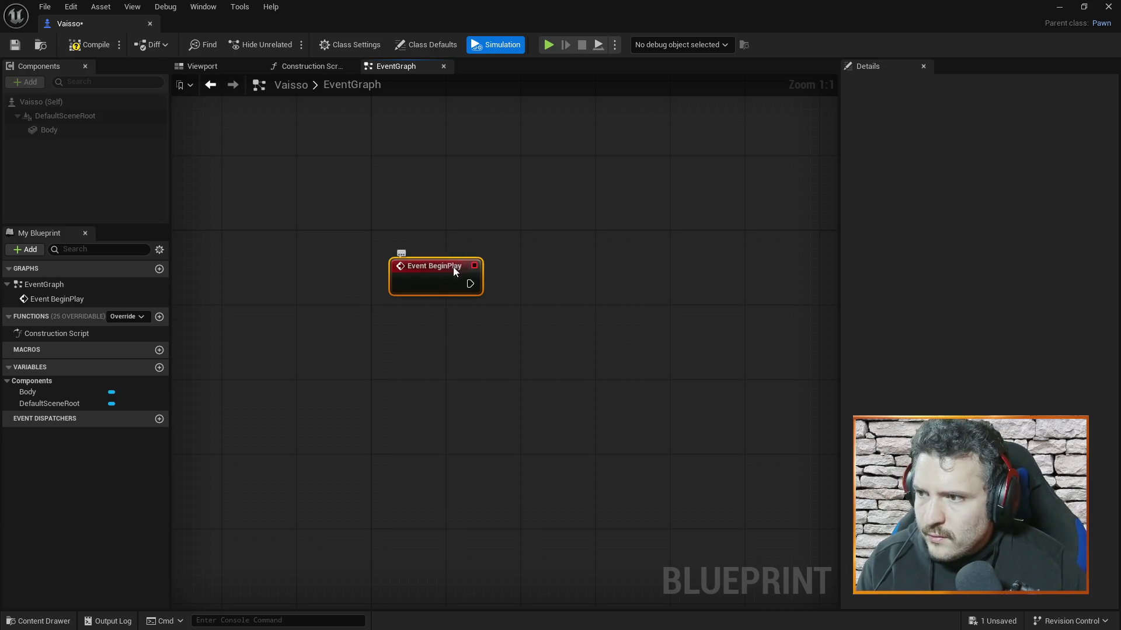
pyautogui.moveTo(449, 267); pyautogui.dragTo(412, 264)
pyautogui.hotkey('alt', 'Tab')
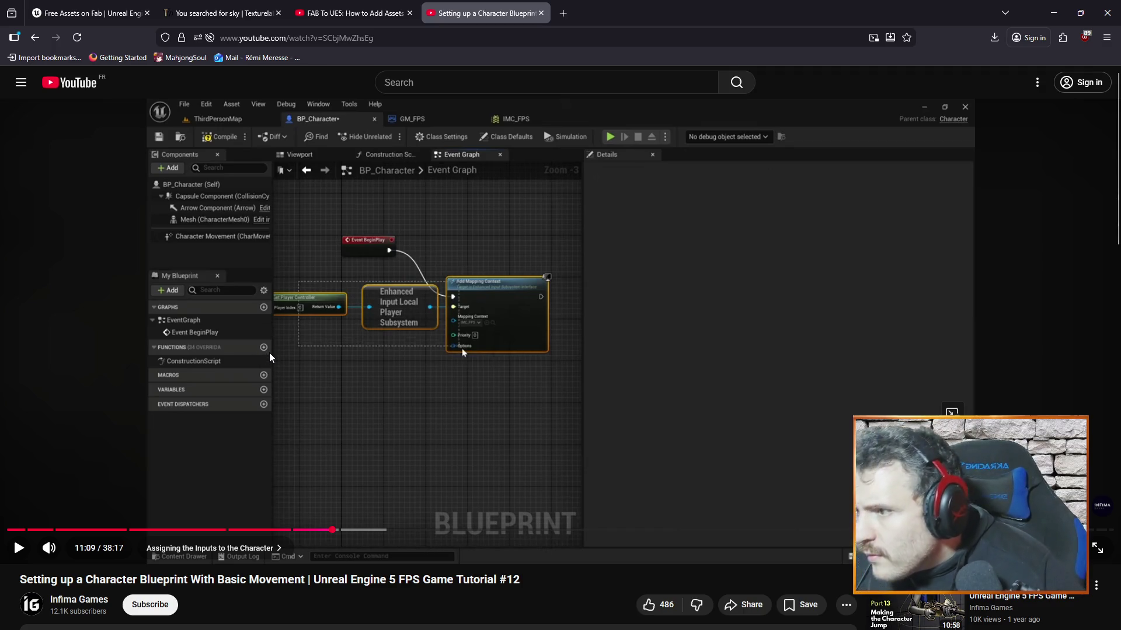
pyautogui.hotkey('alt', 'Tab')
# Step: Add a Get Player Controller node below and left of BeginPlay
pyautogui.rightClick(547, 366)
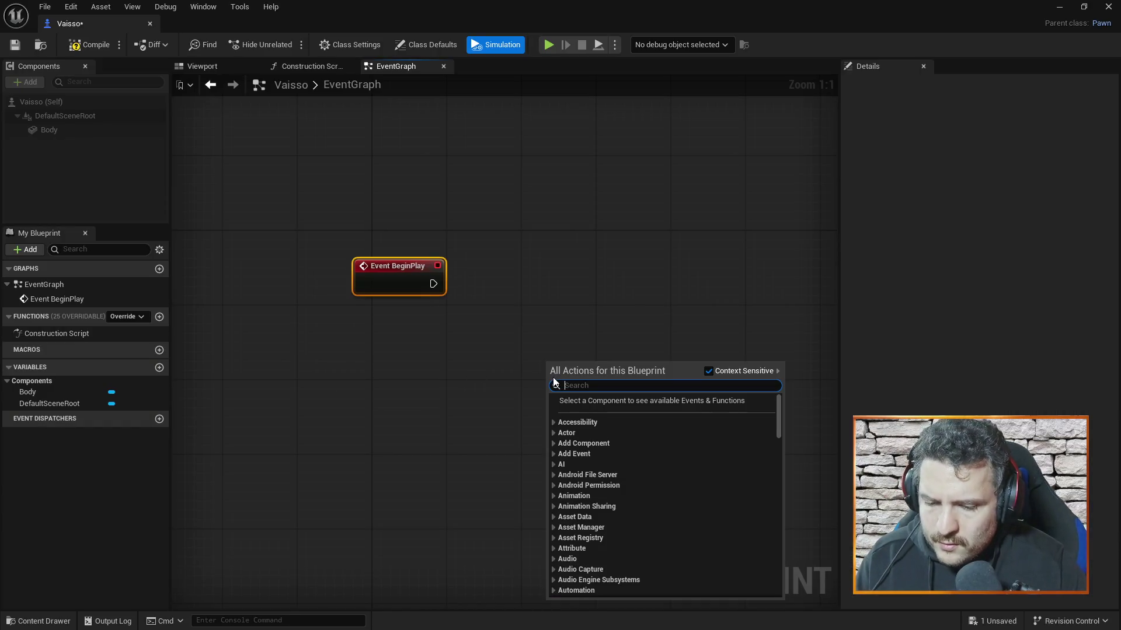
pyautogui.write('get player')
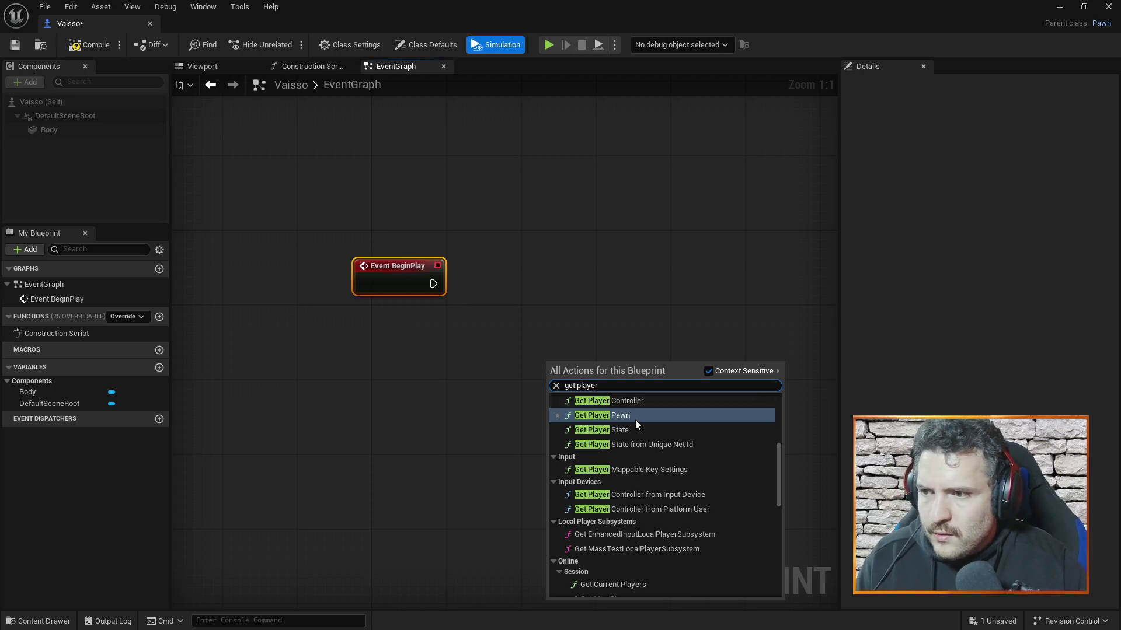
pyautogui.click(628, 401)
pyautogui.moveTo(595, 360); pyautogui.dragTo(335, 362)
# Step: Add a Get EnhancedInputLocalPlayerSubsystem node and wire Get Player Controller's Return Value into it
pyautogui.hotkey('alt', 'Tab')
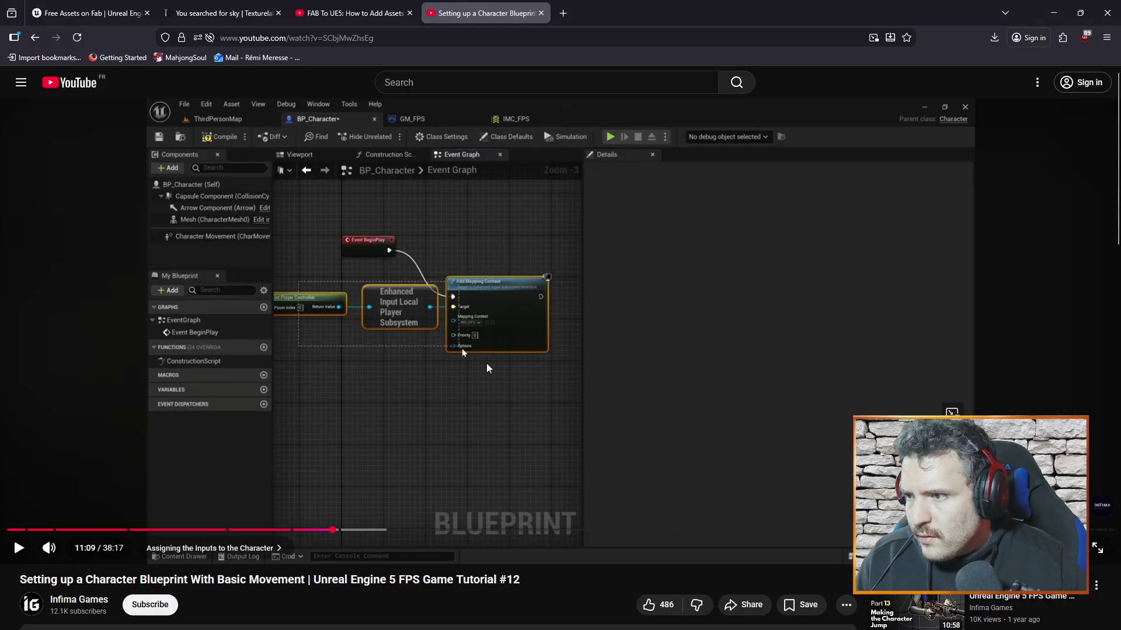
pyautogui.hotkey('alt', 'Tab')
pyautogui.rightClick(554, 322)
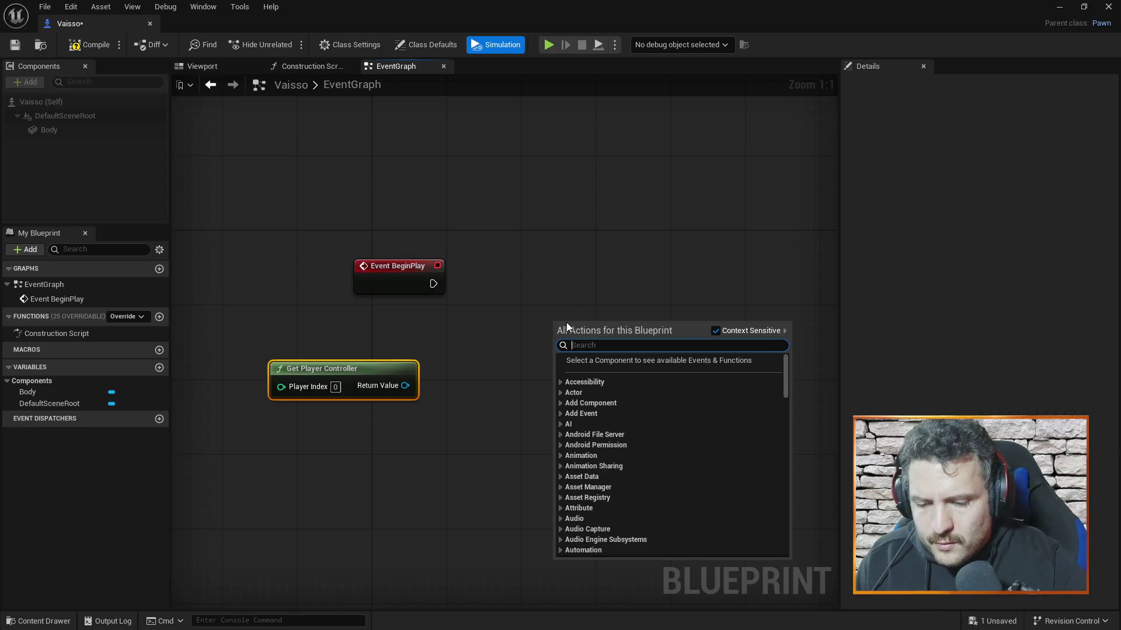
pyautogui.write('input local')
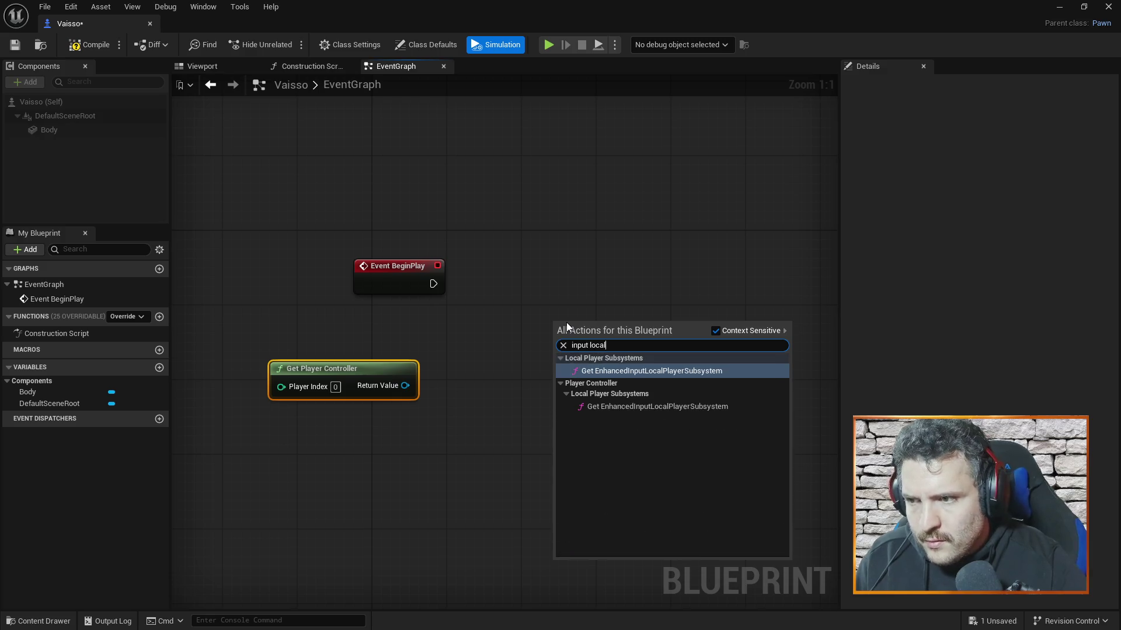
pyautogui.click(627, 374)
pyautogui.moveTo(626, 374)
pyautogui.mouseDown()
pyautogui.moveTo(520, 371)
pyautogui.moveTo(521, 361)
pyautogui.mouseUp()
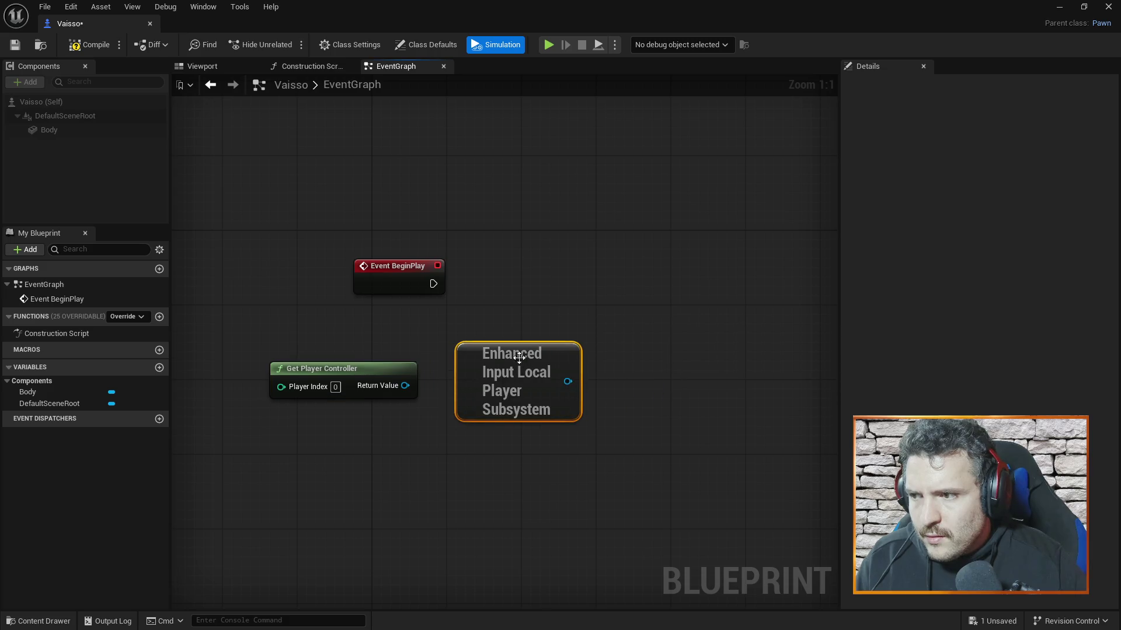
pyautogui.moveTo(404, 385)
pyautogui.mouseDown()
pyautogui.moveTo(508, 396)
pyautogui.moveTo(498, 399)
pyautogui.mouseUp()
pyautogui.moveTo(405, 385); pyautogui.dragTo(574, 383)
pyautogui.press('Escape')
pyautogui.hotkey('alt', 'Tab')
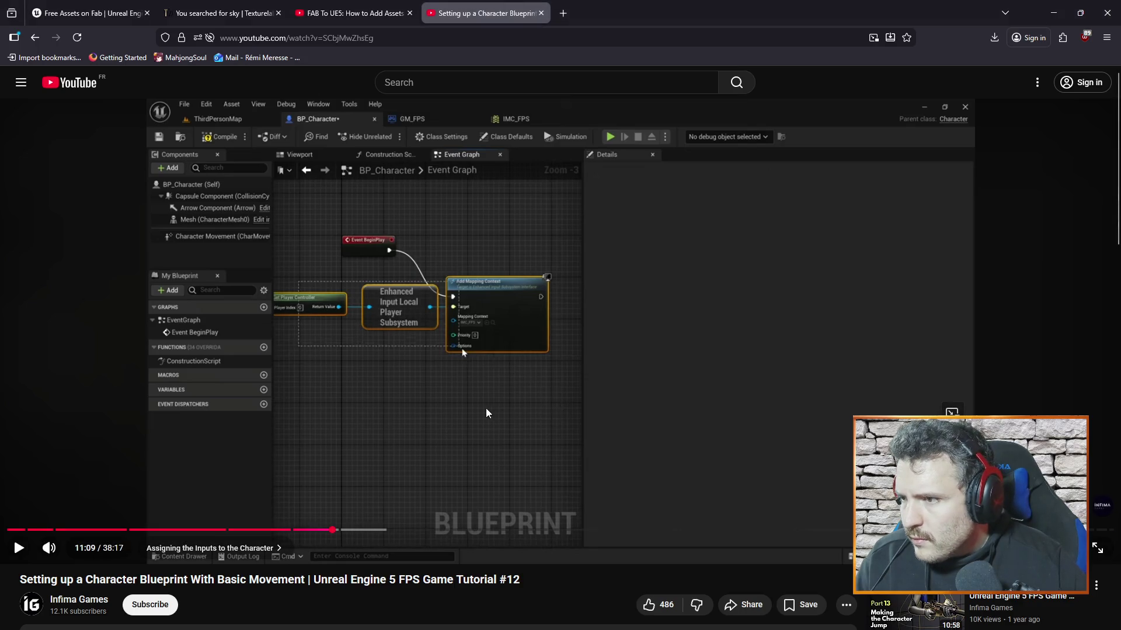
pyautogui.hotkey('alt', 'Tab')
pyautogui.moveTo(408, 384)
pyautogui.mouseDown()
pyautogui.moveTo(466, 384)
pyautogui.moveTo(469, 395)
pyautogui.moveTo(472, 383)
pyautogui.mouseUp()
# Step: Search 'mapping con', place another subsystem node, and connect Return Value to its input
pyautogui.hotkey('alt', 'Tab')
pyautogui.hotkey('alt', 'Tab')
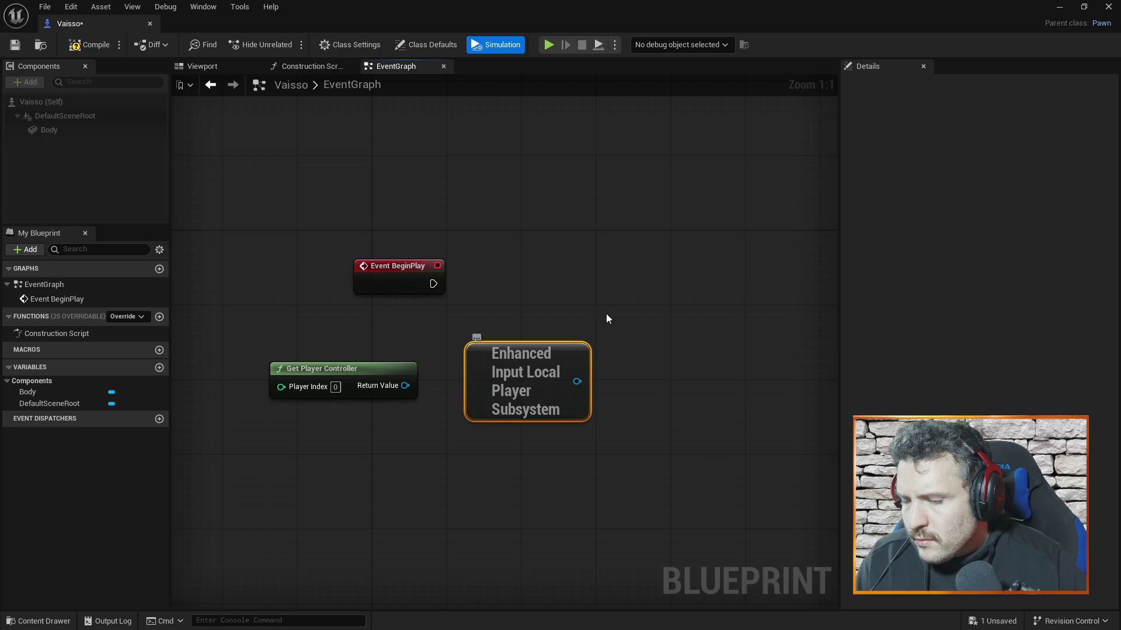
pyautogui.hotkey('alt', 'Tab')
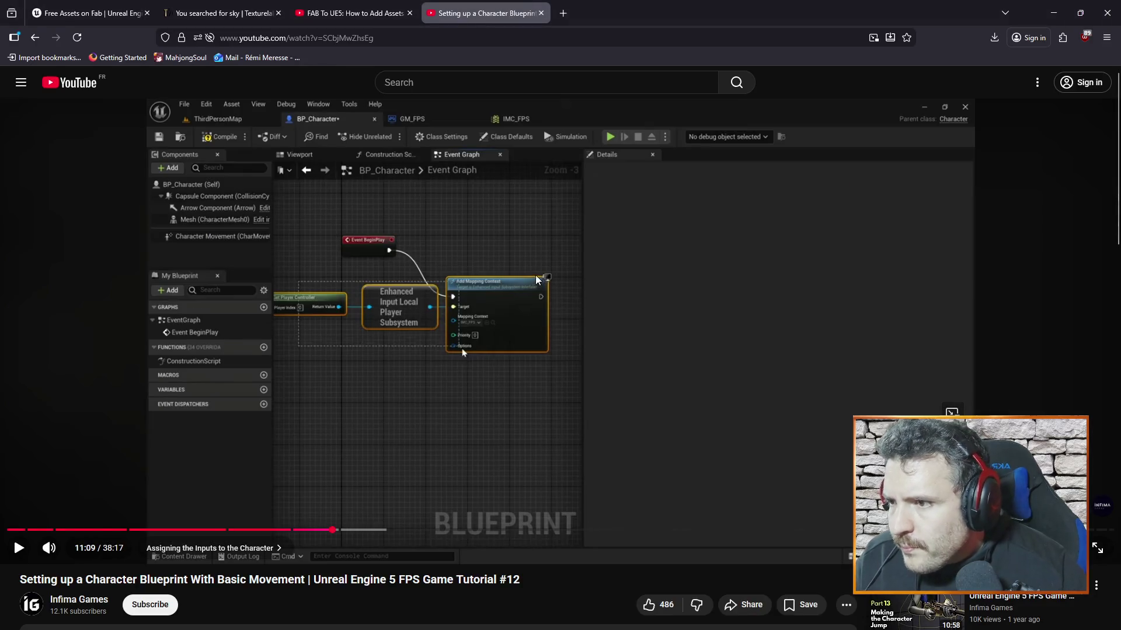
pyautogui.hotkey('alt', 'Tab')
pyautogui.rightClick(577, 243)
pyautogui.write('mapping con')
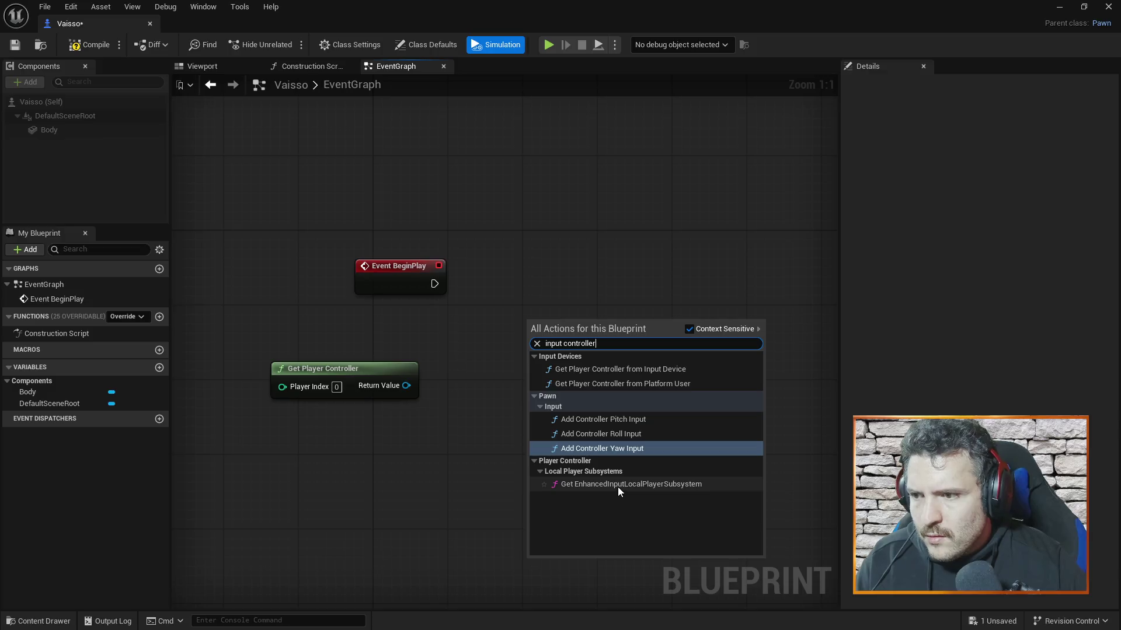
pyautogui.click(617, 486)
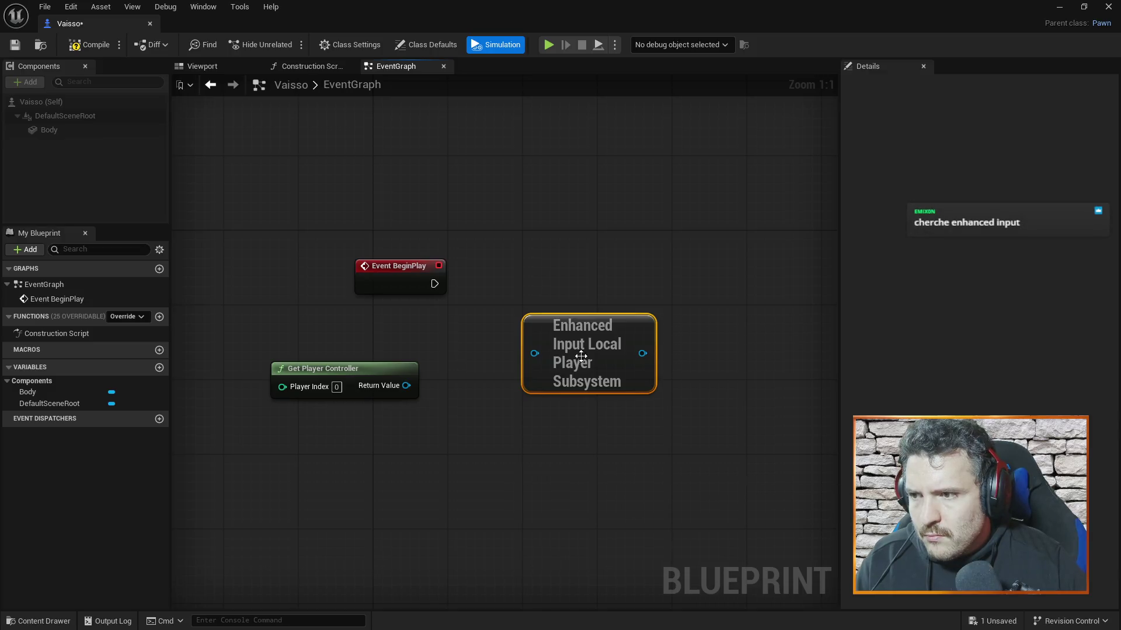
pyautogui.moveTo(566, 325)
pyautogui.mouseDown()
pyautogui.moveTo(500, 353)
pyautogui.moveTo(510, 351)
pyautogui.mouseUp()
pyautogui.moveTo(407, 384)
pyautogui.mouseDown()
pyautogui.moveTo(469, 381)
pyautogui.moveTo(503, 357)
pyautogui.mouseUp()
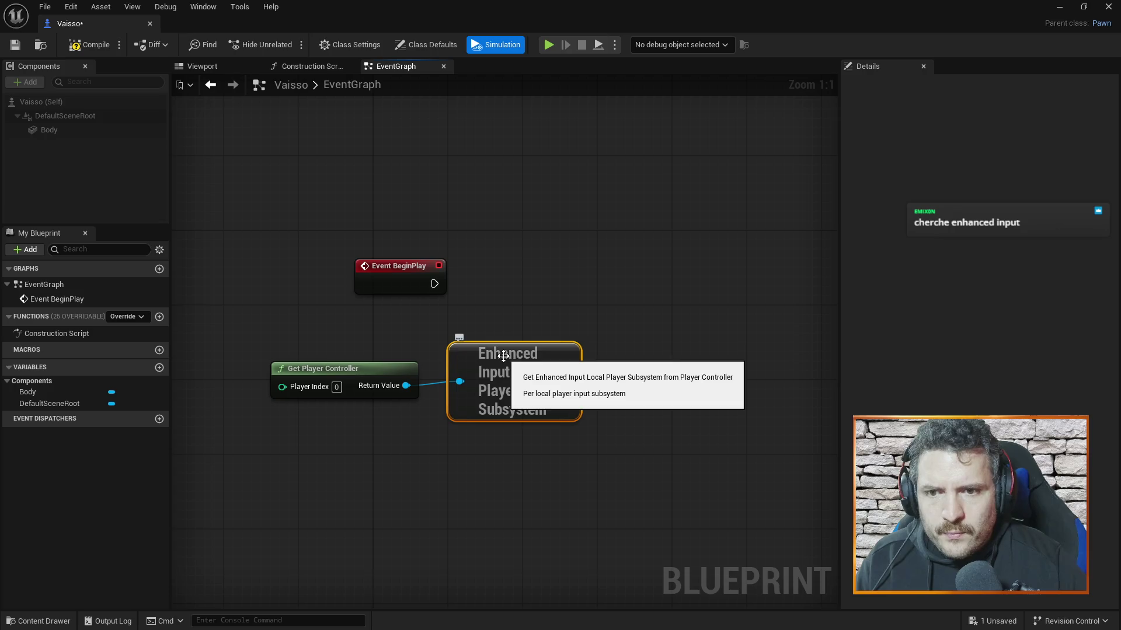
# Step: Rewind the tutorial to about 10:29 to review the subsystem wiring, then open the graph's action list
pyautogui.hotkey('alt', 'Tab')
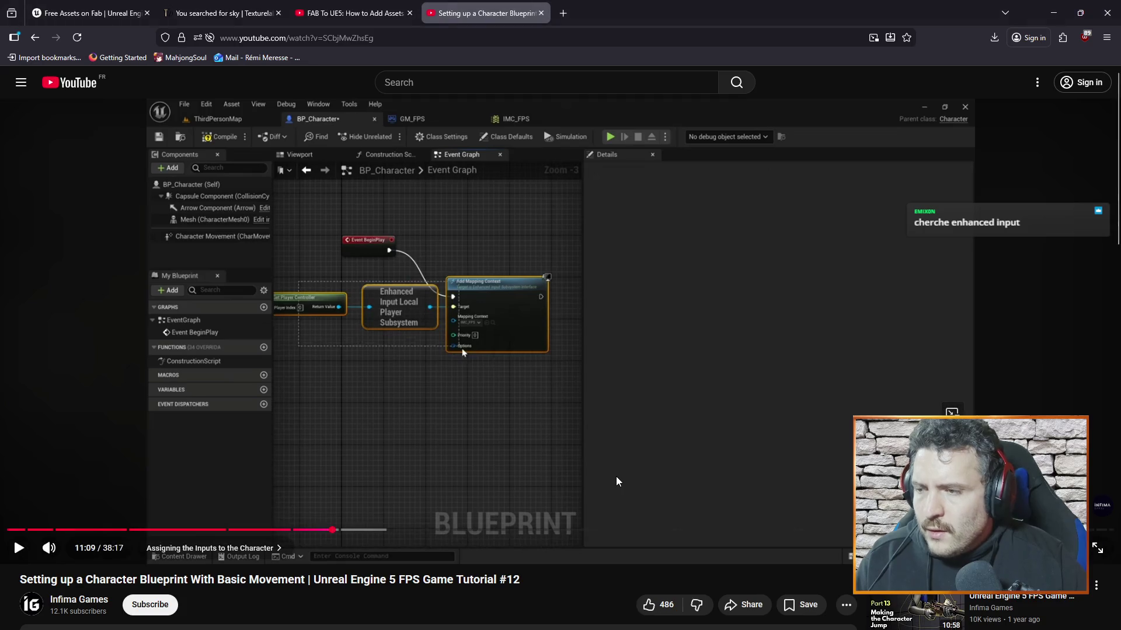
pyautogui.hotkey('alt', 'Tab')
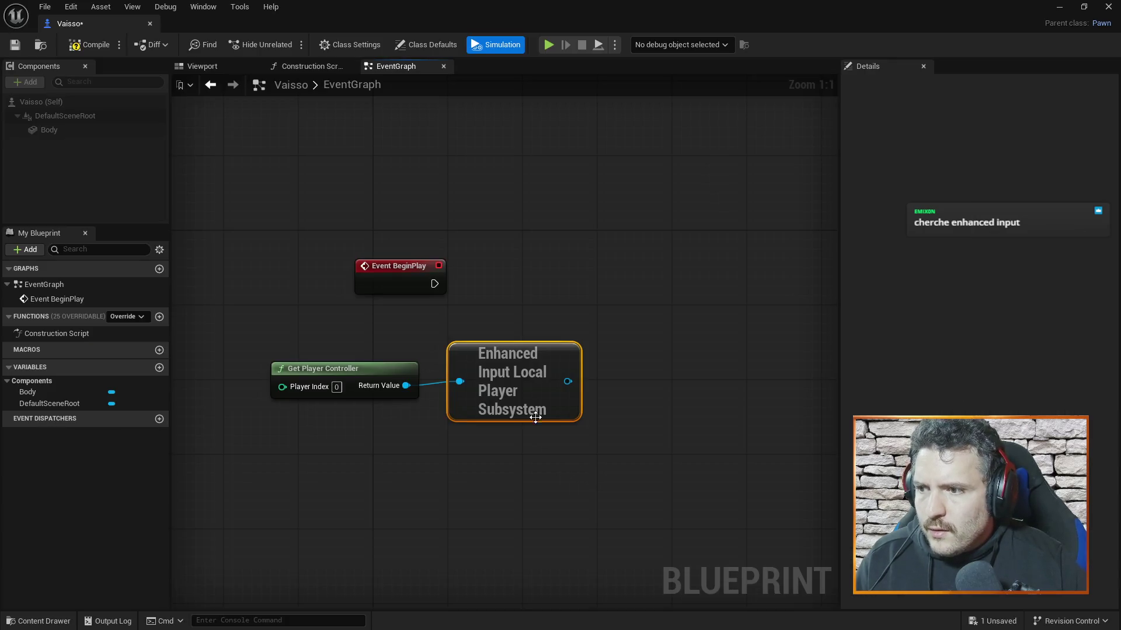
pyautogui.hotkey('alt', 'Tab')
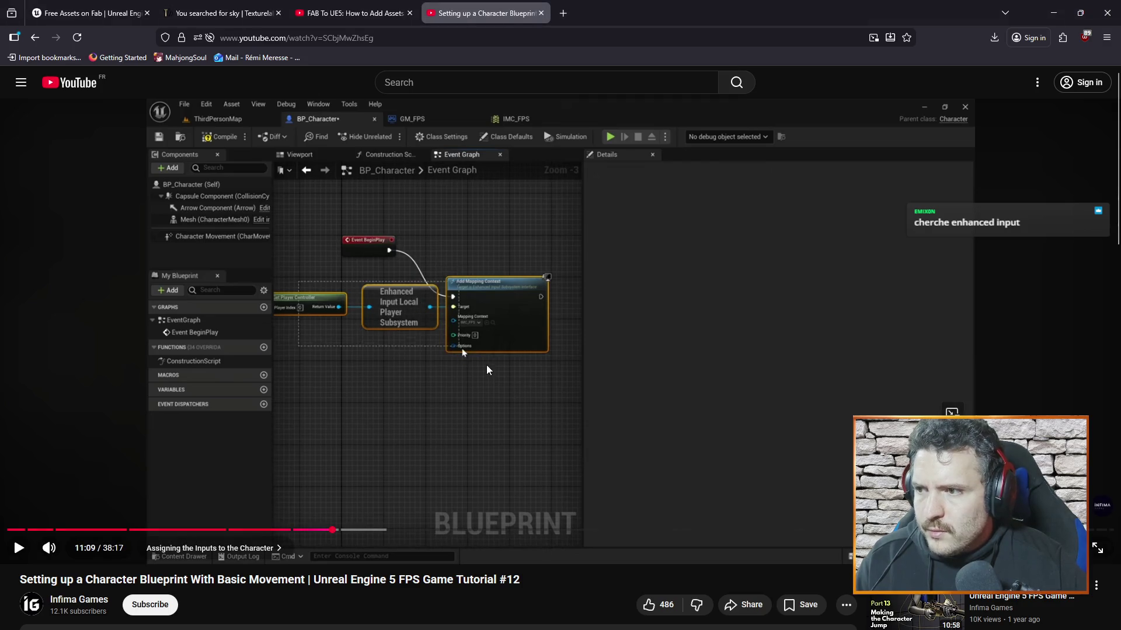
pyautogui.press('Left')
pyautogui.press('Left')
pyautogui.press('Left')
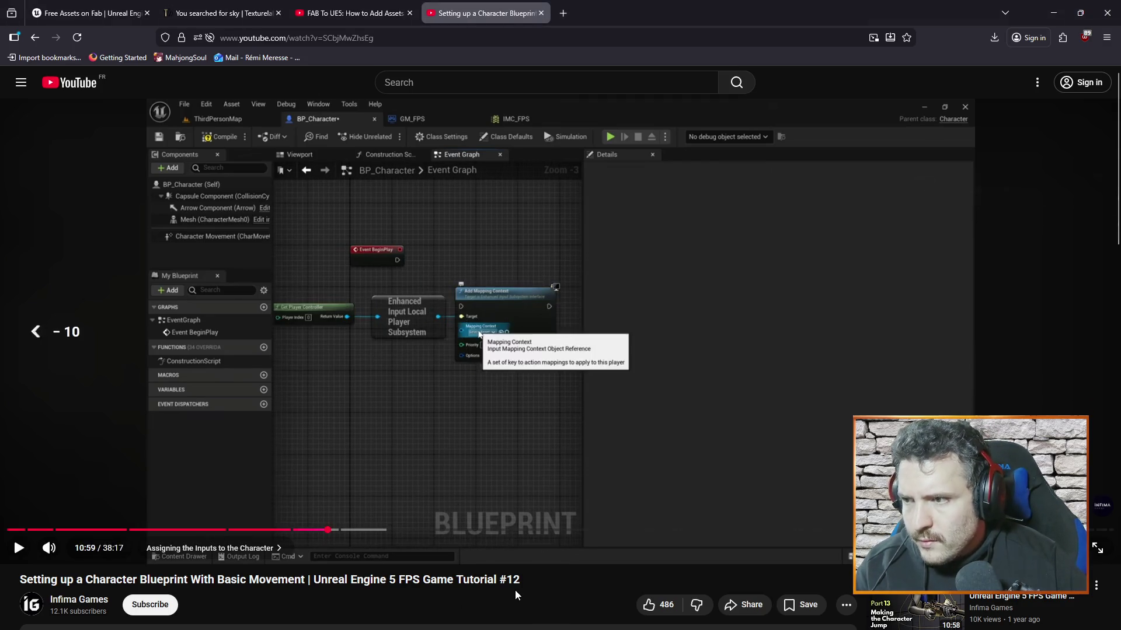
pyautogui.press('Left')
pyautogui.press('Left')
pyautogui.press('Left')
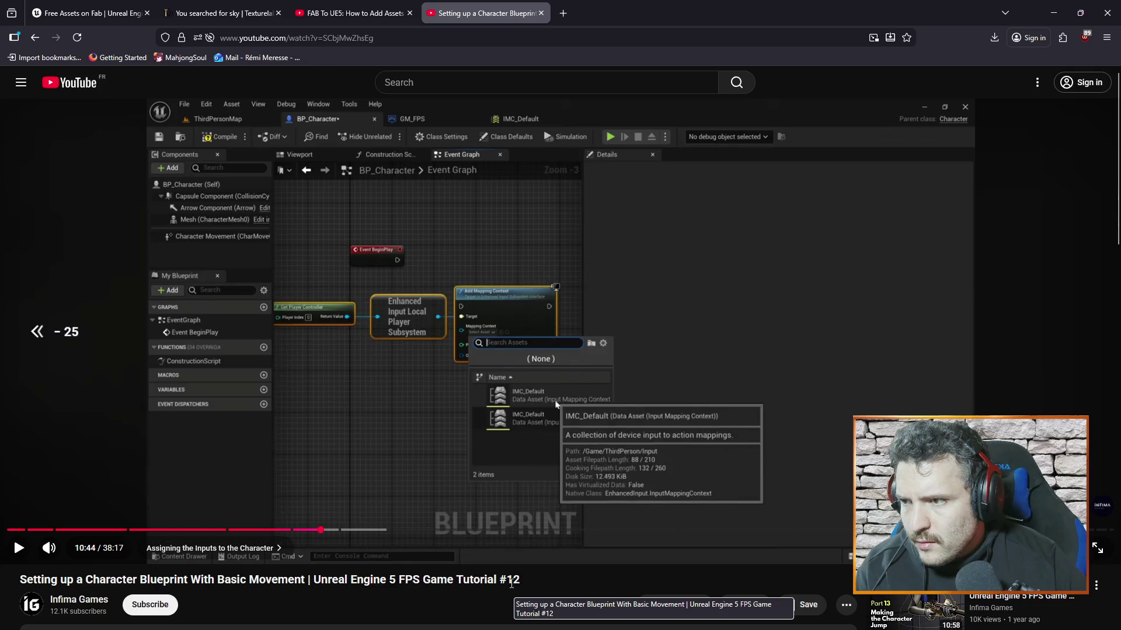
pyautogui.press('Right')
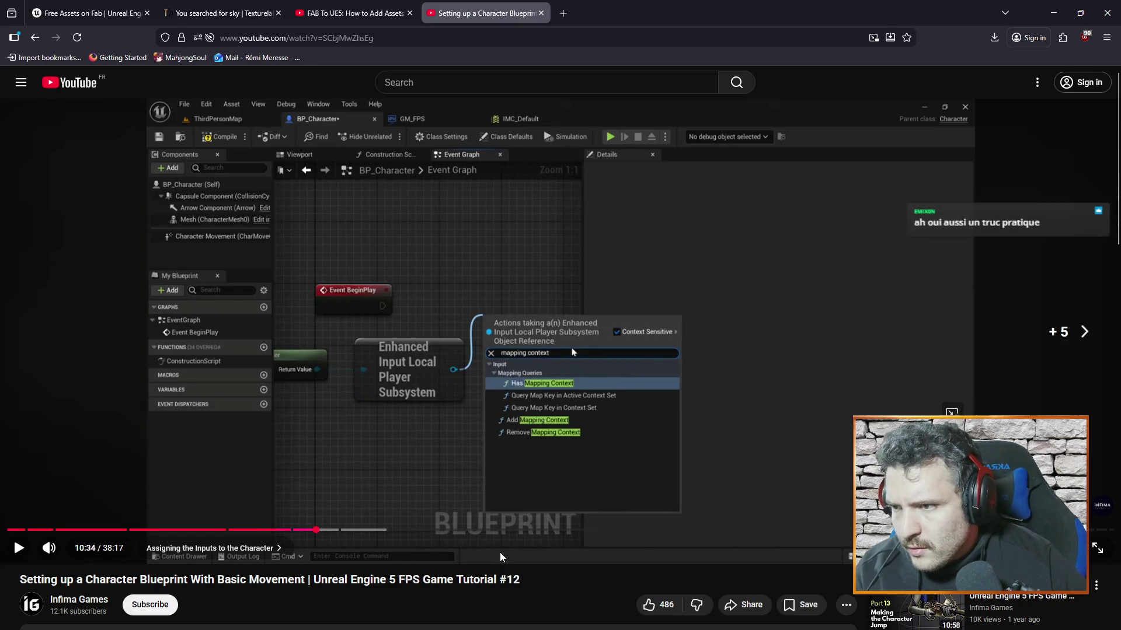
pyautogui.click(580, 290)
pyautogui.click(582, 273)
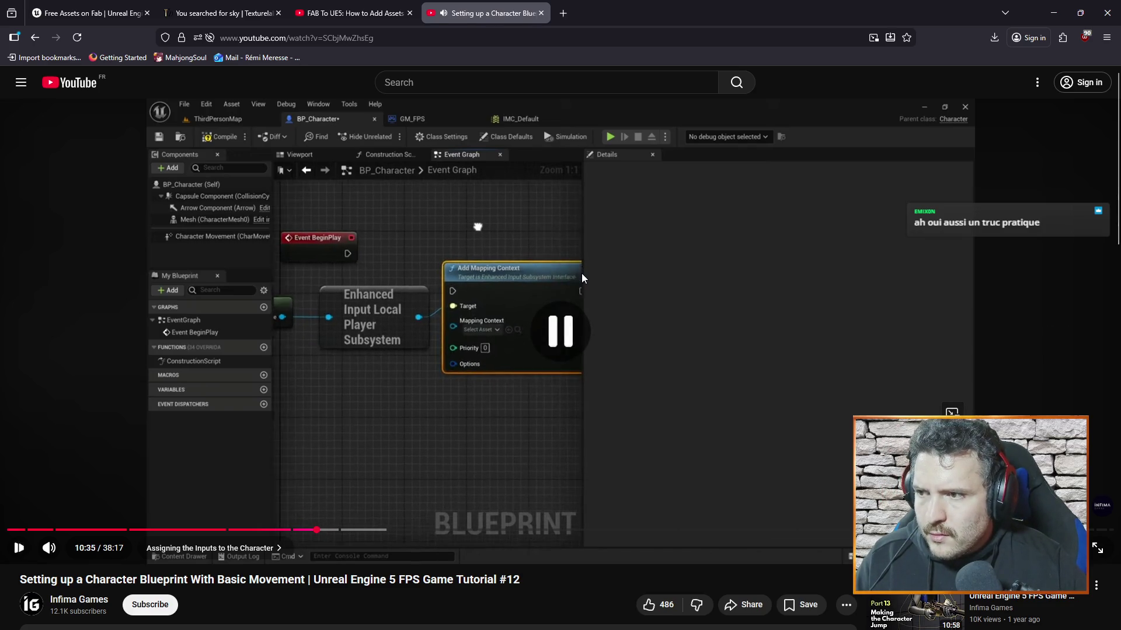
pyautogui.hotkey('alt', 'Tab')
pyautogui.rightClick(637, 316)
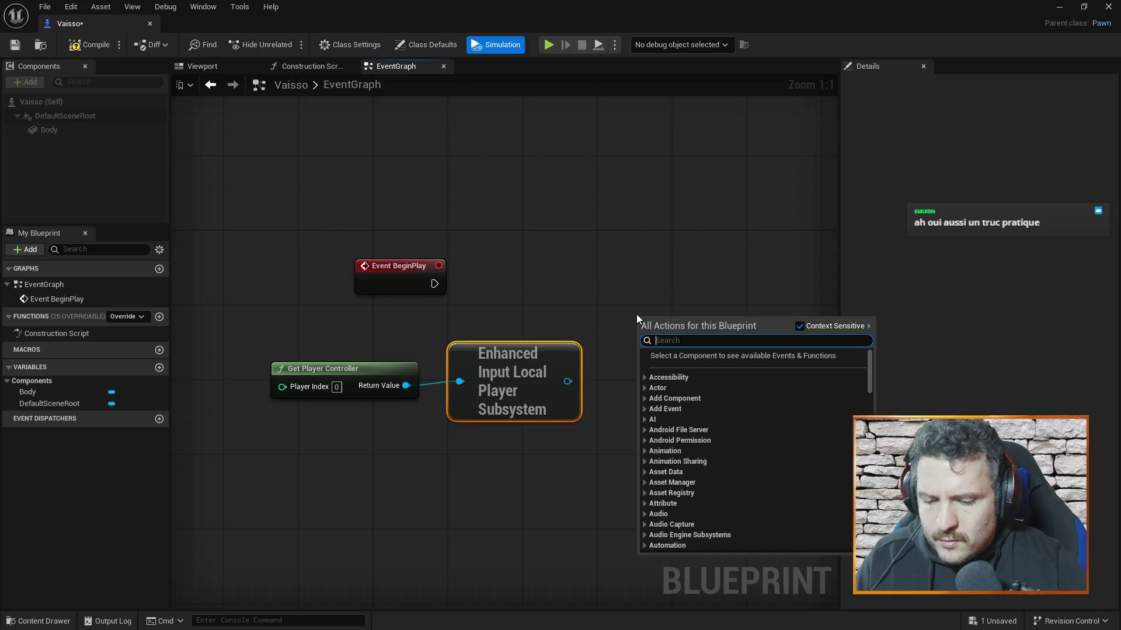
# Step: Add an Add Mapping Context node with Context Sensitive turned off
pyautogui.write('mapping con')
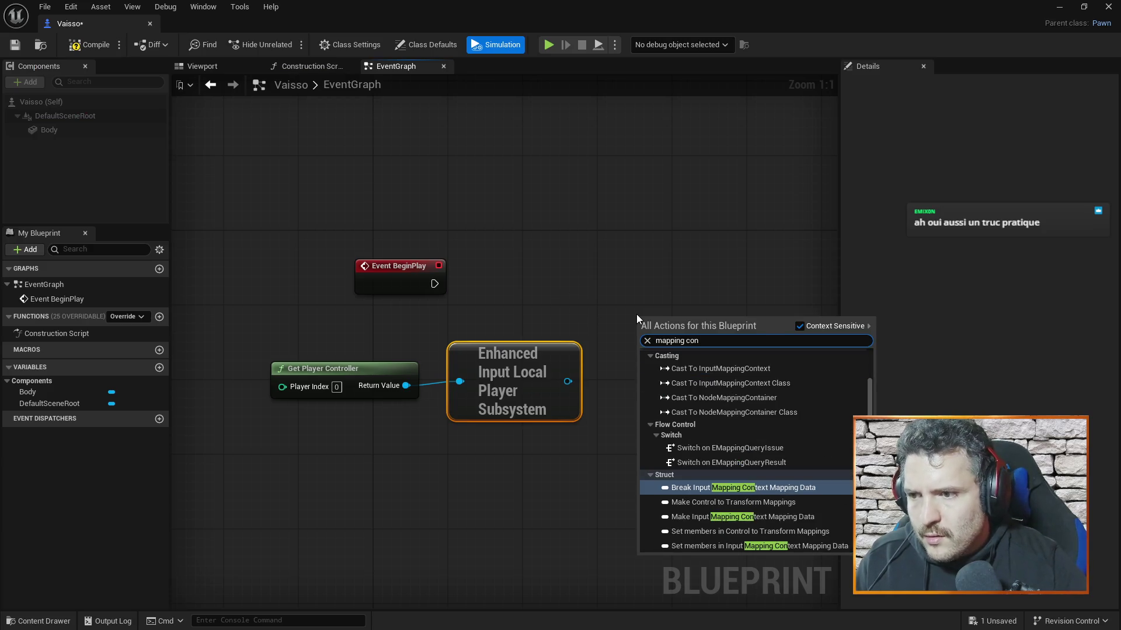
pyautogui.write('text')
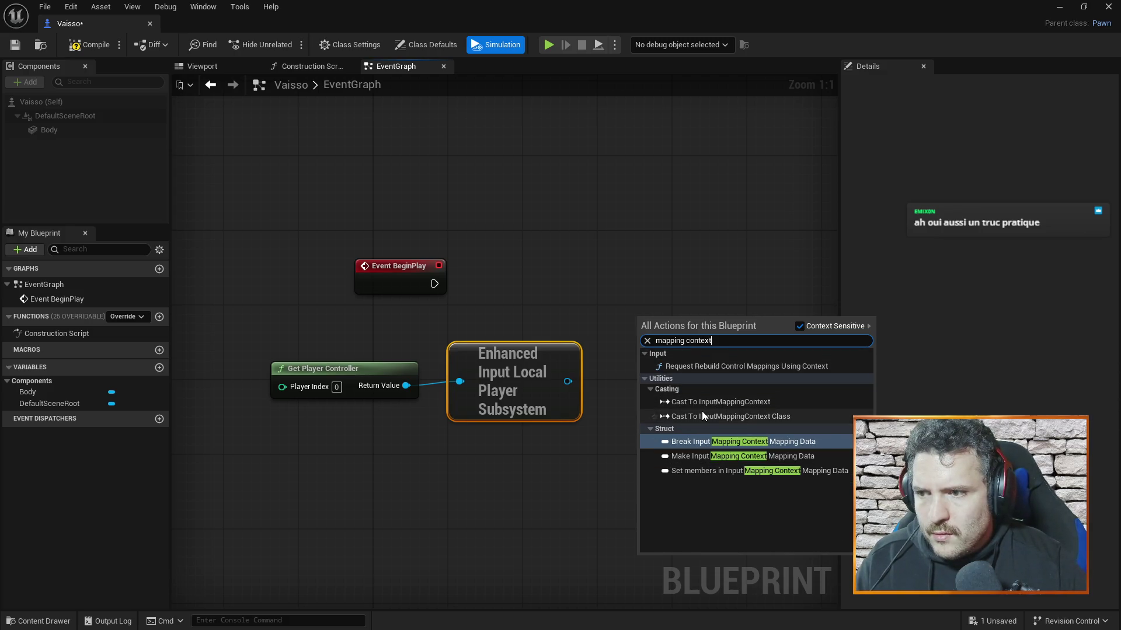
pyautogui.click(797, 326)
pyautogui.click(798, 326)
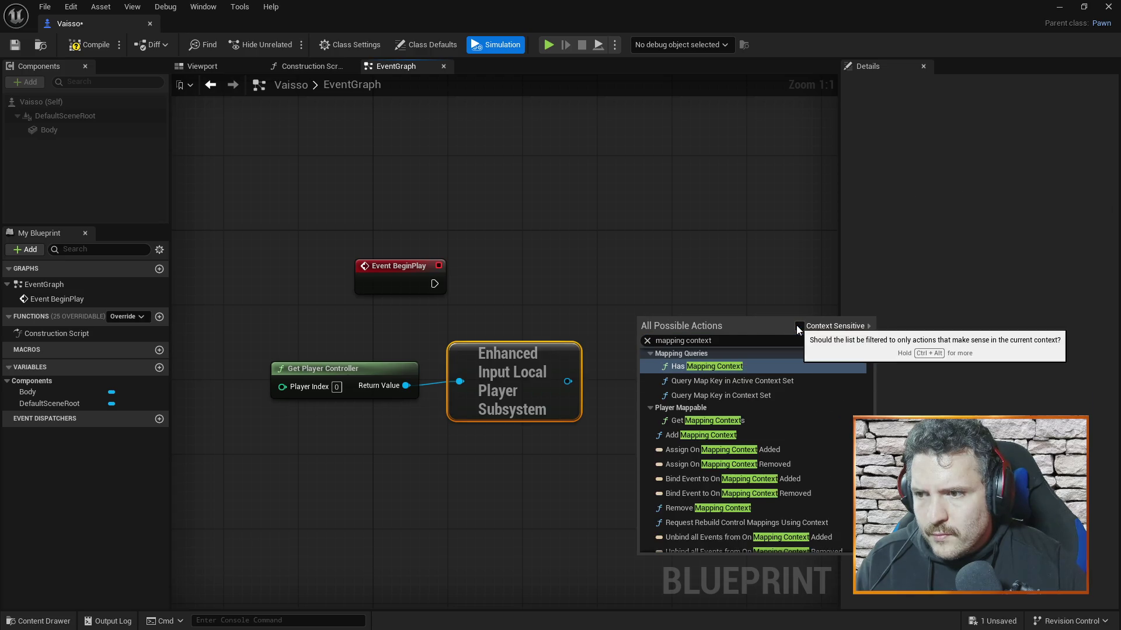
pyautogui.click(735, 435)
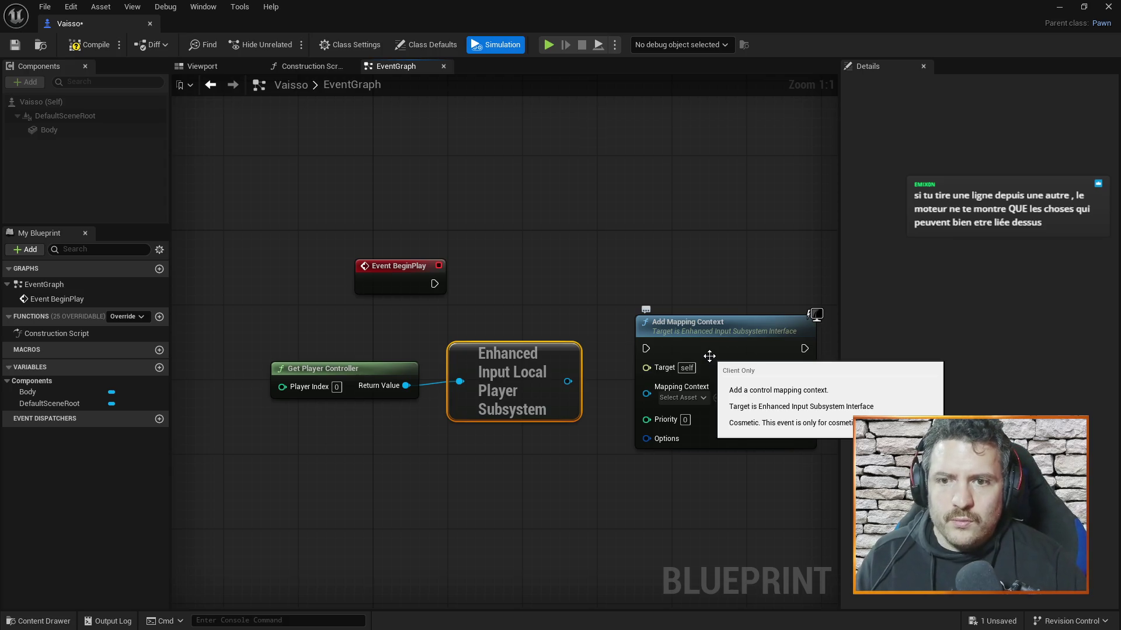
pyautogui.moveTo(691, 329); pyautogui.dragTo(682, 338)
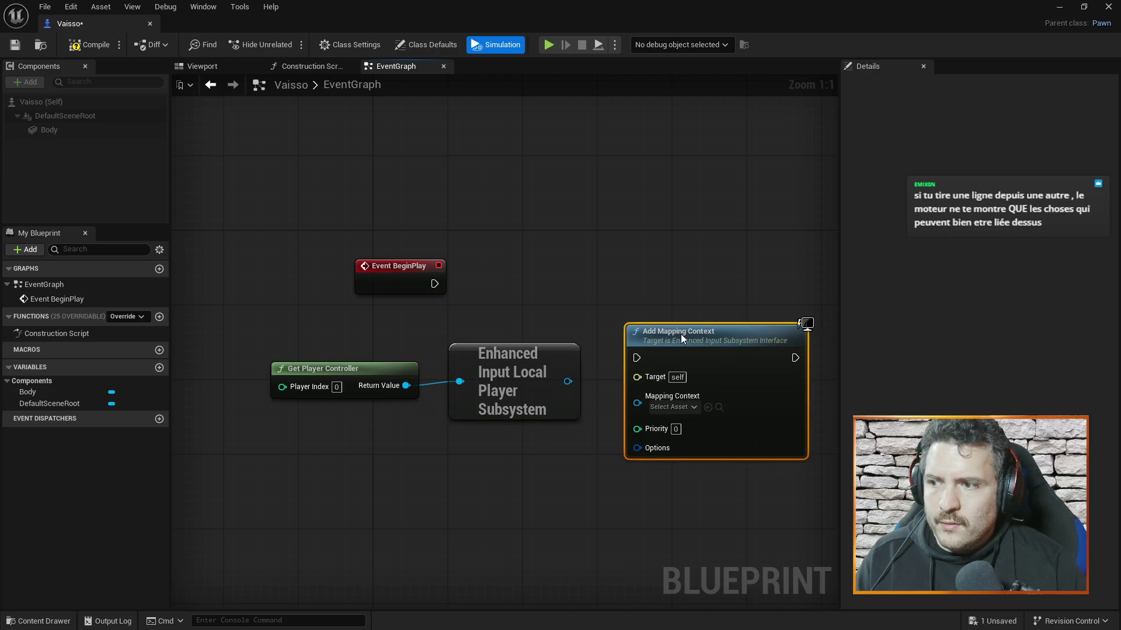
# Step: Connect the subsystem output to Add Mapping Context's Target pin
pyautogui.moveTo(568, 381)
pyautogui.mouseDown()
pyautogui.moveTo(631, 415)
pyautogui.moveTo(631, 372)
pyautogui.mouseUp()
pyautogui.moveTo(639, 407)
pyautogui.mouseDown()
pyautogui.moveTo(610, 370)
pyautogui.moveTo(611, 385)
pyautogui.moveTo(640, 382)
pyautogui.moveTo(666, 226)
pyautogui.mouseUp()
pyautogui.hotkey('alt', 'Tab')
pyautogui.hotkey('alt', 'Tab')
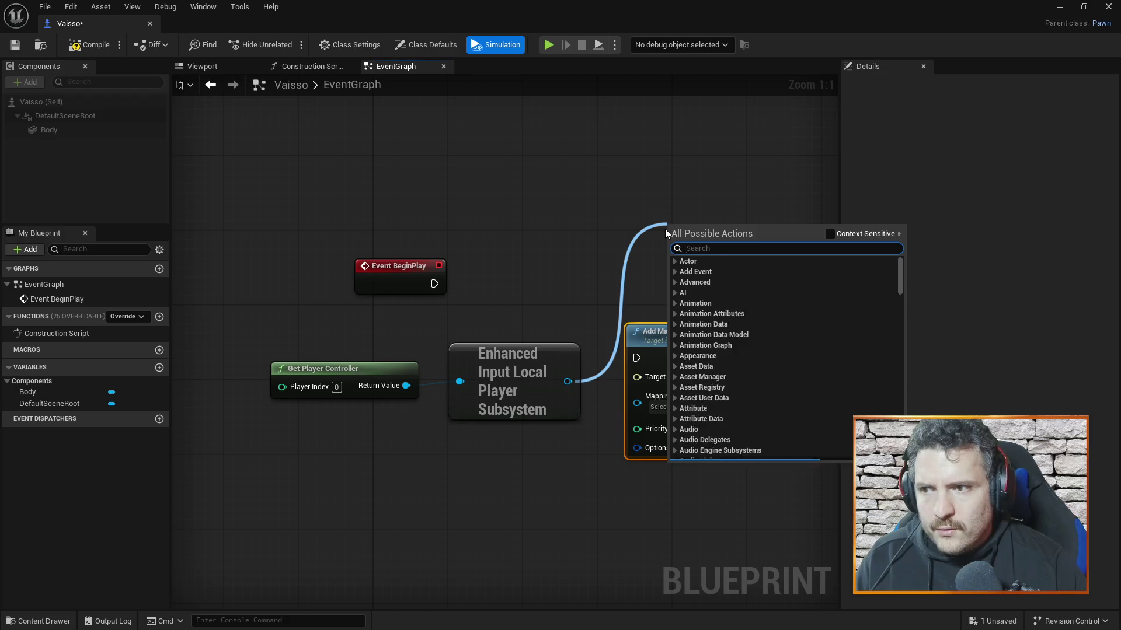
pyautogui.click(595, 215)
pyautogui.moveTo(565, 384); pyautogui.dragTo(639, 377)
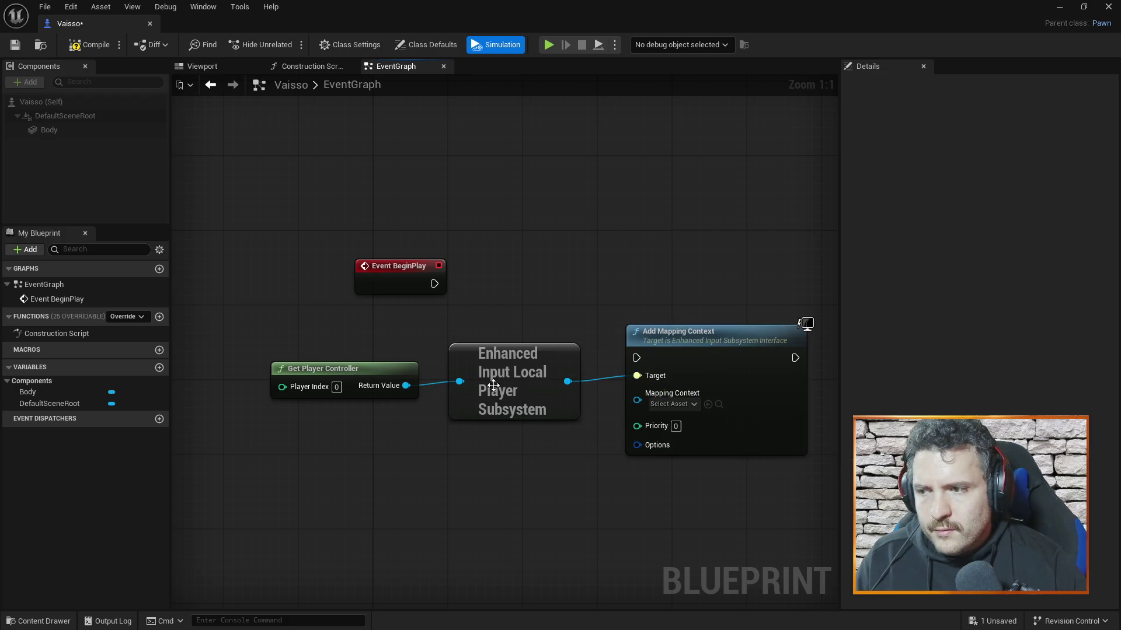
pyautogui.hotkey('alt', 'Tab')
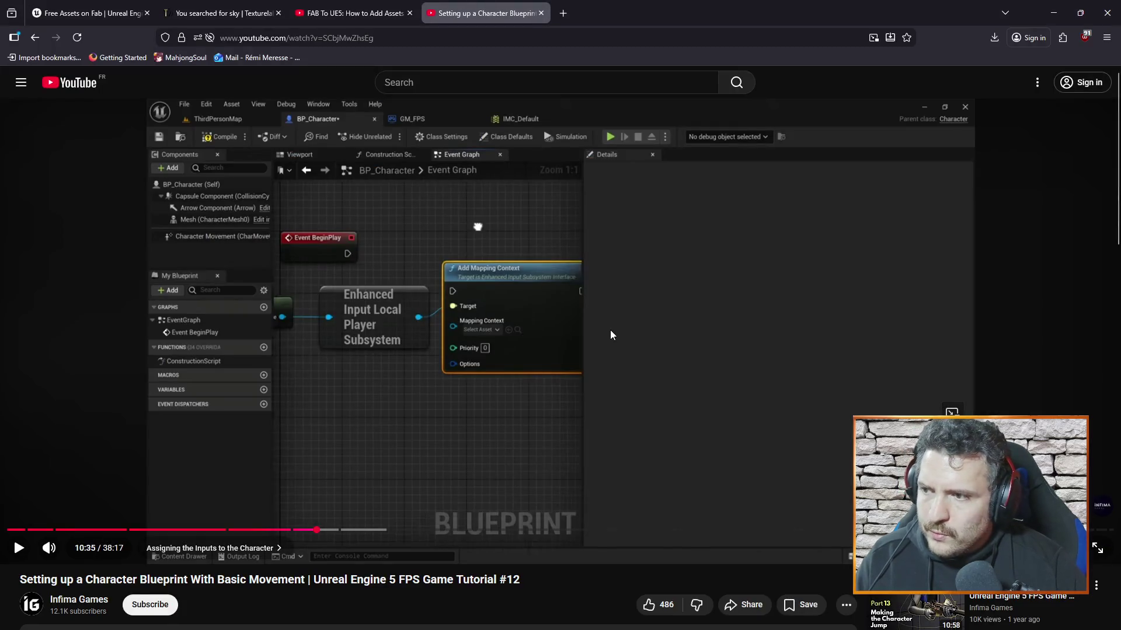
pyautogui.click(526, 423)
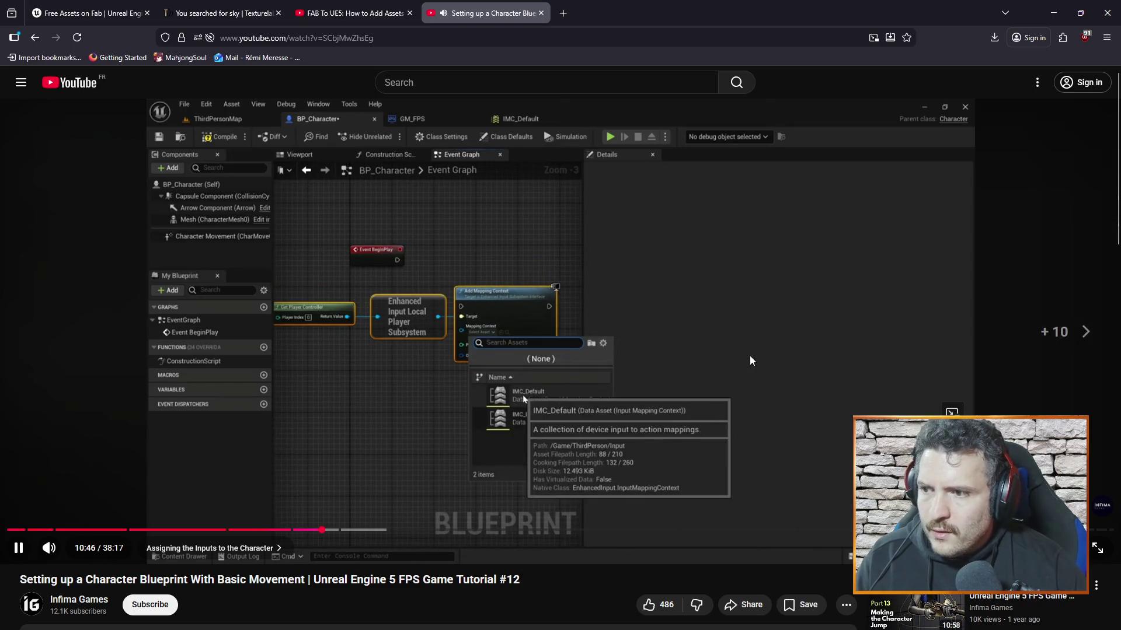
pyautogui.hotkey('alt', 'Tab')
# Step: Set the Mapping Context to MappingContextTest and resume the tutorial, skipping ahead
pyautogui.click(684, 403)
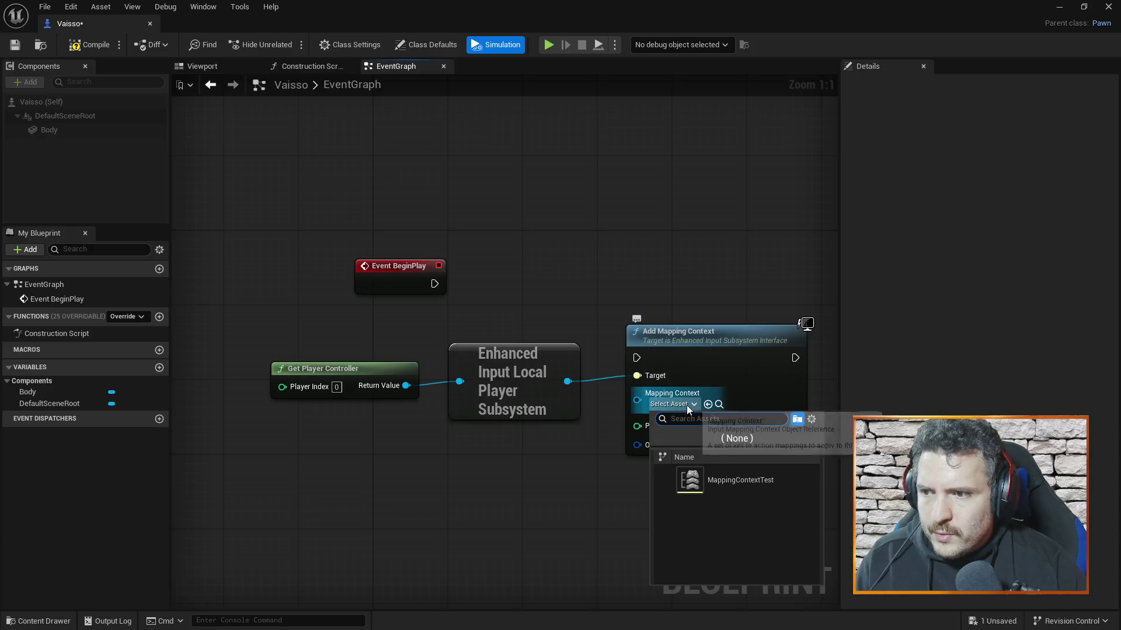
pyautogui.click(723, 484)
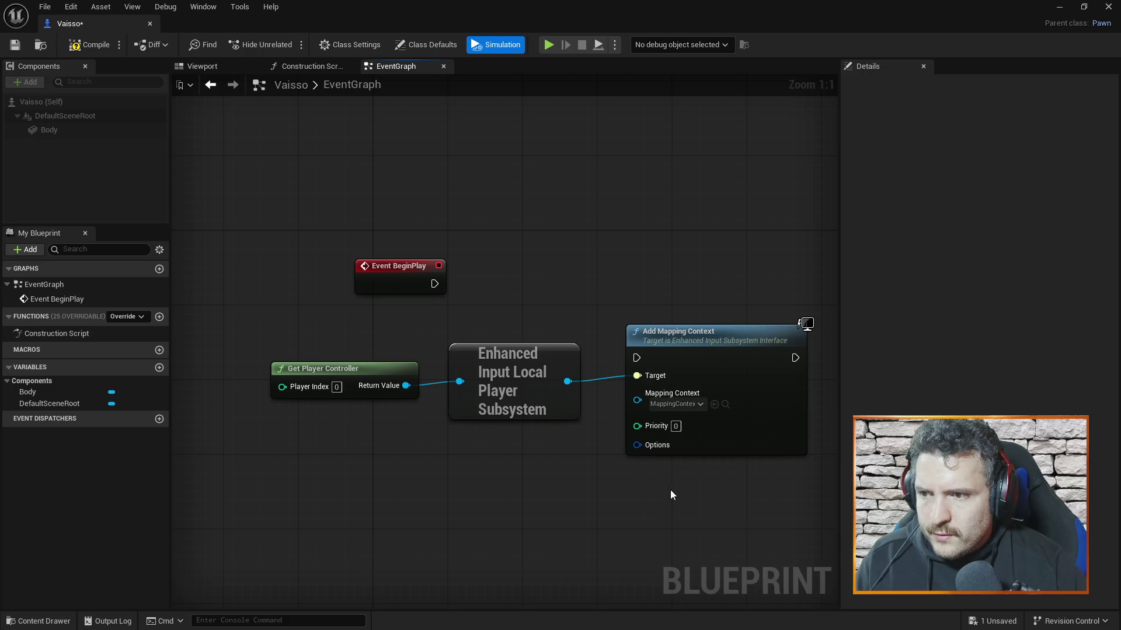
pyautogui.hotkey('alt', 'Tab')
pyautogui.press('space')
pyautogui.press('Right')
pyautogui.press('Right')
pyautogui.press('Right')
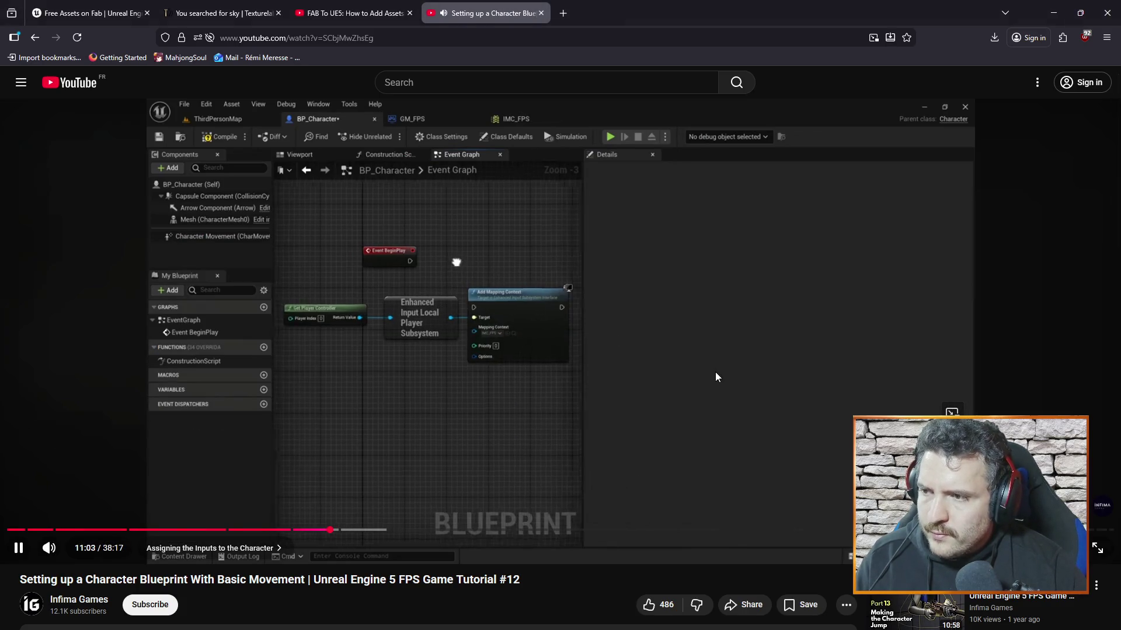
# Step: Wire Event BeginPlay's execution into Add Mapping Context, then watch the tutorial to 11:21
pyautogui.hotkey('alt', 'Tab')
pyautogui.moveTo(434, 283)
pyautogui.mouseDown()
pyautogui.moveTo(568, 305)
pyautogui.moveTo(637, 358)
pyautogui.mouseUp()
pyautogui.hotkey('alt', 'Tab')
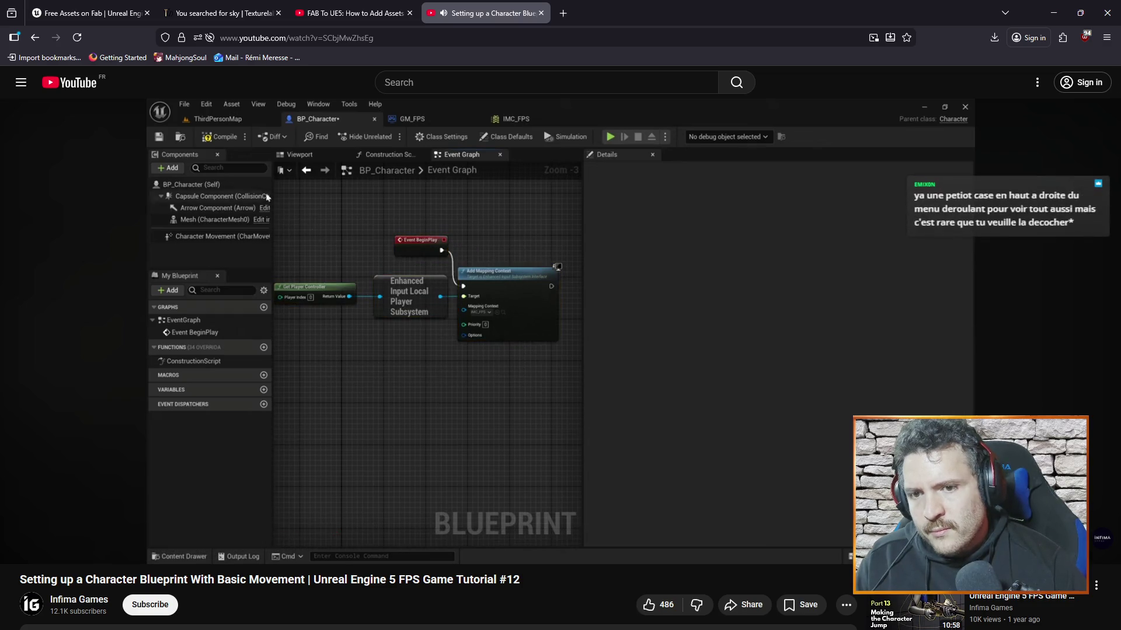
pyautogui.click(668, 288)
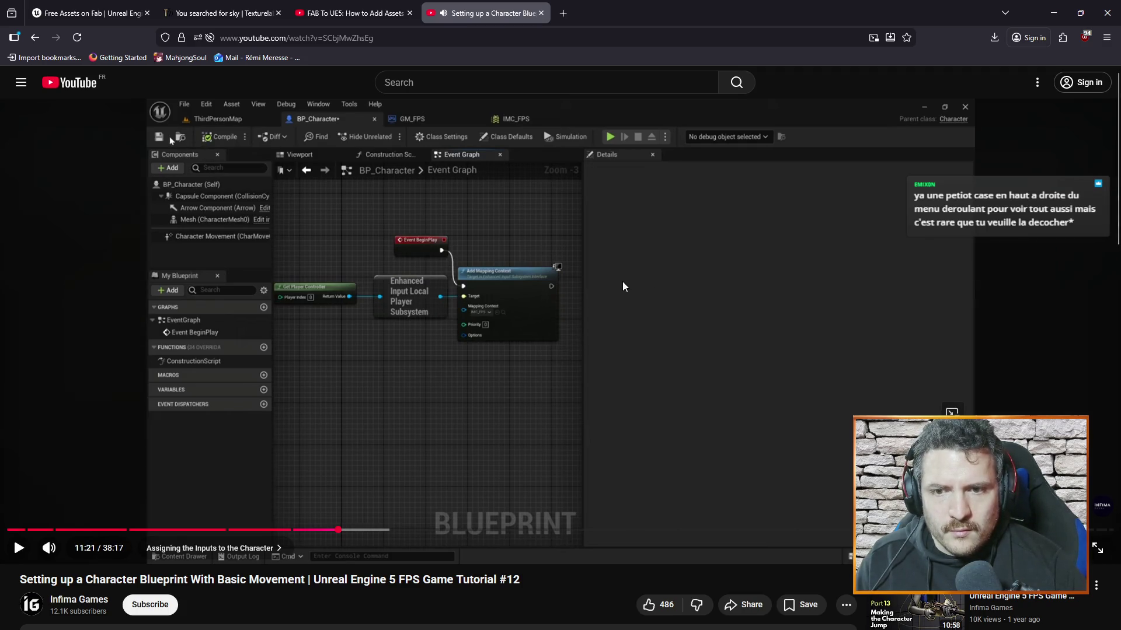
pyautogui.hotkey('alt', 'Tab')
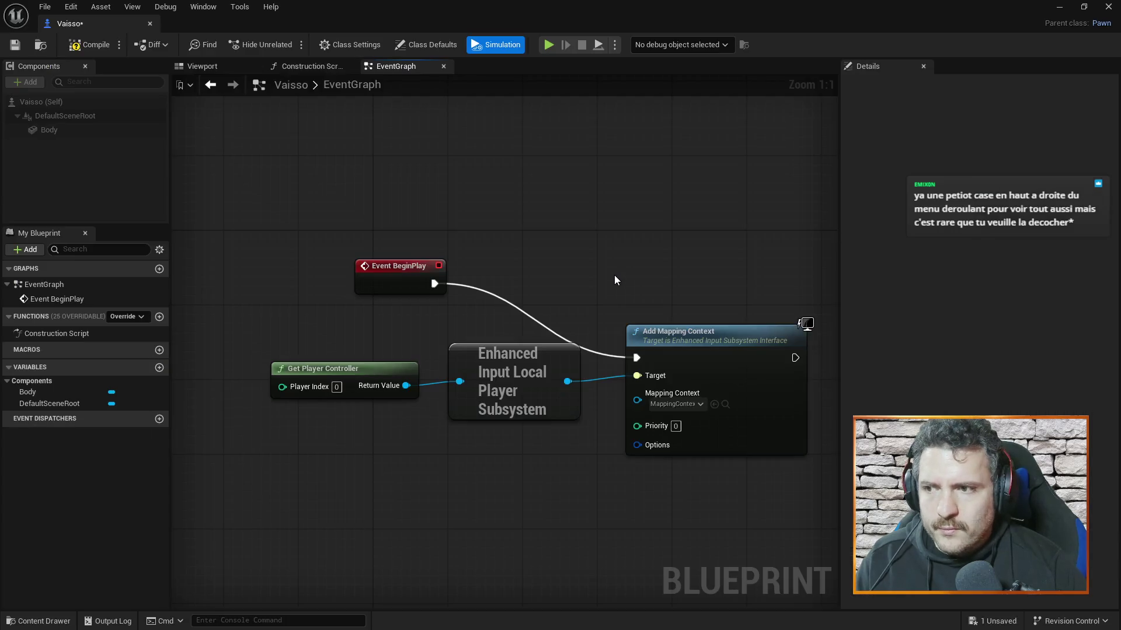
# Step: Turn on Context Sensitive in the graph's action list, then close the list
pyautogui.rightClick(600, 238)
pyautogui.click(762, 246)
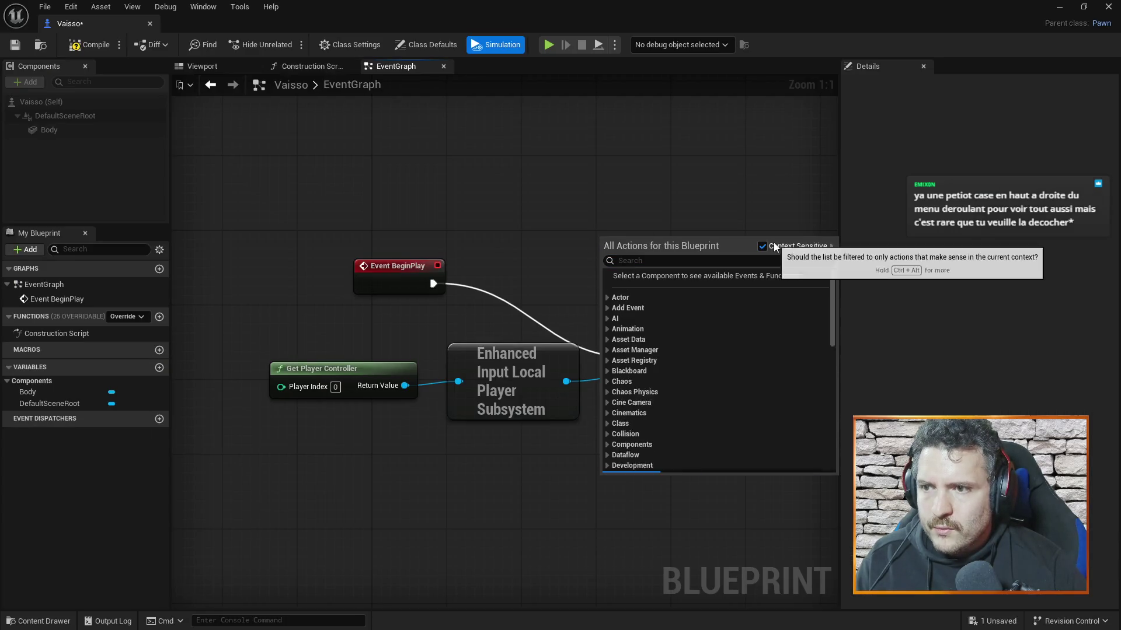
pyautogui.click(635, 172)
# Step: Watch the tutorial's input-action saving step, then show the Vaisso ship in the Viewport
pyautogui.hotkey('alt', 'Tab')
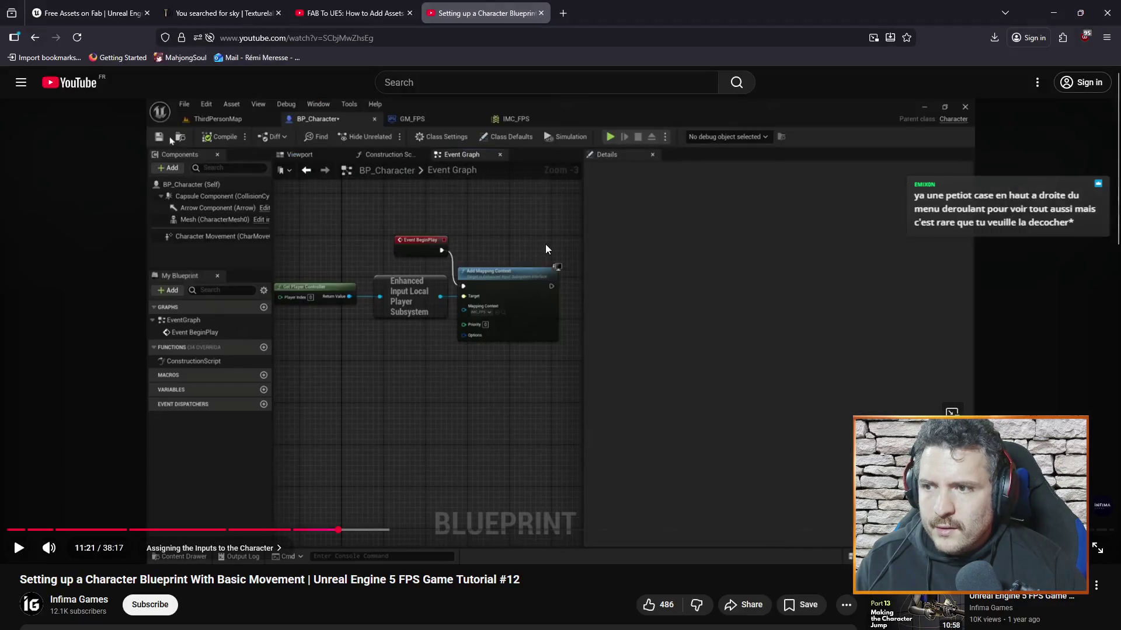
pyautogui.click(545, 244)
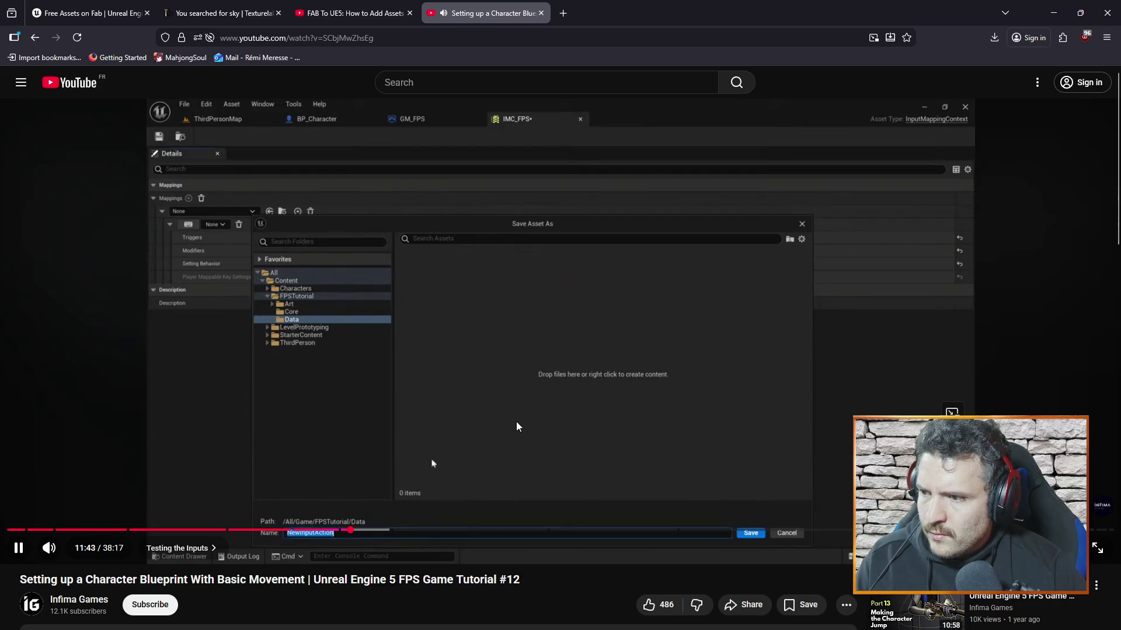
pyautogui.click(582, 411)
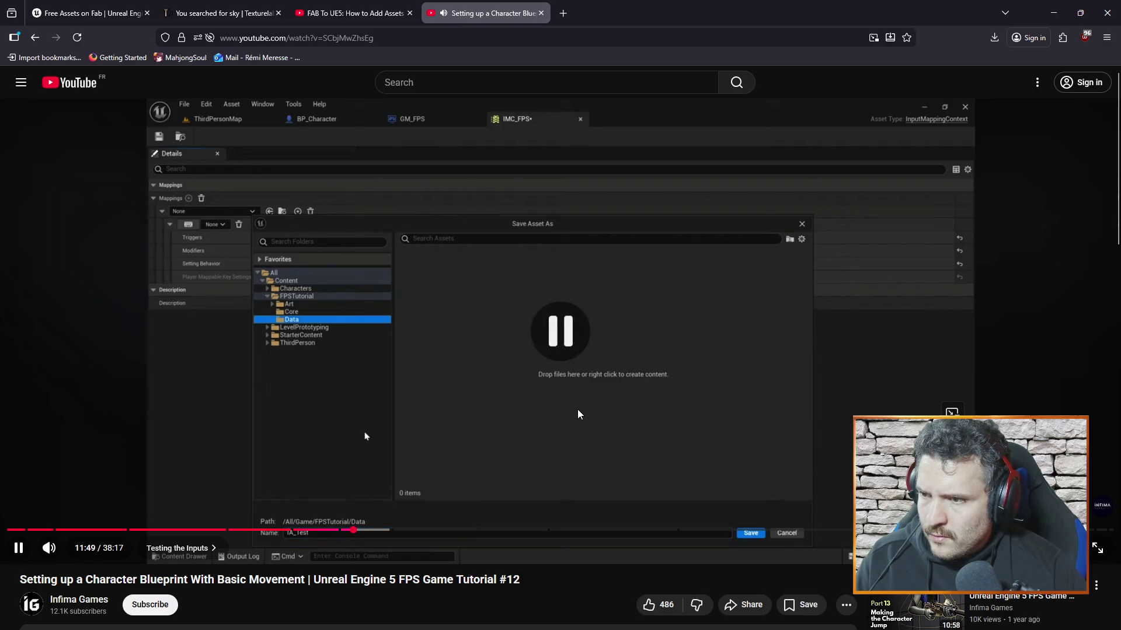
pyautogui.hotkey('alt', 'Tab')
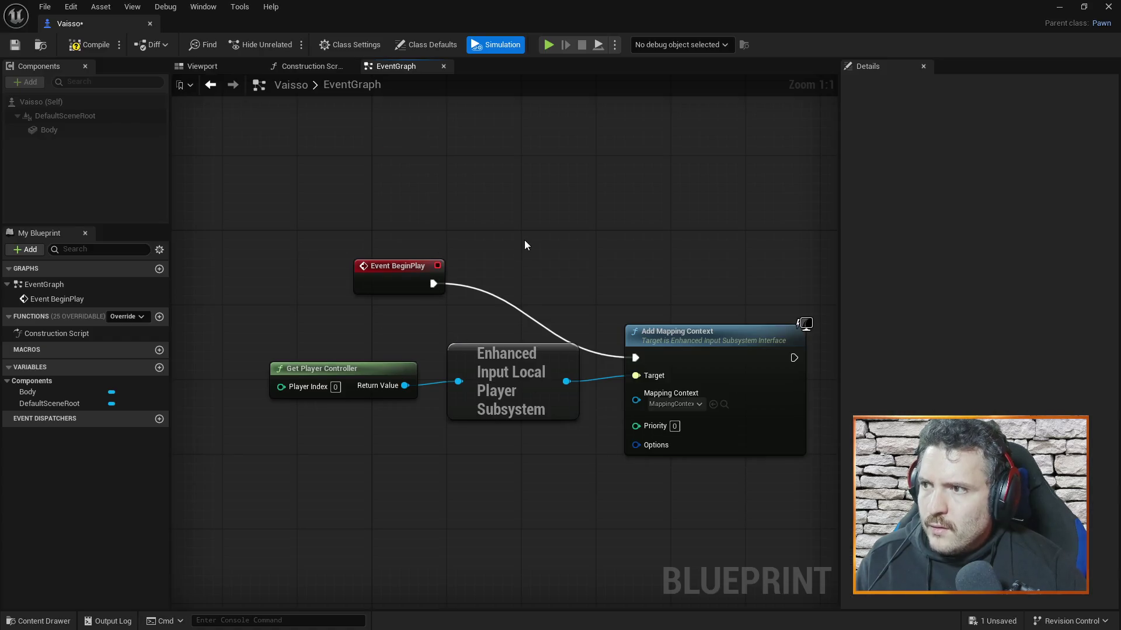
pyautogui.click(226, 68)
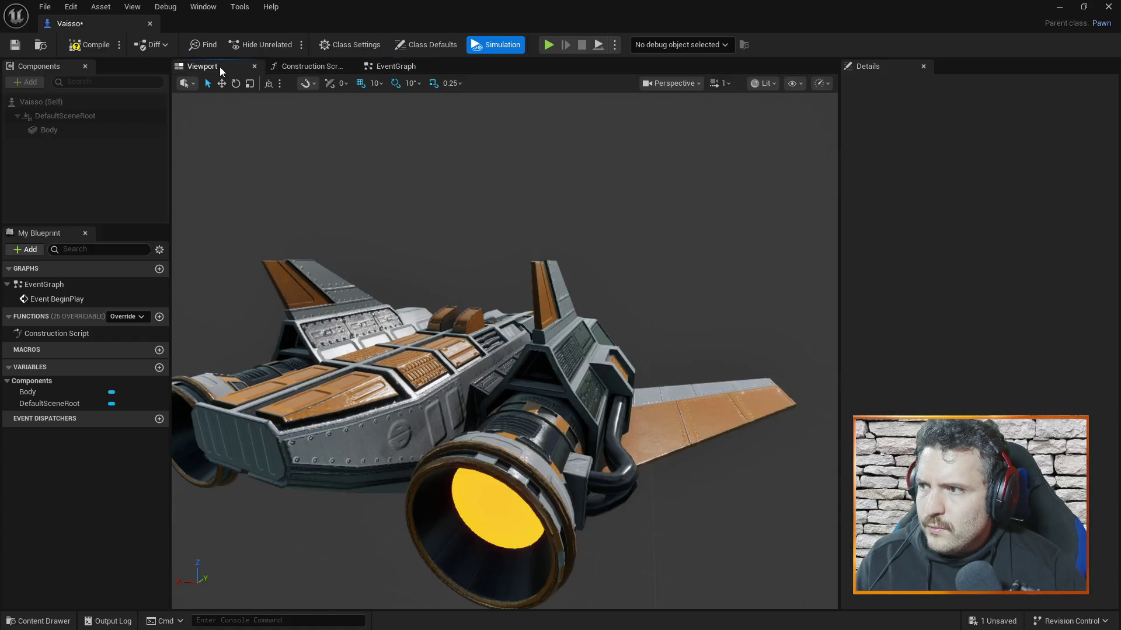
# Step: Open the MappingContextTest asset from the Content Drawer
pyautogui.click(343, 67)
pyautogui.click(386, 66)
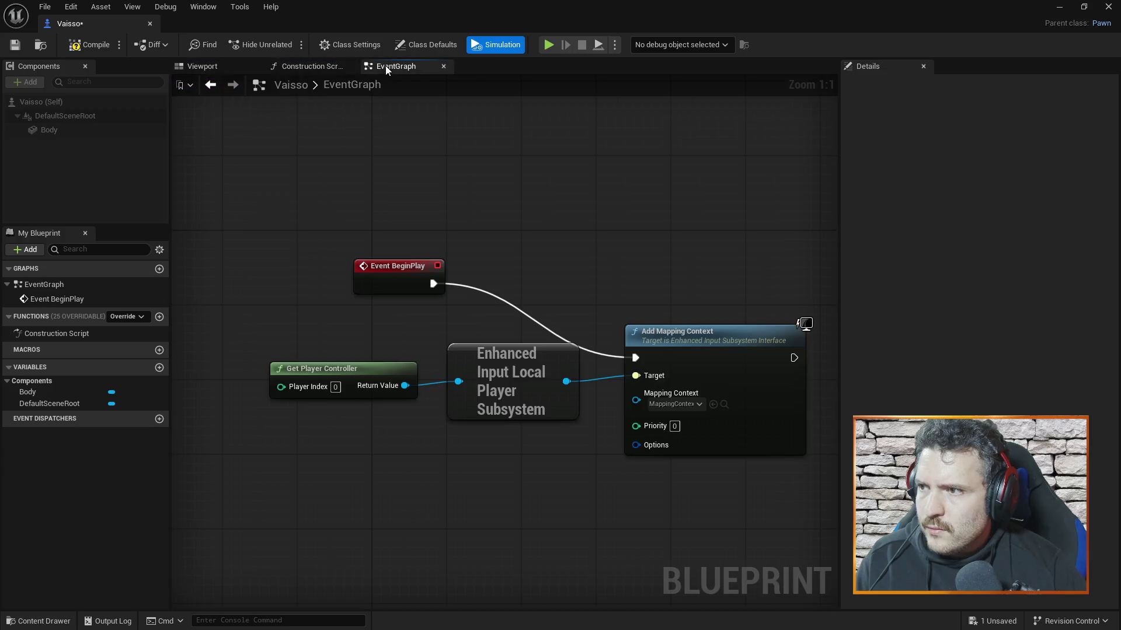
pyautogui.click(20, 616)
pyautogui.click(189, 470)
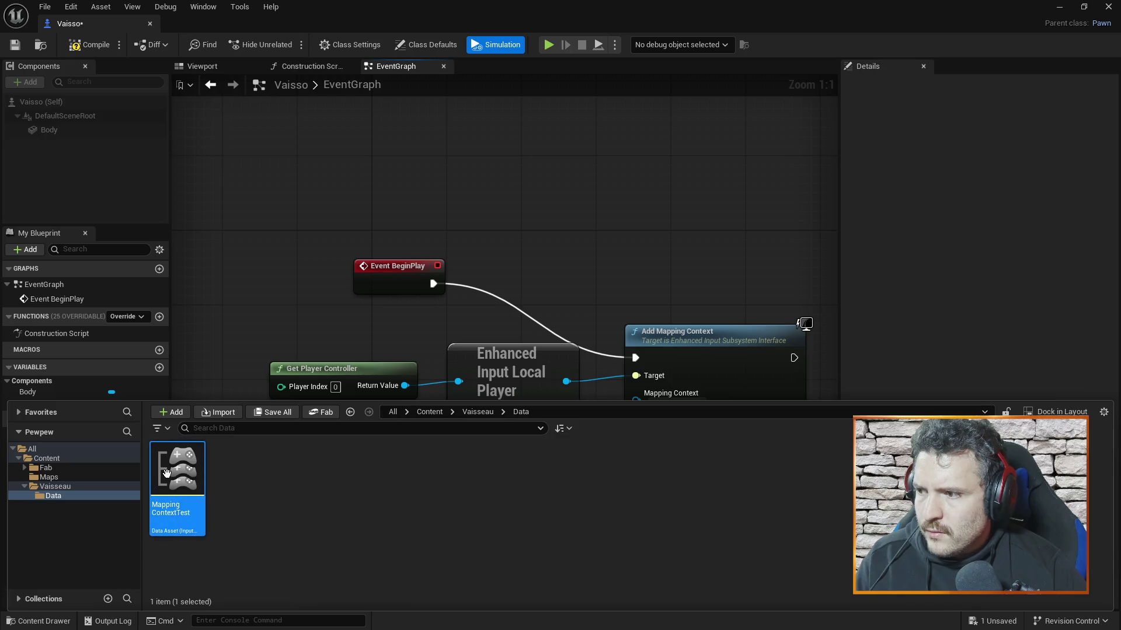
pyautogui.doubleClick(167, 473)
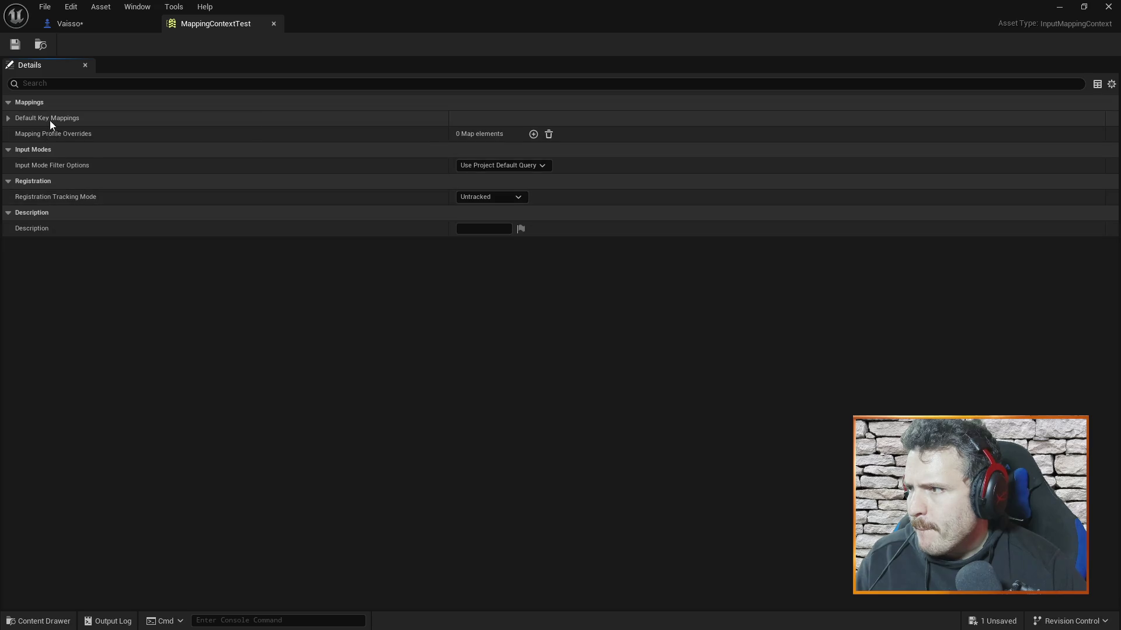
# Step: Add one new entry under Default Key Mappings and expand it
pyautogui.click(8, 119)
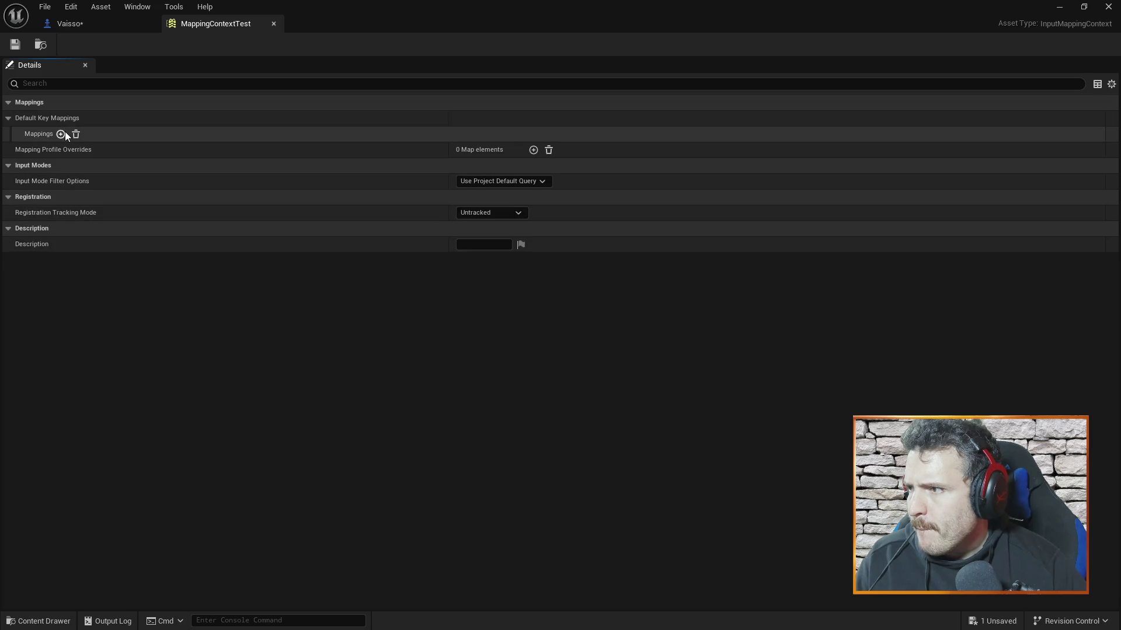
pyautogui.click(61, 133)
pyautogui.click(18, 134)
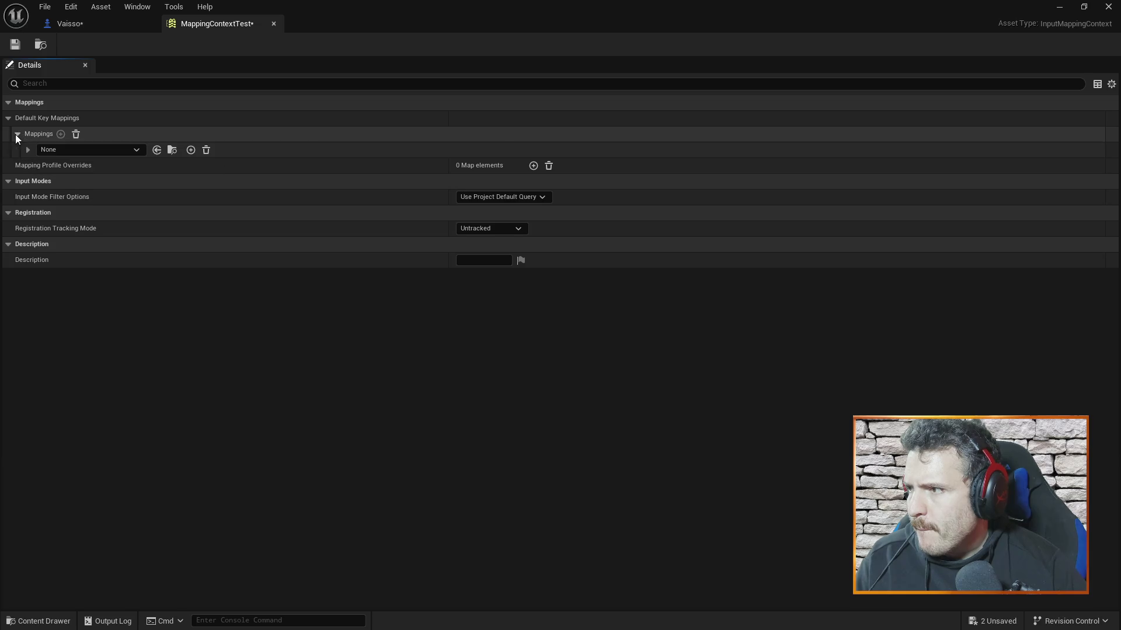
# Step: Create a new Input Action named Input_Right from the mapping's None dropdown, then return to the tutorial
pyautogui.click(138, 150)
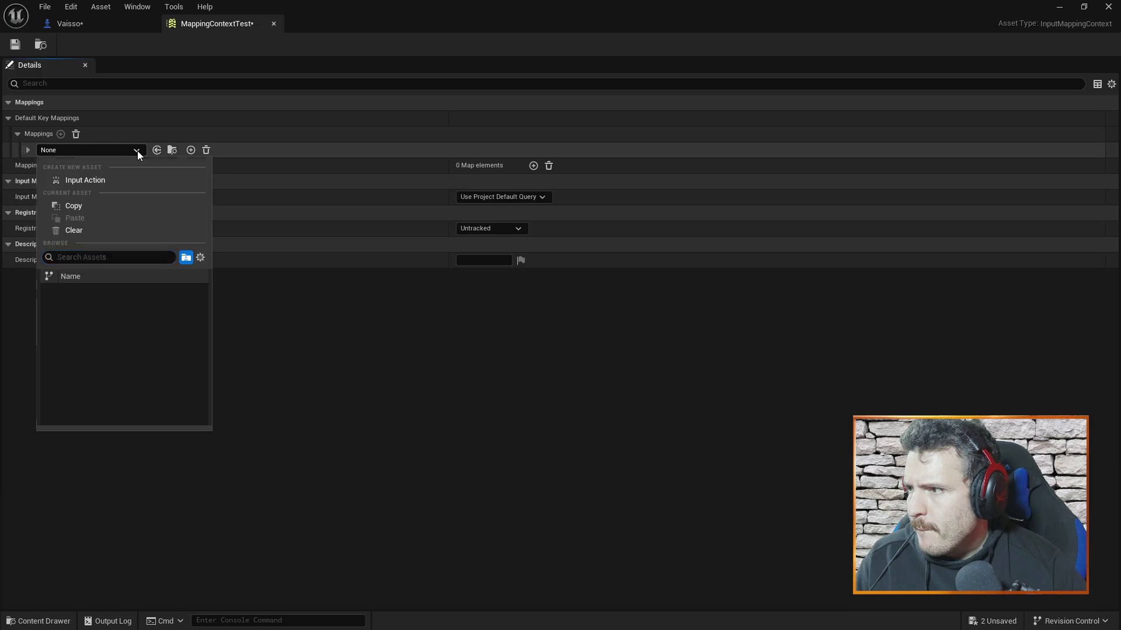
pyautogui.click(93, 179)
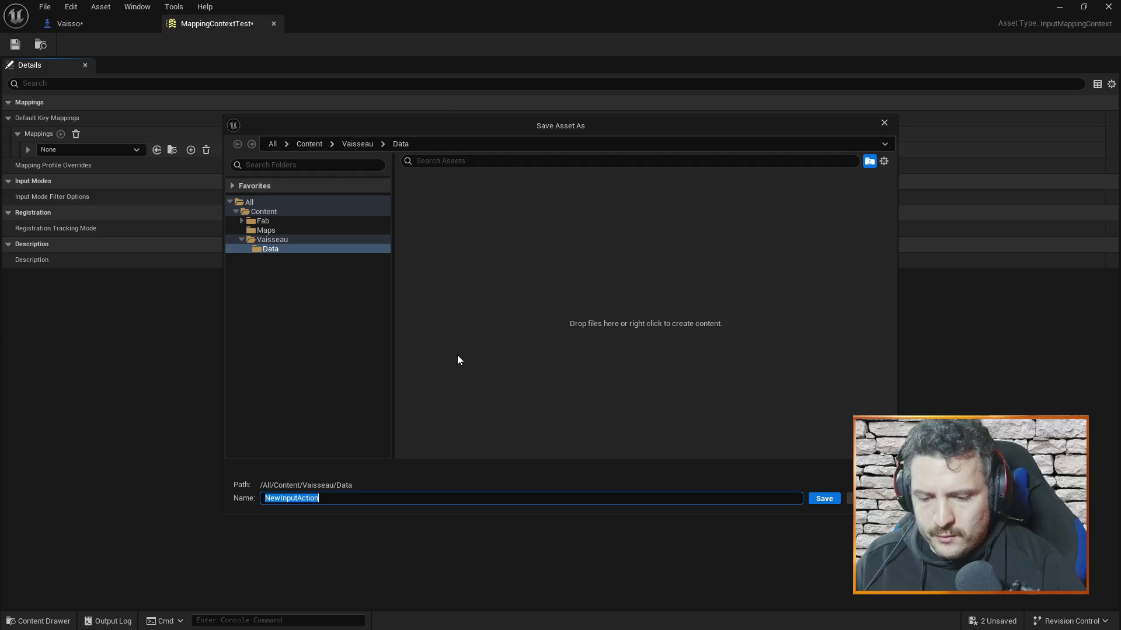
pyautogui.write('Input_')
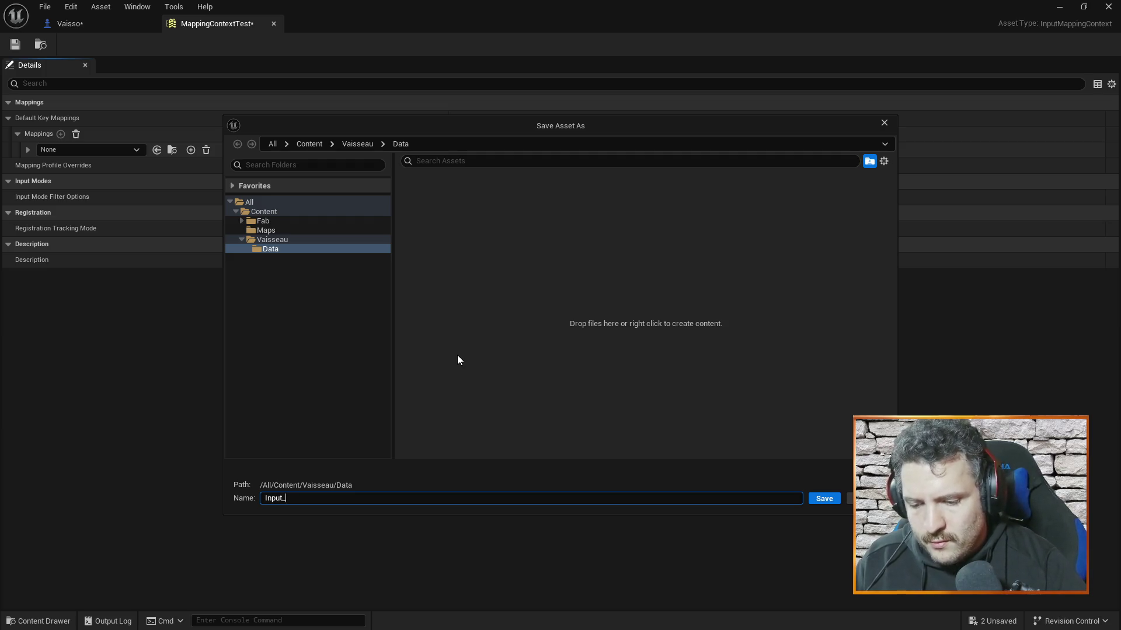
pyautogui.press('Return')
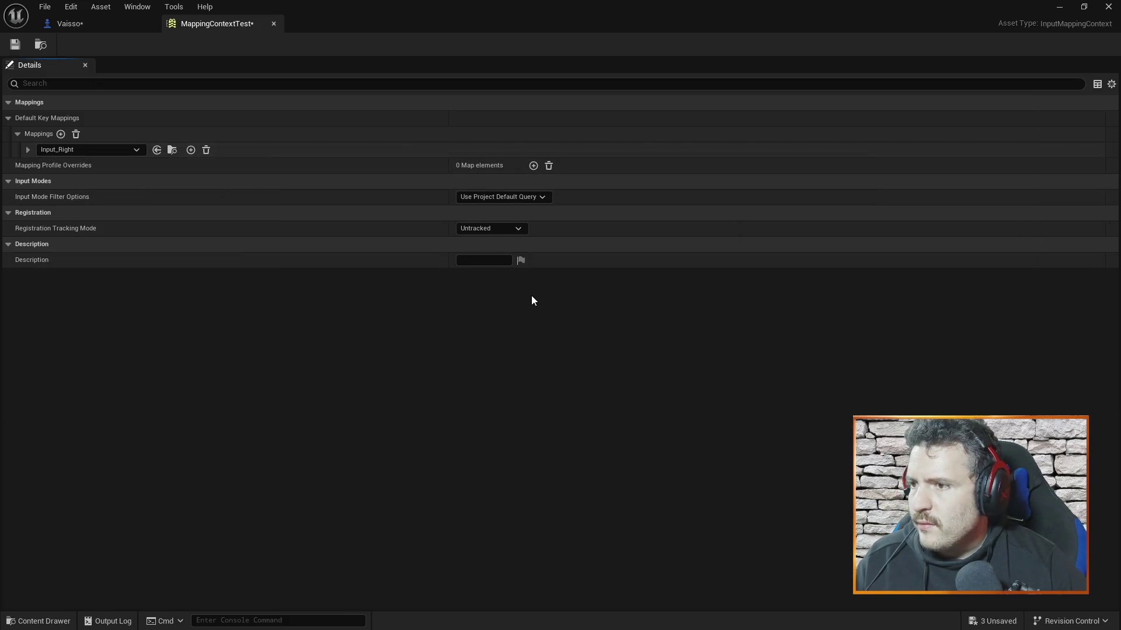
pyautogui.hotkey('alt', 'Tab')
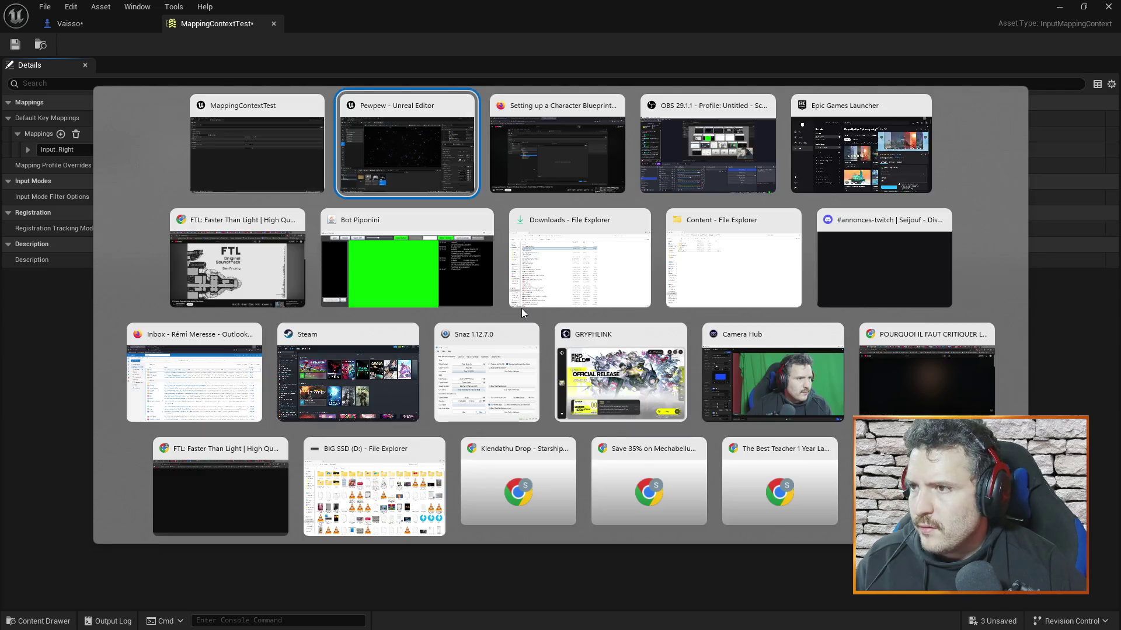
pyautogui.press('Tab')
# Step: Assign the D key to the Input_Right mapping's keyboard key selector
pyautogui.click(574, 352)
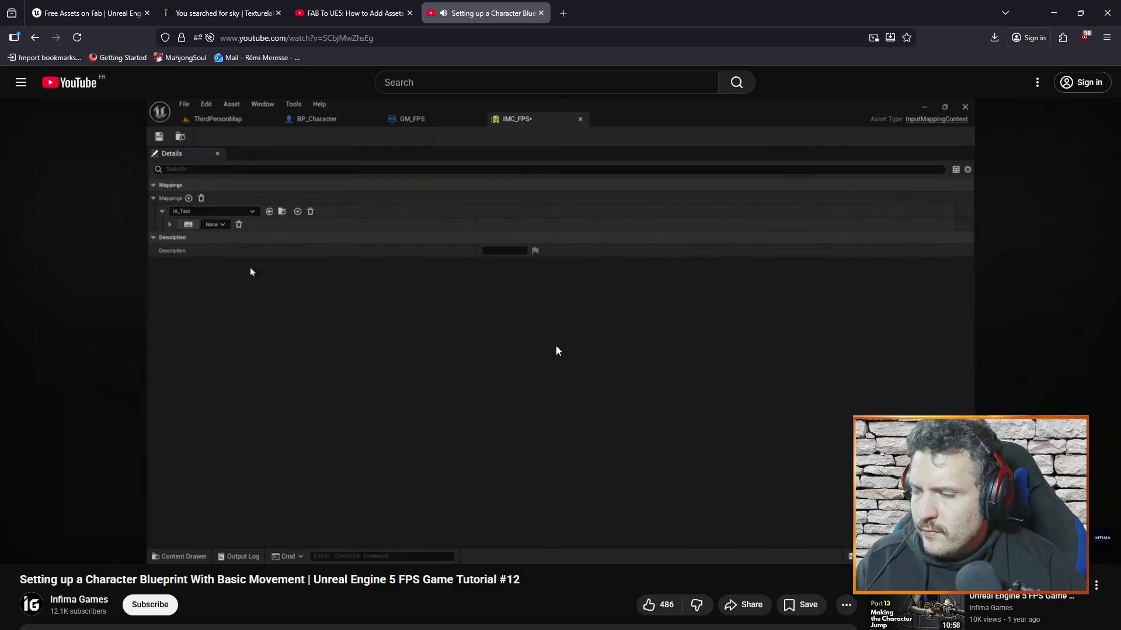
pyautogui.hotkey('alt', 'Tab')
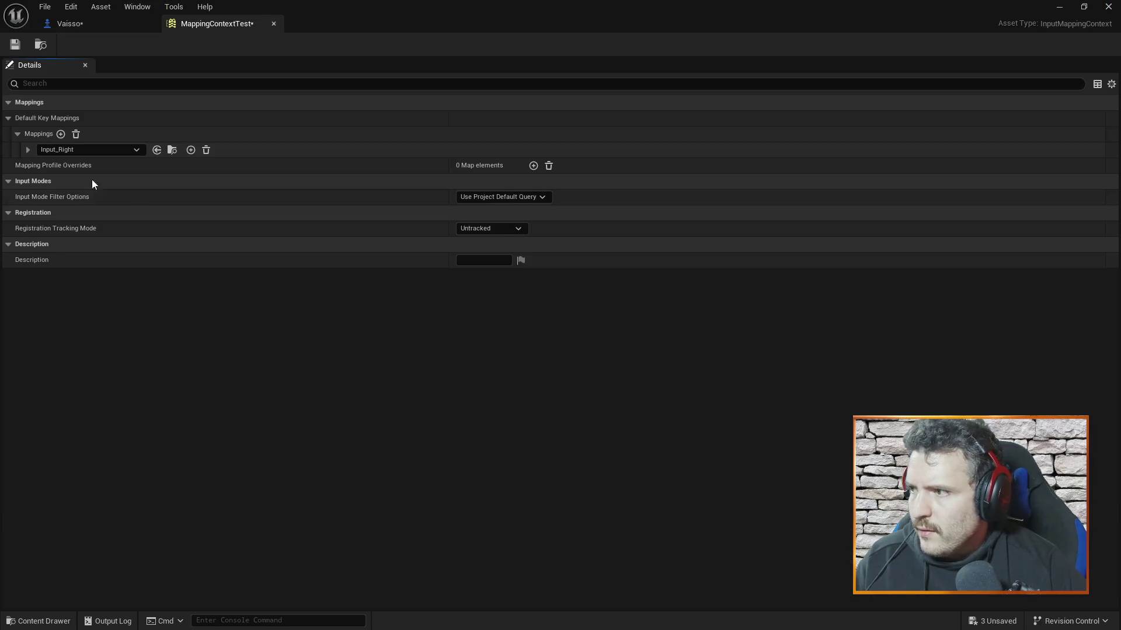
pyautogui.click(28, 150)
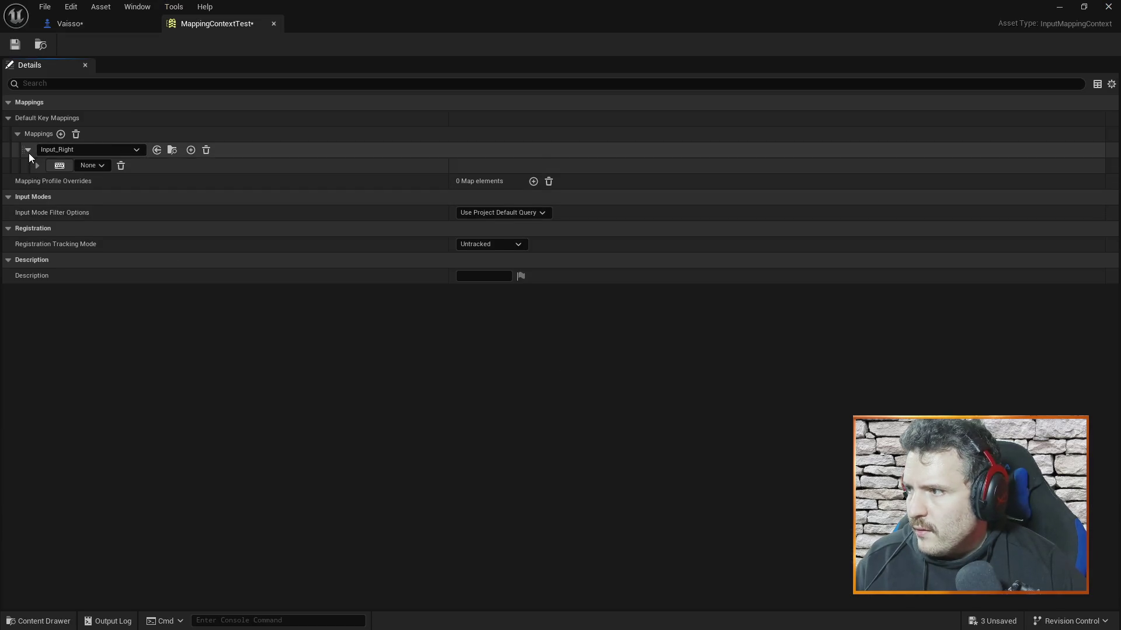
pyautogui.click(87, 166)
pyautogui.click(61, 167)
pyautogui.press('d')
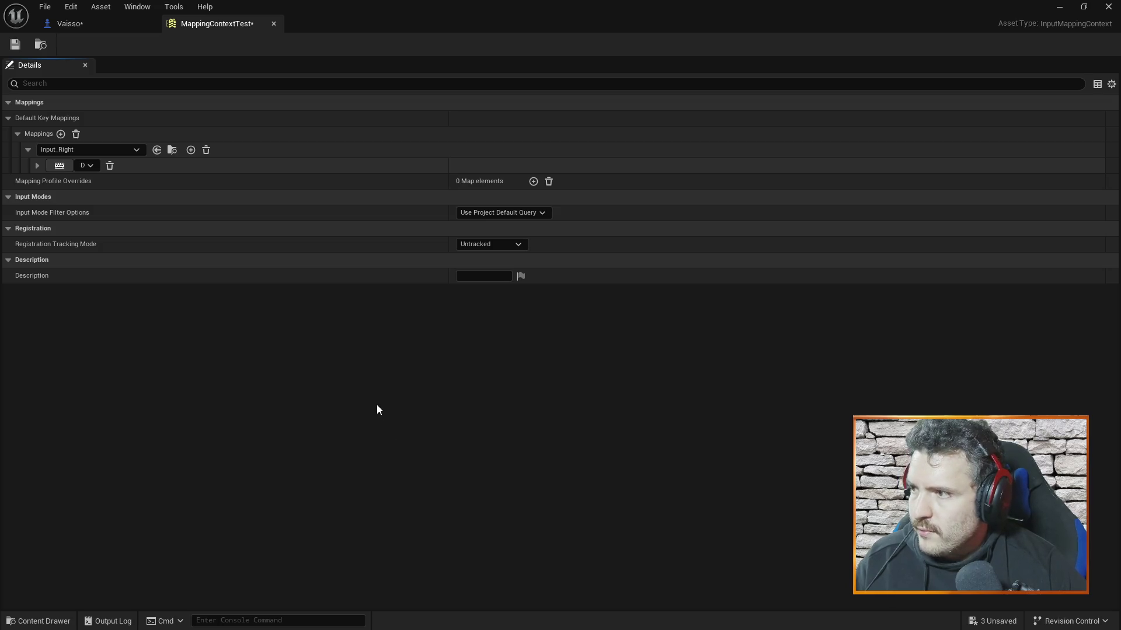
# Step: Watch the tutorial's 'Testing the Inputs' section
pyautogui.hotkey('alt', 'Tab')
pyautogui.press('space')
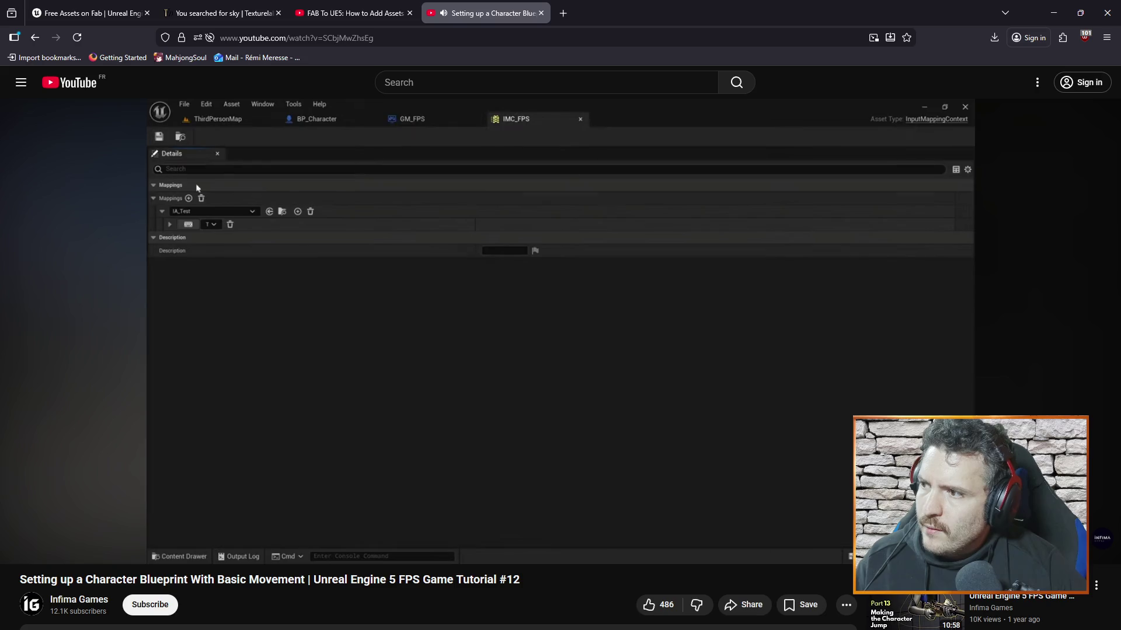
pyautogui.hotkey('alt', 'Tab')
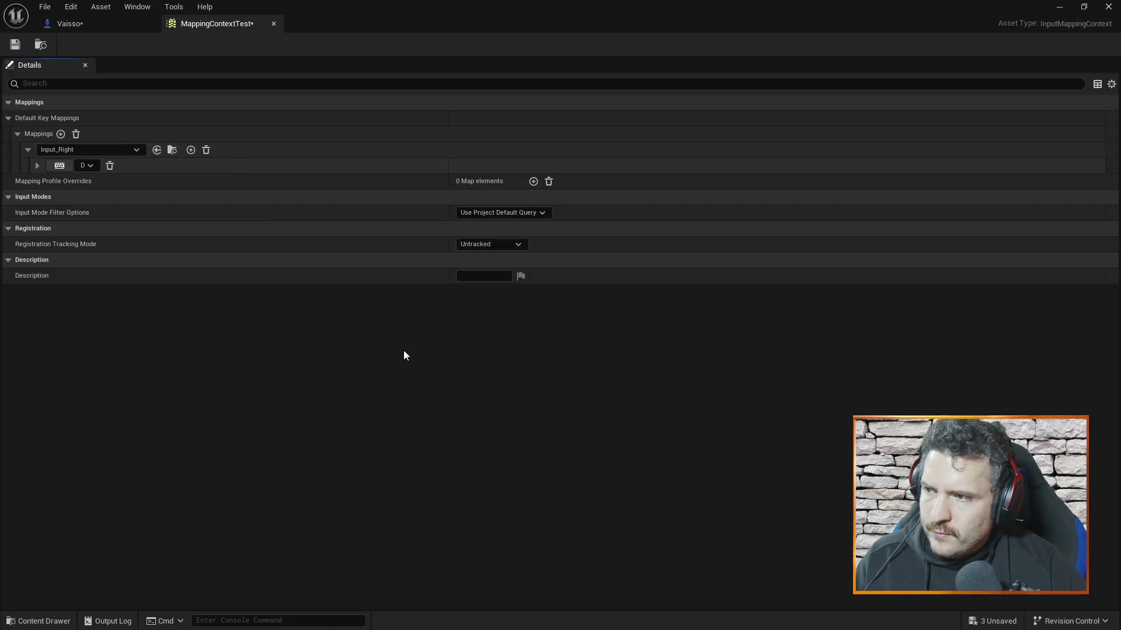
pyautogui.hotkey('alt', 'Tab')
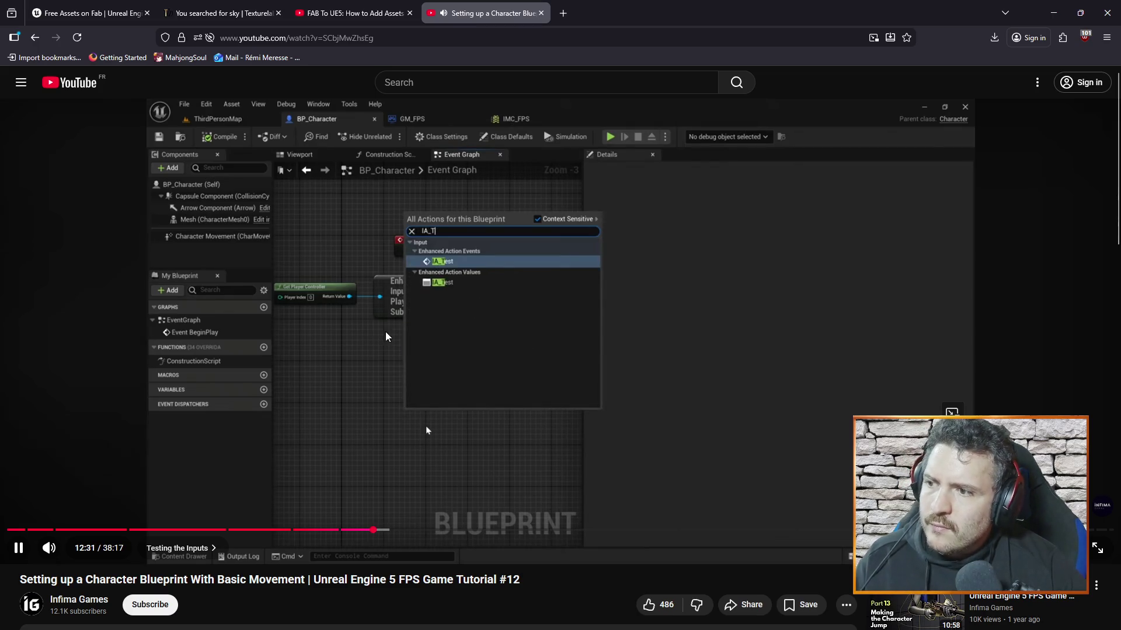
# Step: Pause the tutorial at 12:33 and return to the MappingContextTest editor
pyautogui.click(383, 313)
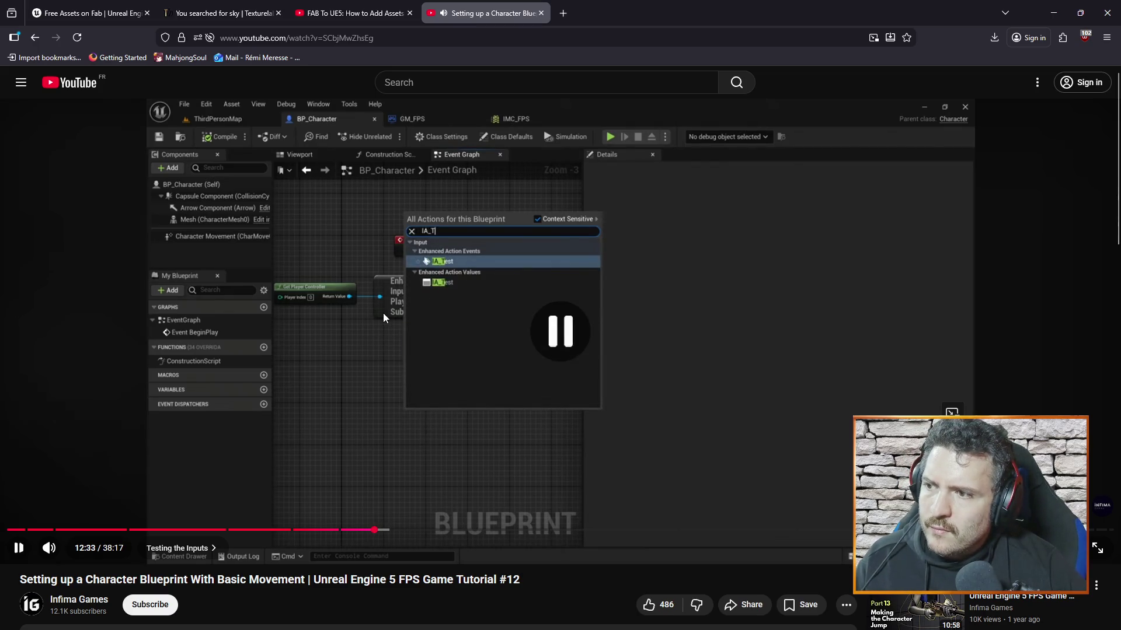
pyautogui.hotkey('alt', 'Tab')
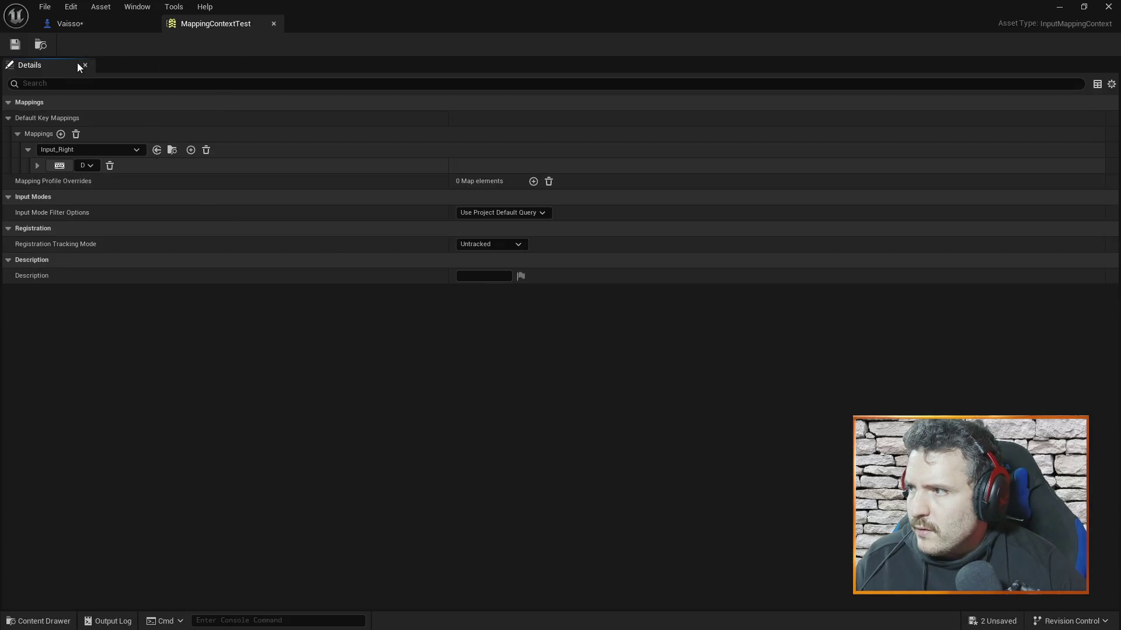
# Step: Close MappingContextTest and search the Vaisso graph's actions for 'right', checking the tutorial
pyautogui.click(274, 24)
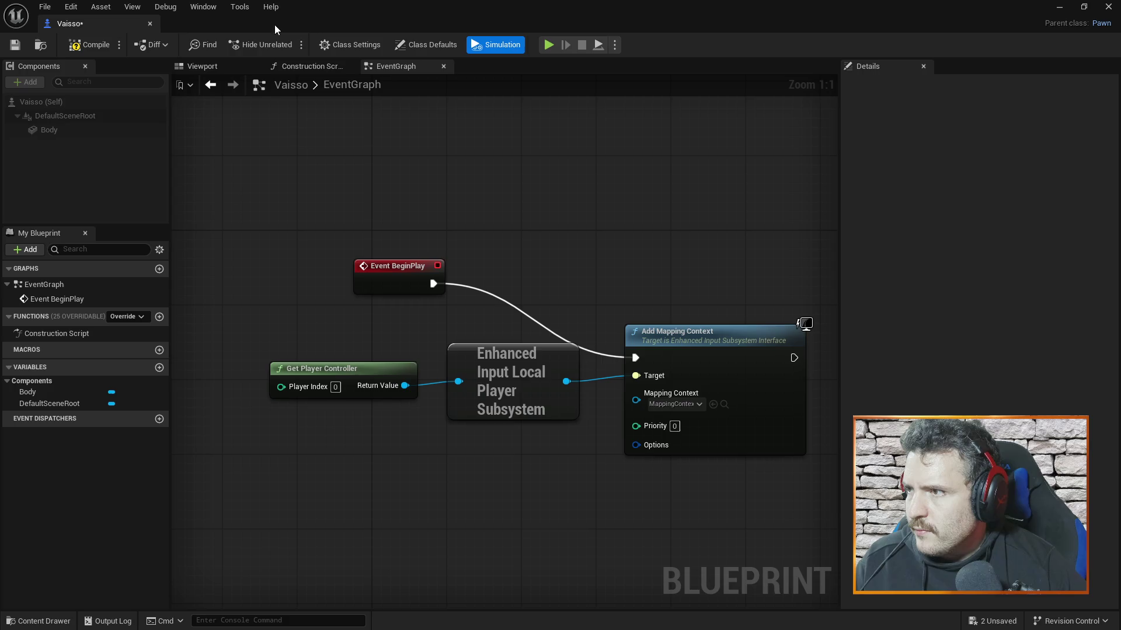
pyautogui.moveTo(533, 476)
pyautogui.mouseDown()
pyautogui.moveTo(503, 368)
pyautogui.moveTo(439, 361)
pyautogui.mouseUp()
pyautogui.rightClick(432, 387)
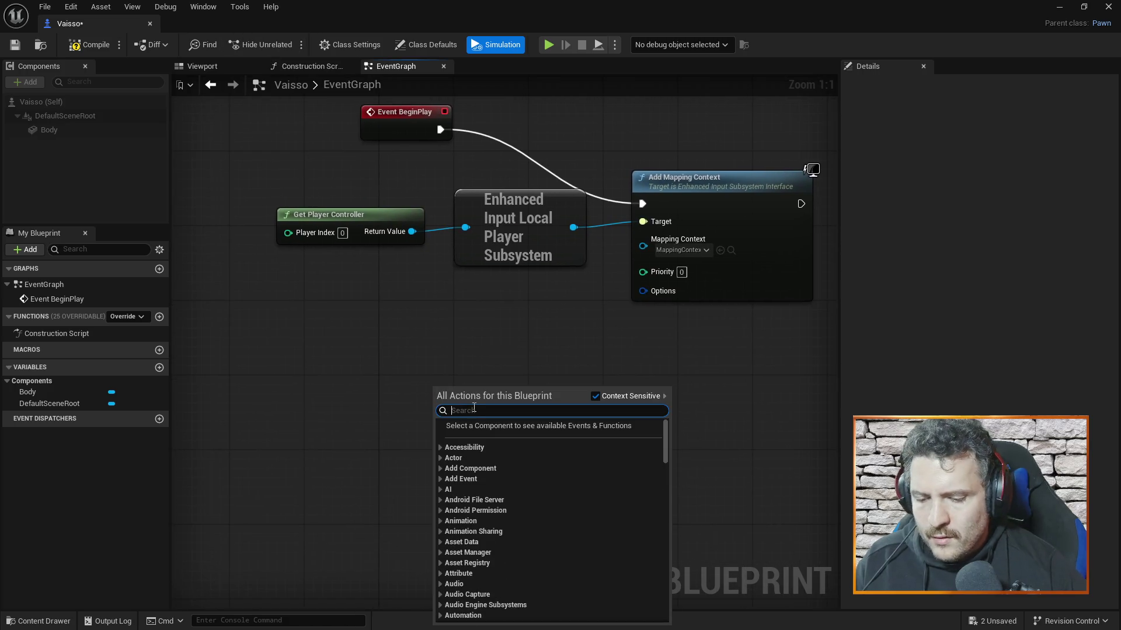
pyautogui.write('right')
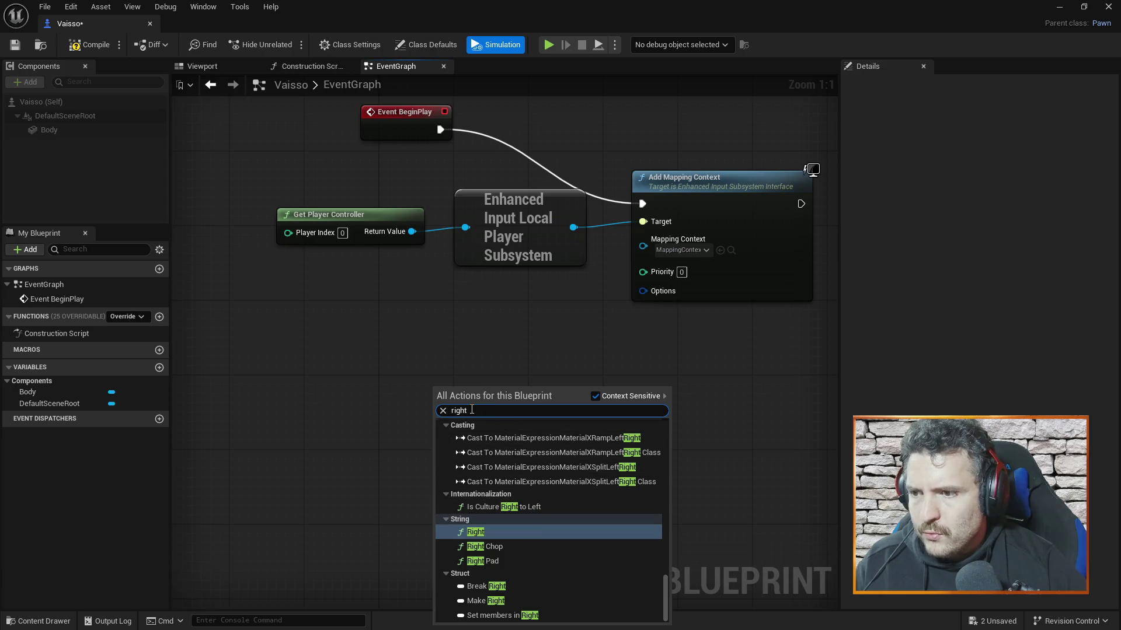
pyautogui.moveTo(664, 543); pyautogui.dragTo(657, 376)
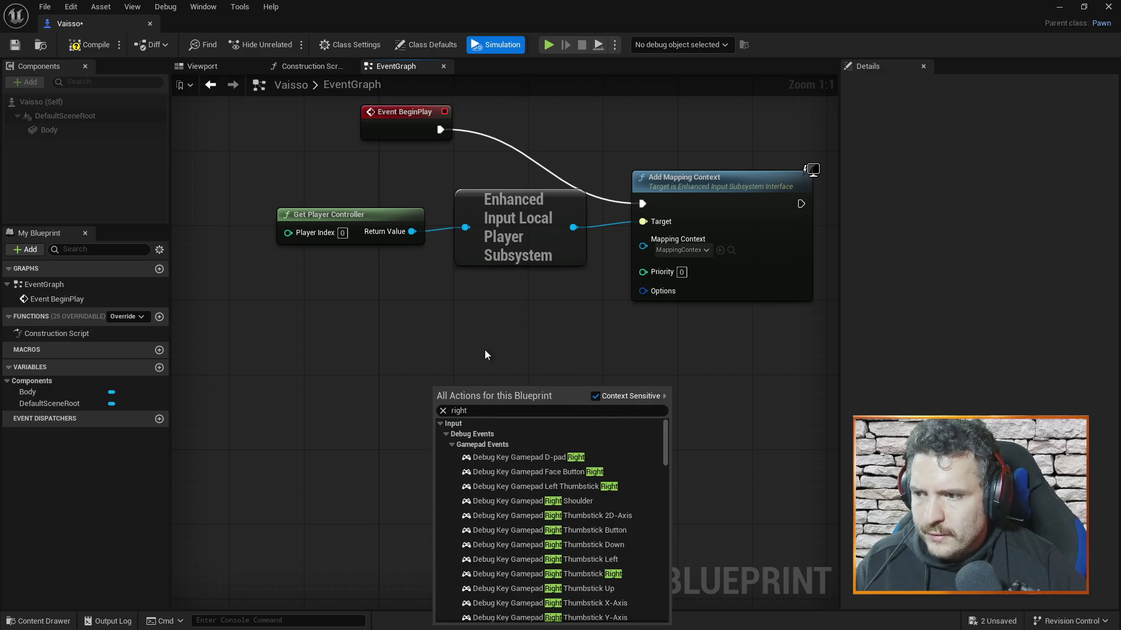
pyautogui.scroll(-5, 522, 477)
pyautogui.scroll(-3, 534, 463)
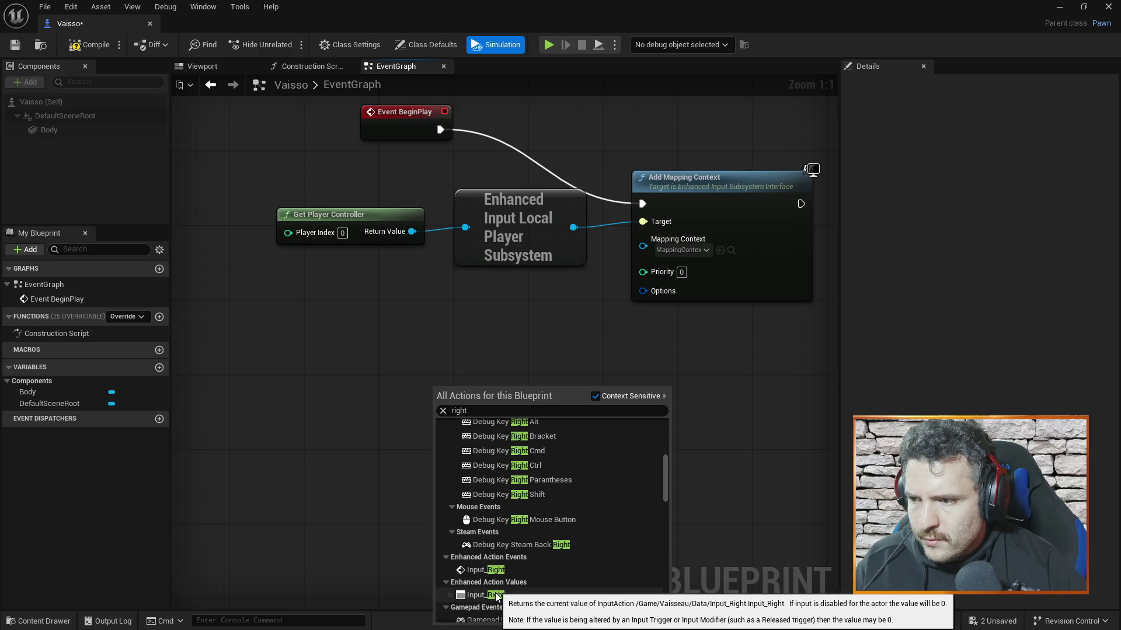
pyautogui.scroll(-2, 508, 562)
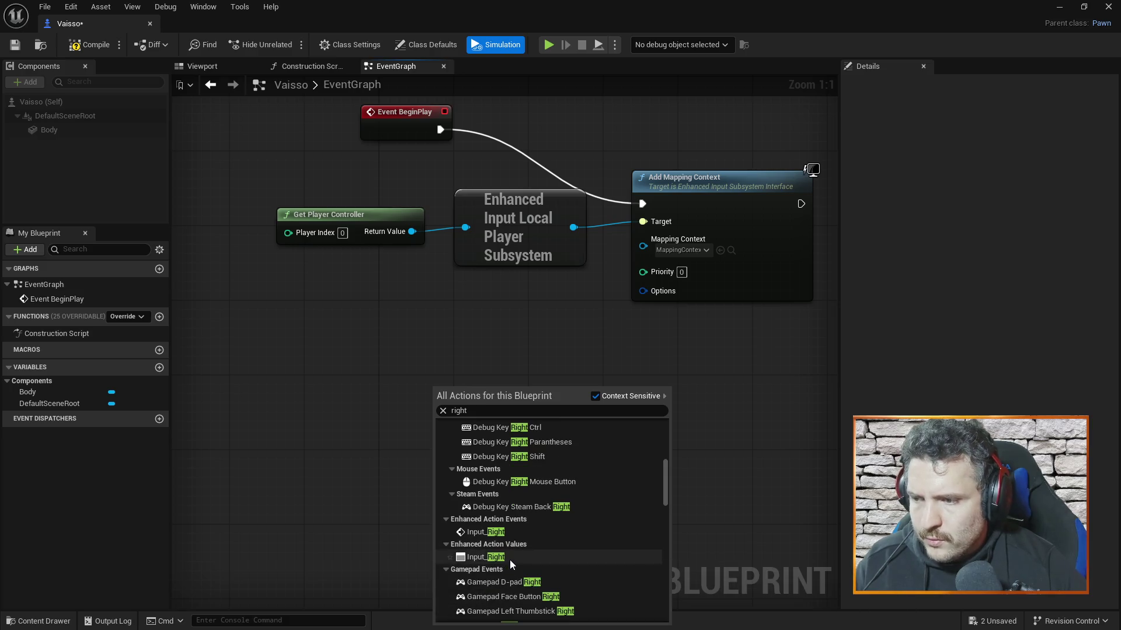
pyautogui.hotkey('alt', 'Tab')
pyautogui.click(513, 359)
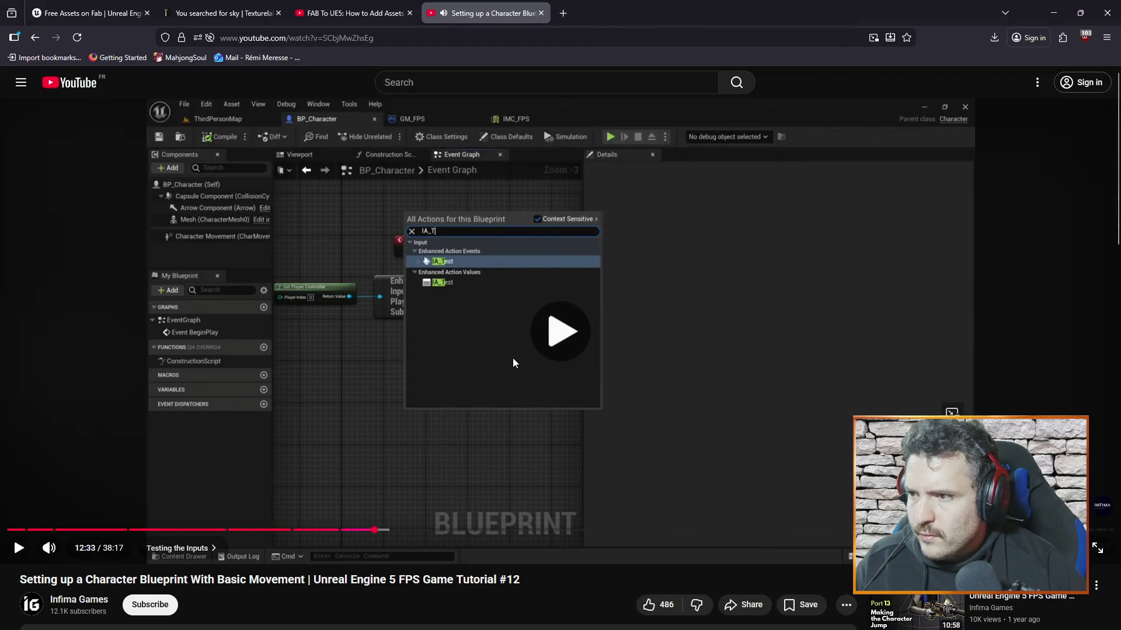
pyautogui.click(658, 381)
pyautogui.hotkey('alt', 'Tab')
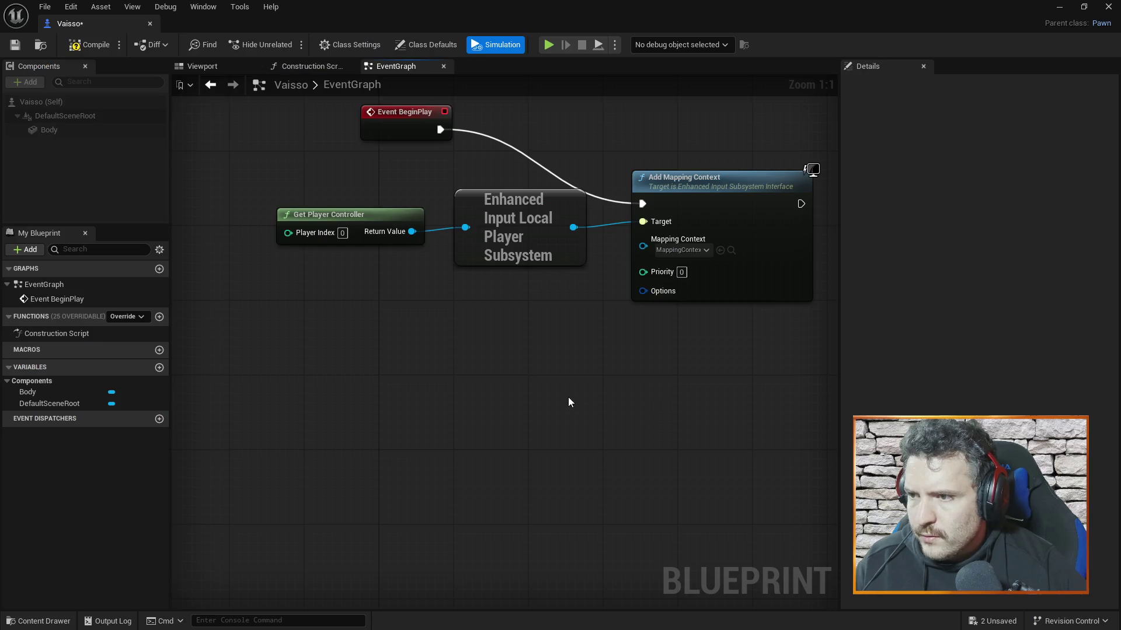
# Step: Add the Input_Right enhanced action event node below BeginPlay by searching 'input_righ'
pyautogui.rightClick(373, 407)
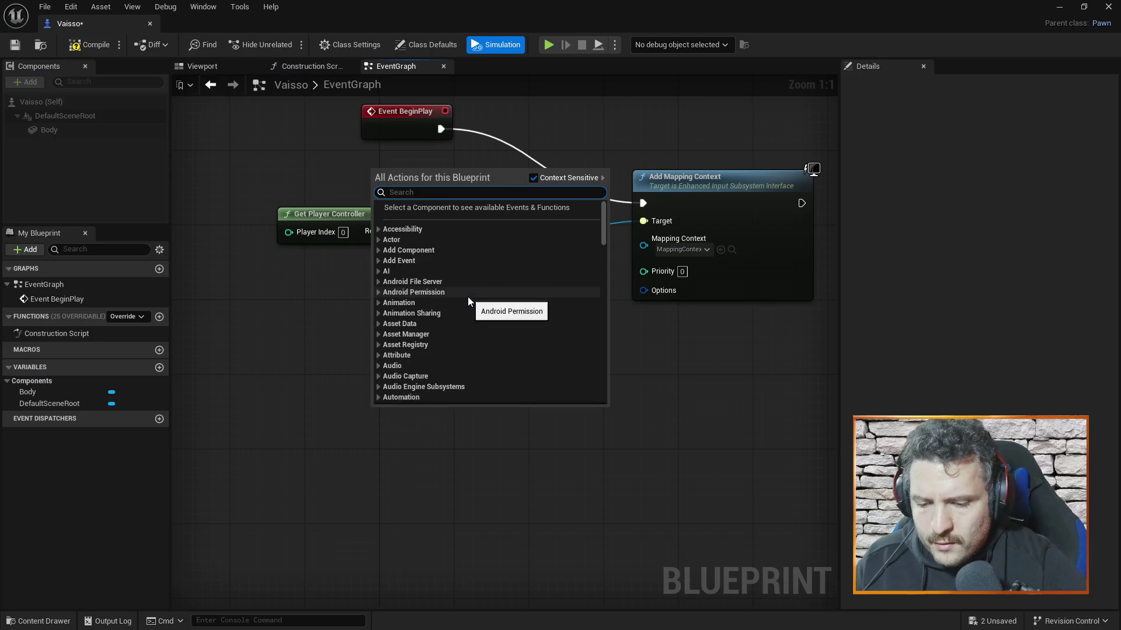
pyautogui.write('input_righ')
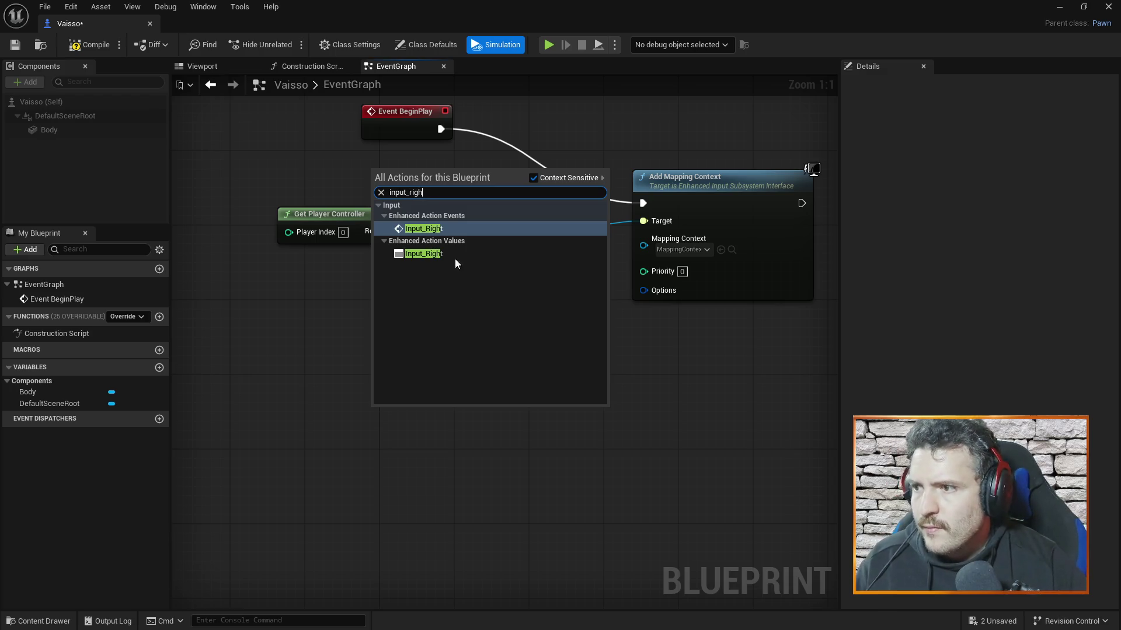
pyautogui.click(443, 228)
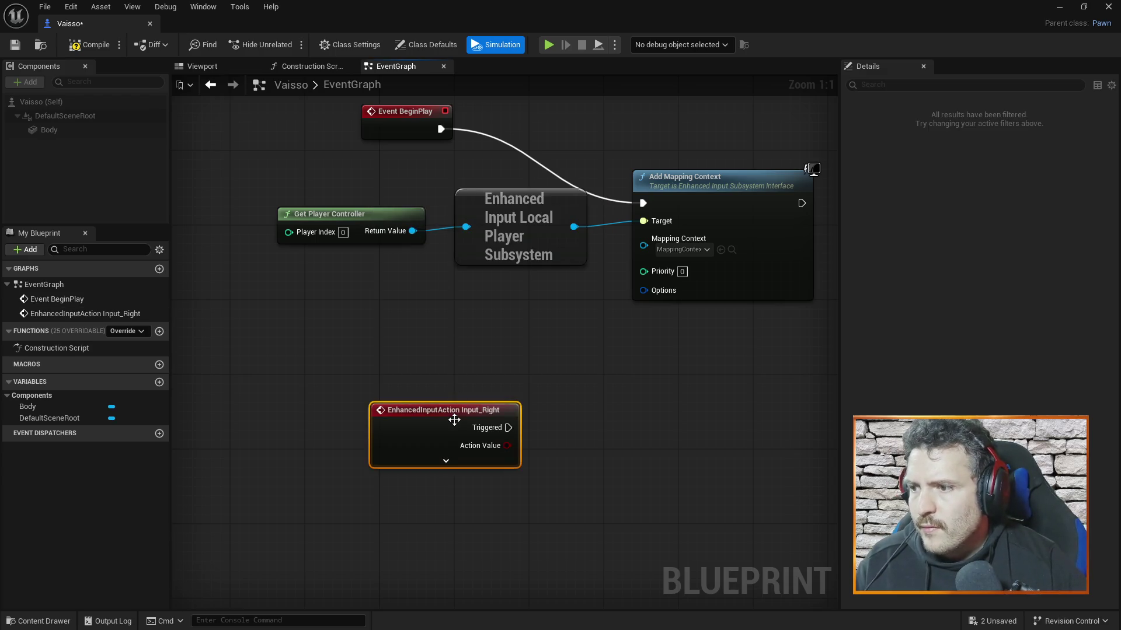
pyautogui.hotkey('alt', 'Tab')
# Step: Watch the tutorial's next step, then move the Input_Right event node up and left
pyautogui.click(520, 367)
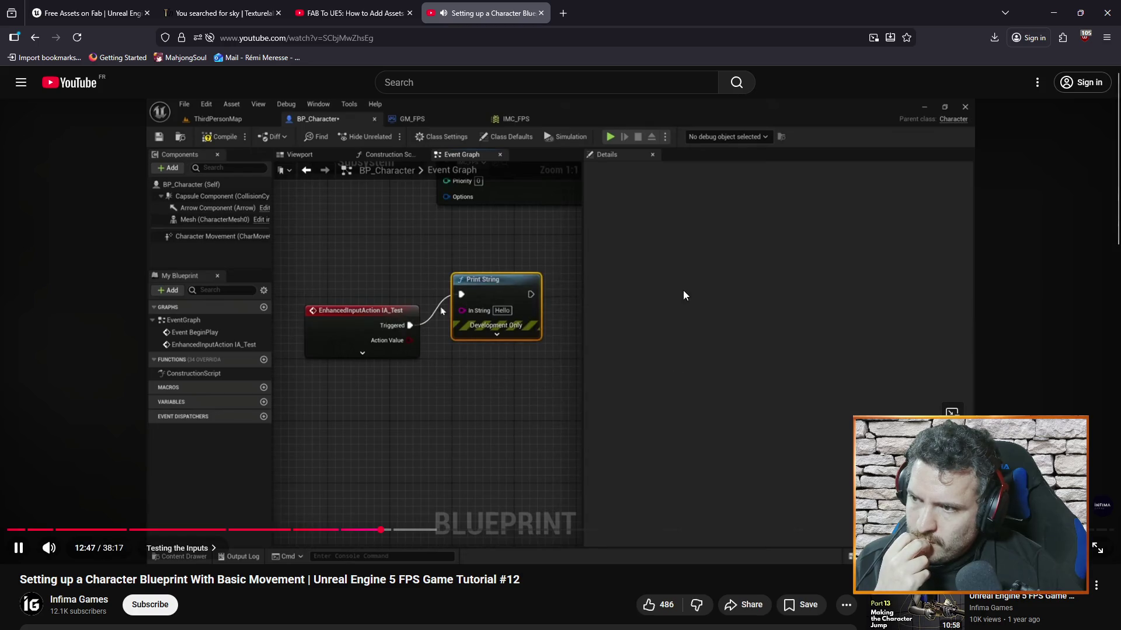
pyautogui.click(720, 353)
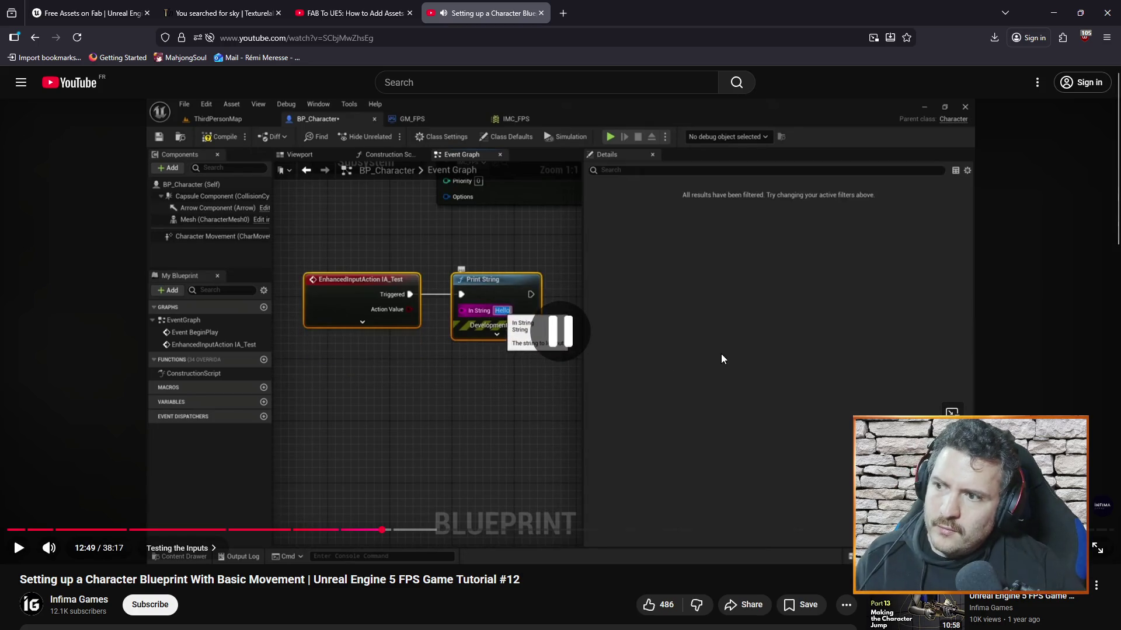
pyautogui.hotkey('alt', 'Tab')
pyautogui.moveTo(433, 412); pyautogui.dragTo(367, 356)
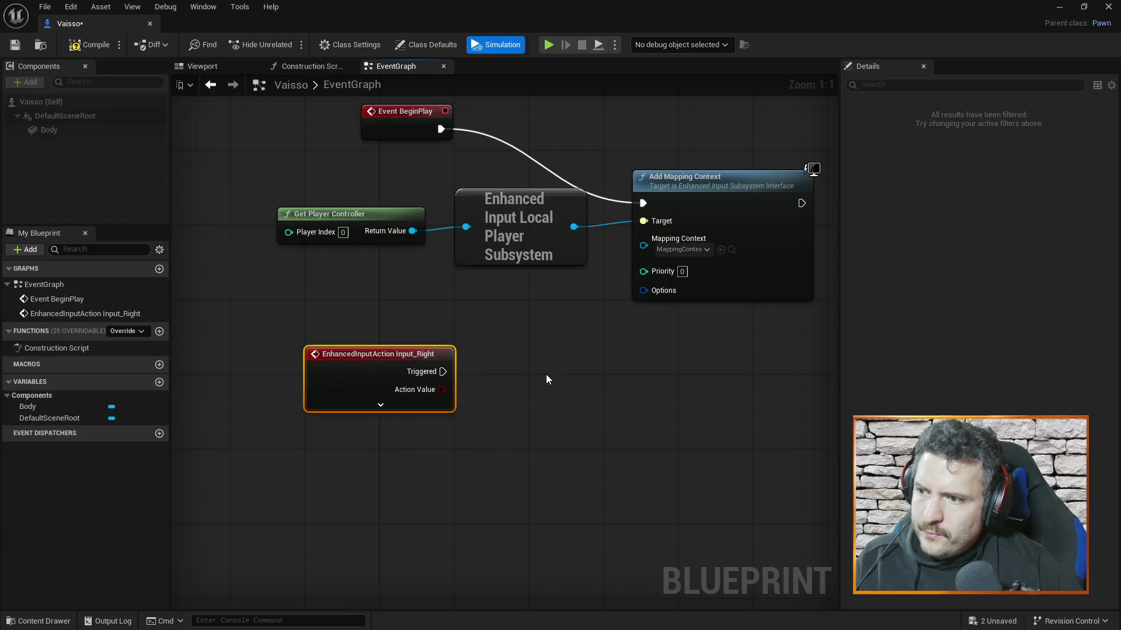
# Step: Add a Print String fired by Triggered, with In String changed from Hello to OUI
pyautogui.rightClick(547, 377)
pyautogui.write('print')
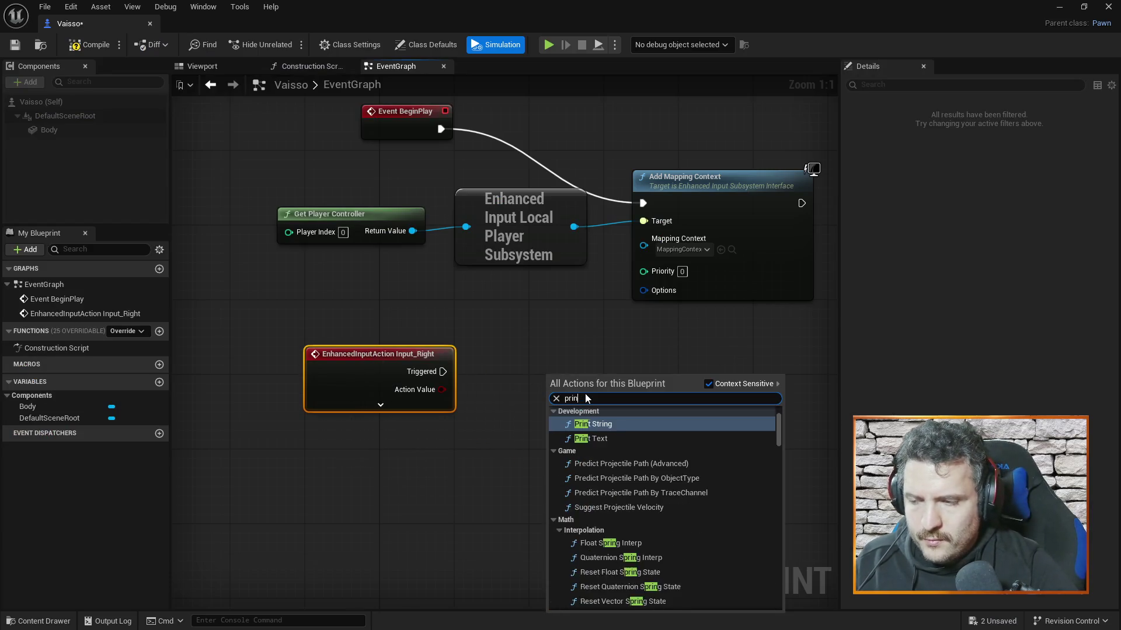
pyautogui.click(594, 424)
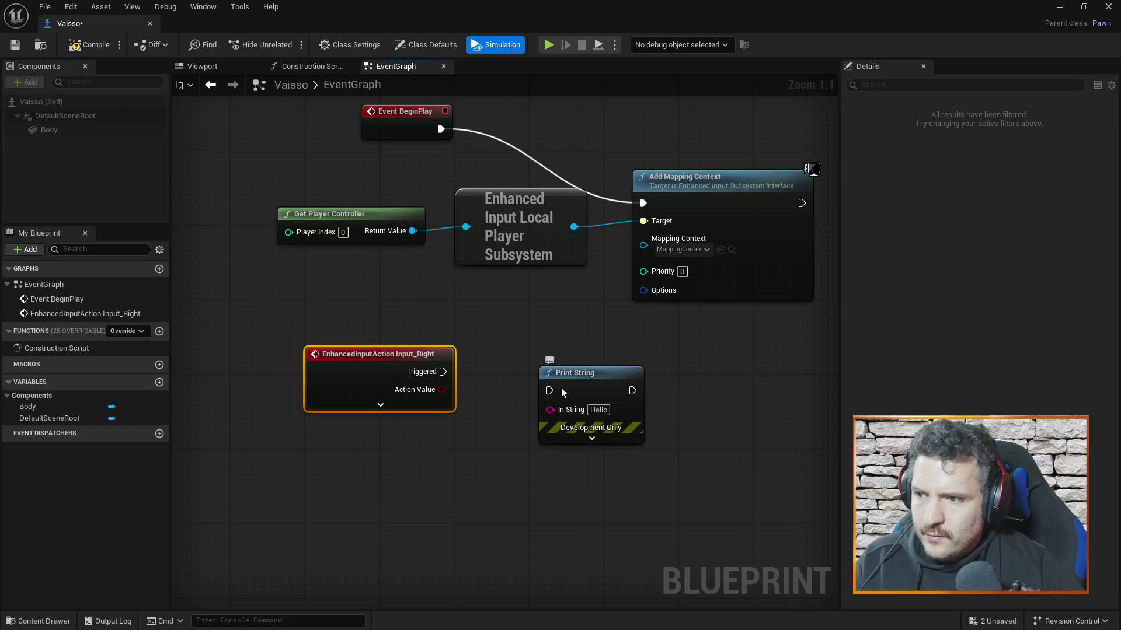
pyautogui.moveTo(575, 373); pyautogui.dragTo(538, 336)
pyautogui.moveTo(443, 372); pyautogui.dragTo(513, 353)
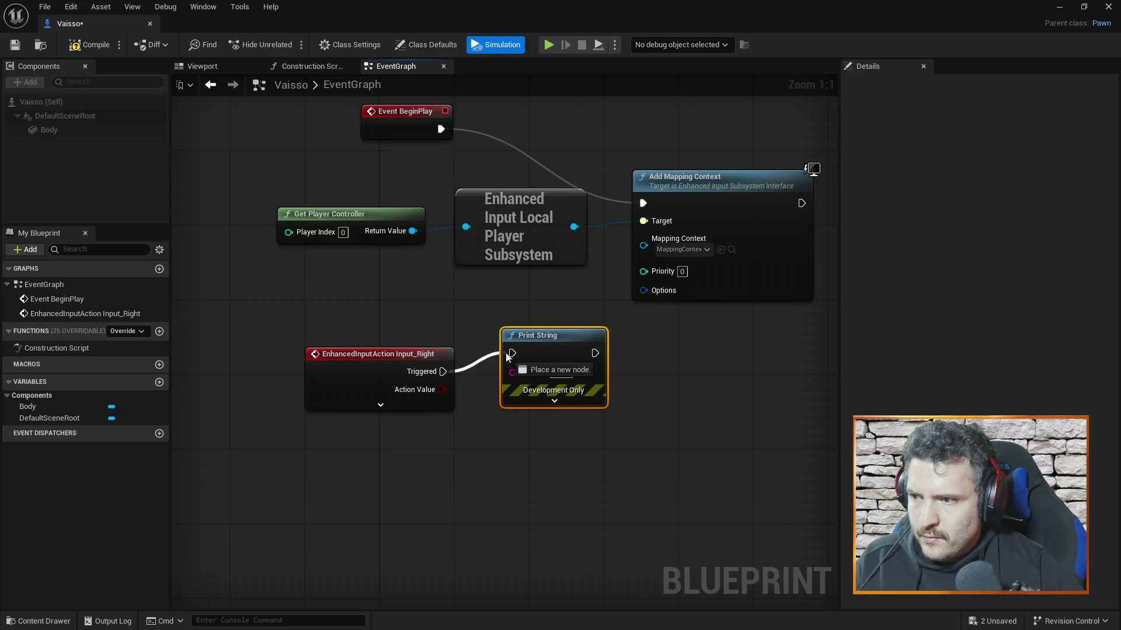
pyautogui.click(561, 372)
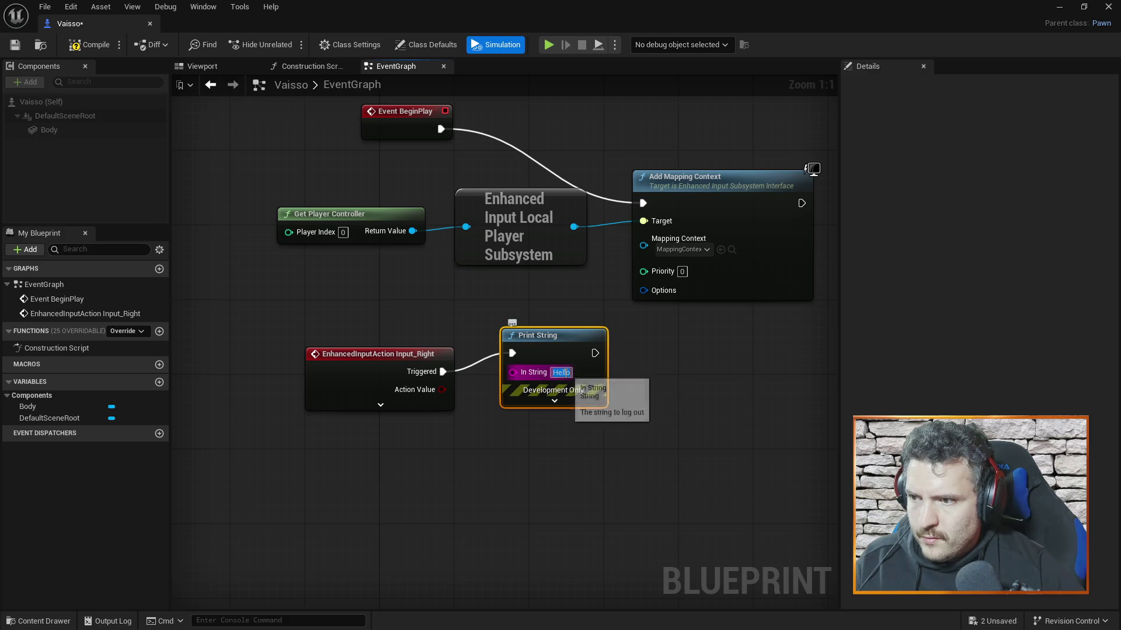
pyautogui.write('OUI')
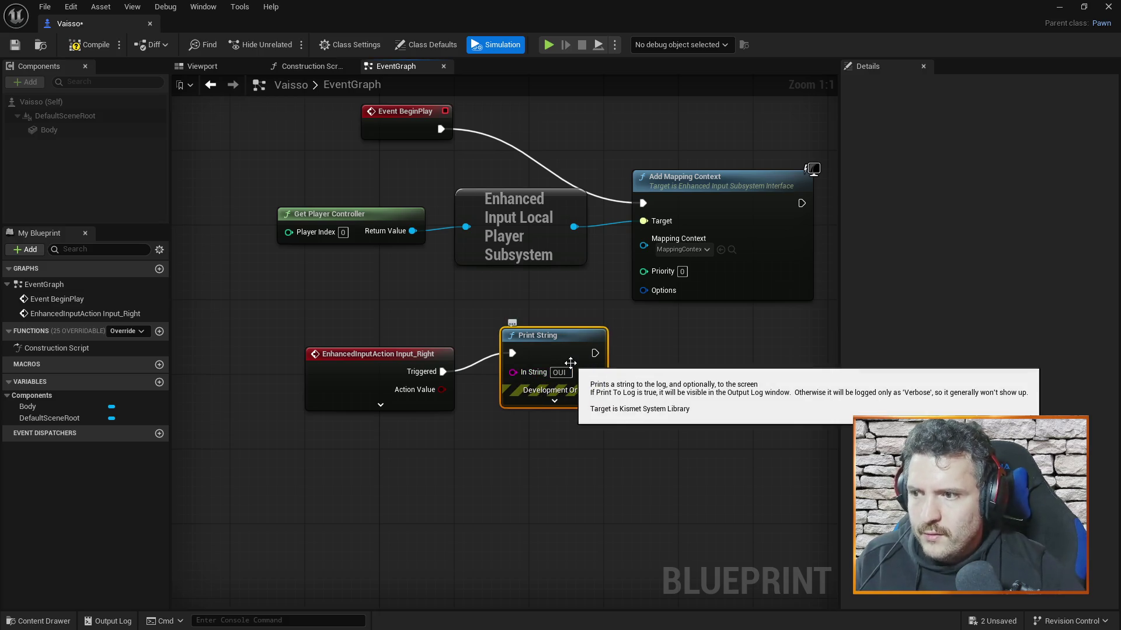
# Step: Play the next part of the tutorial and pause it
pyautogui.hotkey('alt', 'Tab')
pyautogui.click(519, 372)
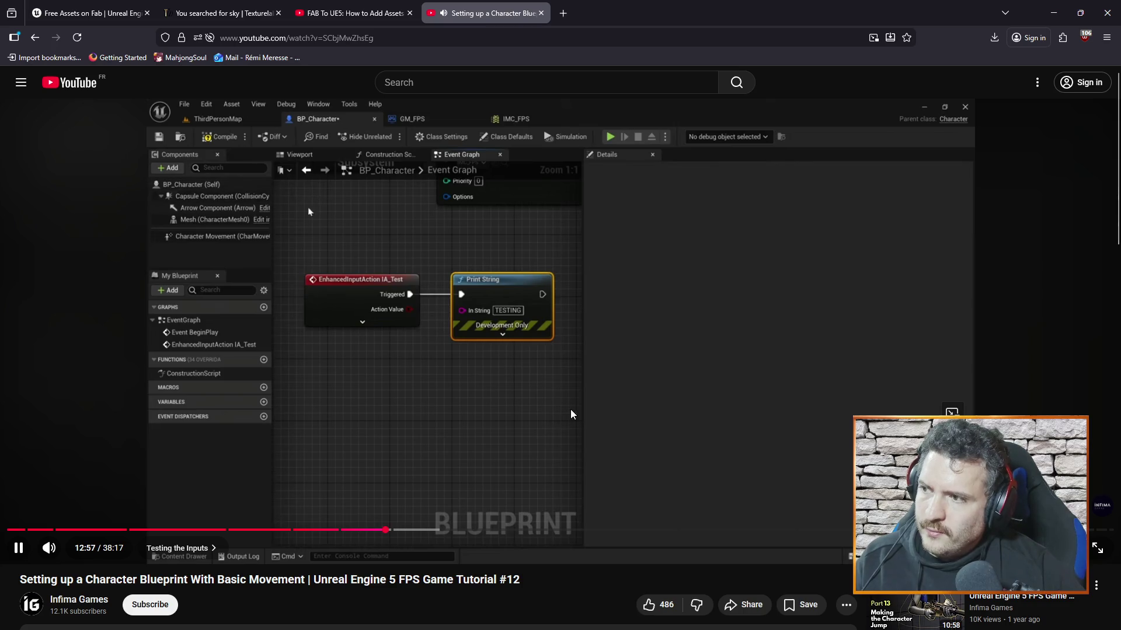
pyautogui.click(559, 400)
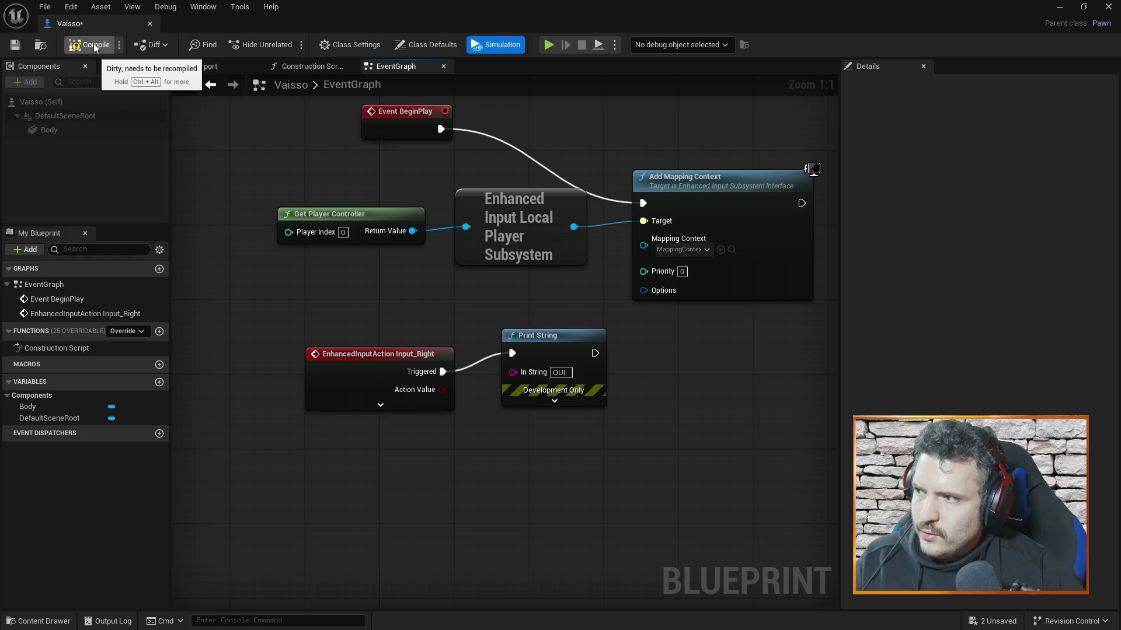
# Step: Compile the Vaisso blueprint, run and stop a quick simulation, and close the blueprint
pyautogui.click(93, 44)
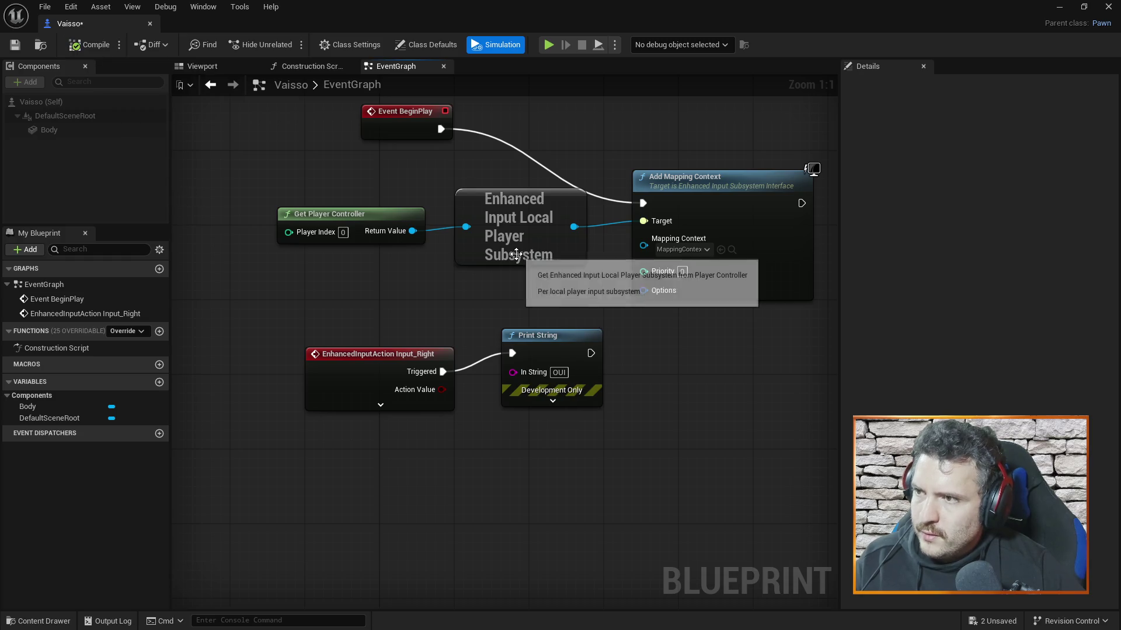
pyautogui.click(548, 45)
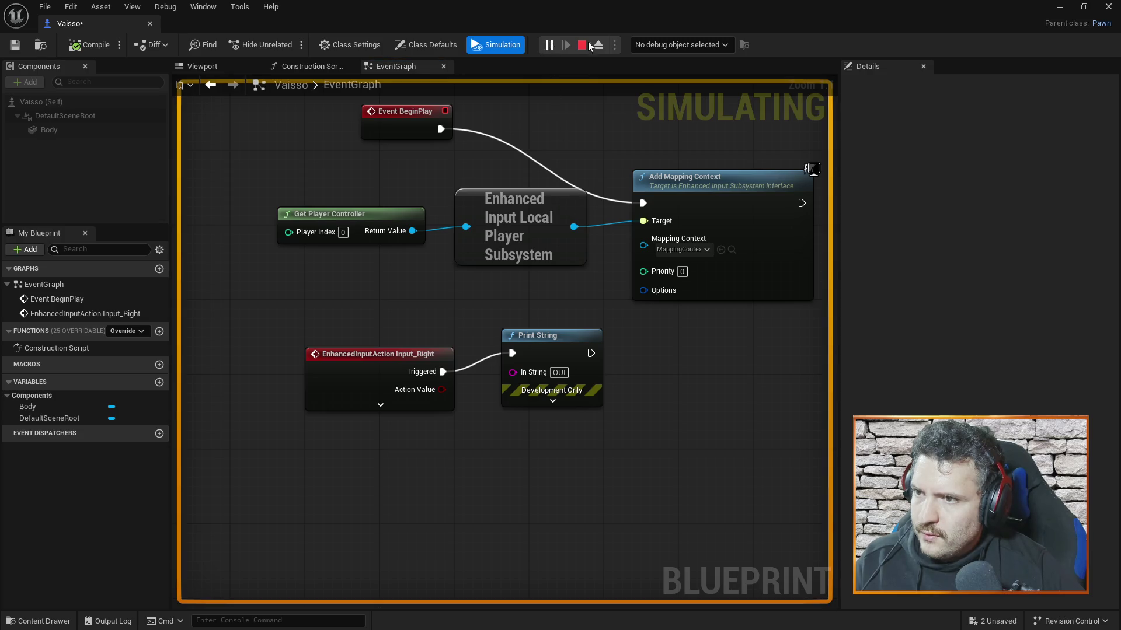
pyautogui.click(579, 46)
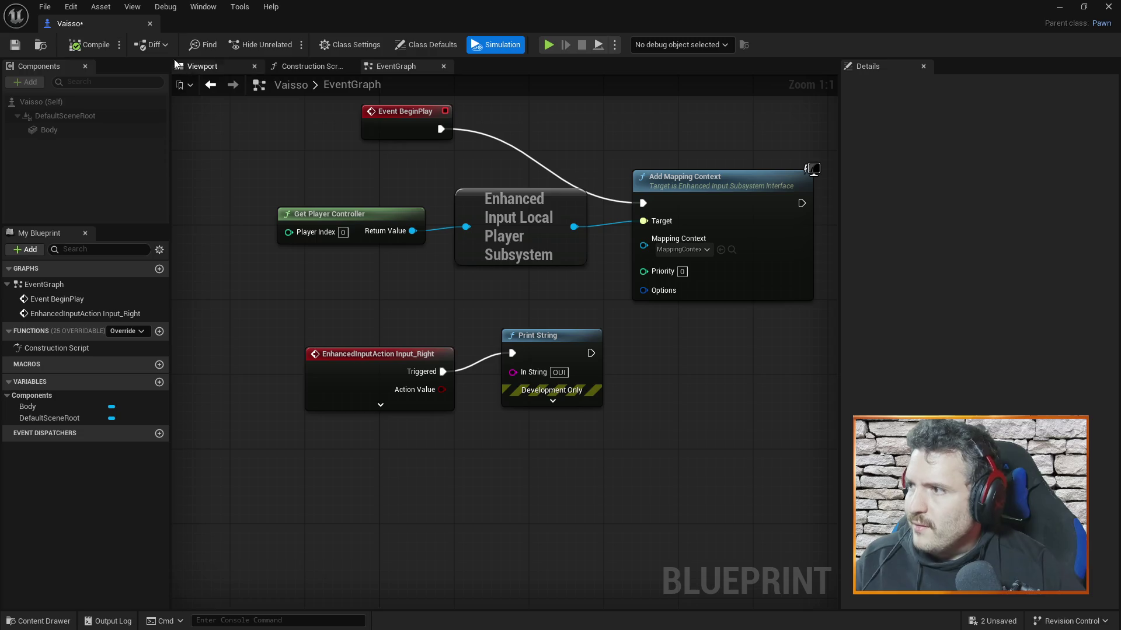
pyautogui.click(149, 23)
# Step: Play TestMap in the level editor to test the D input, then stop with Esc
pyautogui.click(290, 49)
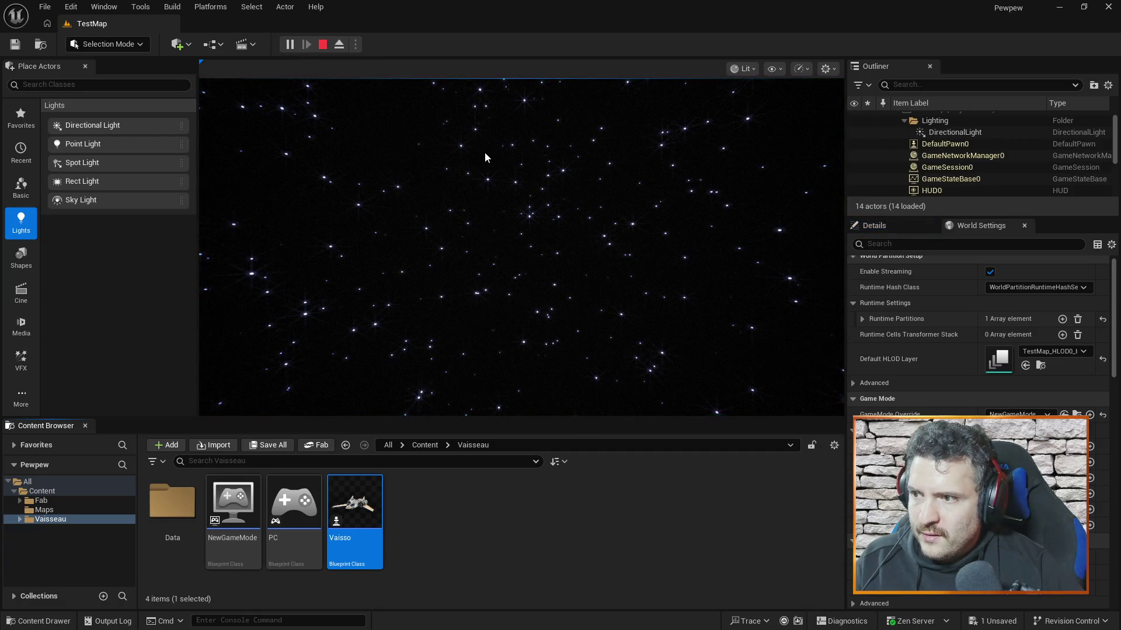
pyautogui.click(559, 179)
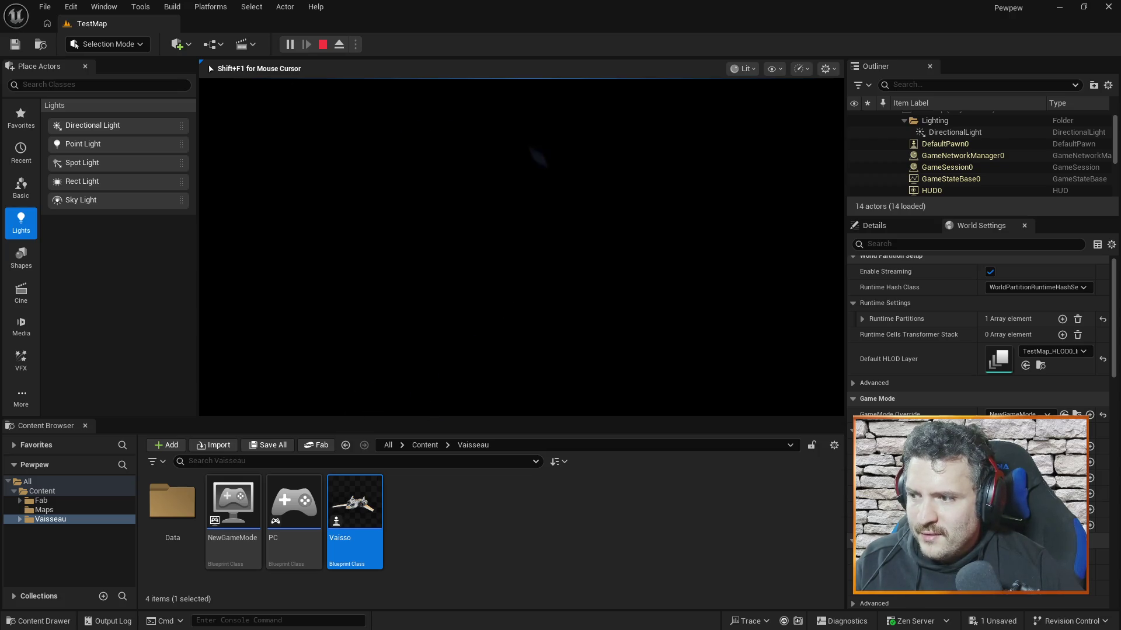
pyautogui.press('Escape')
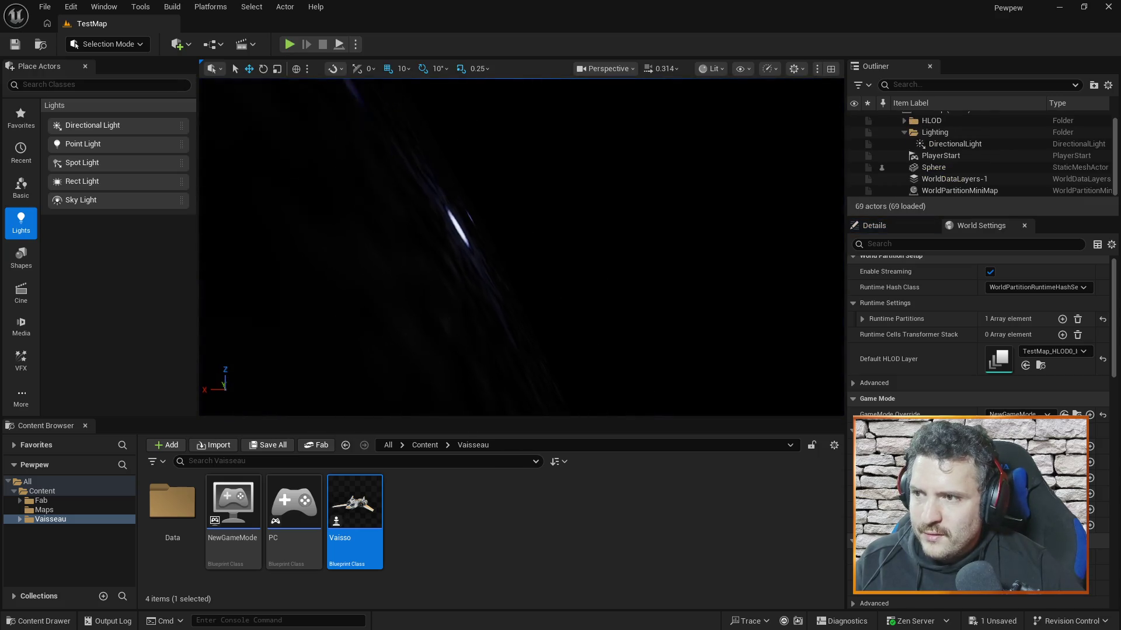
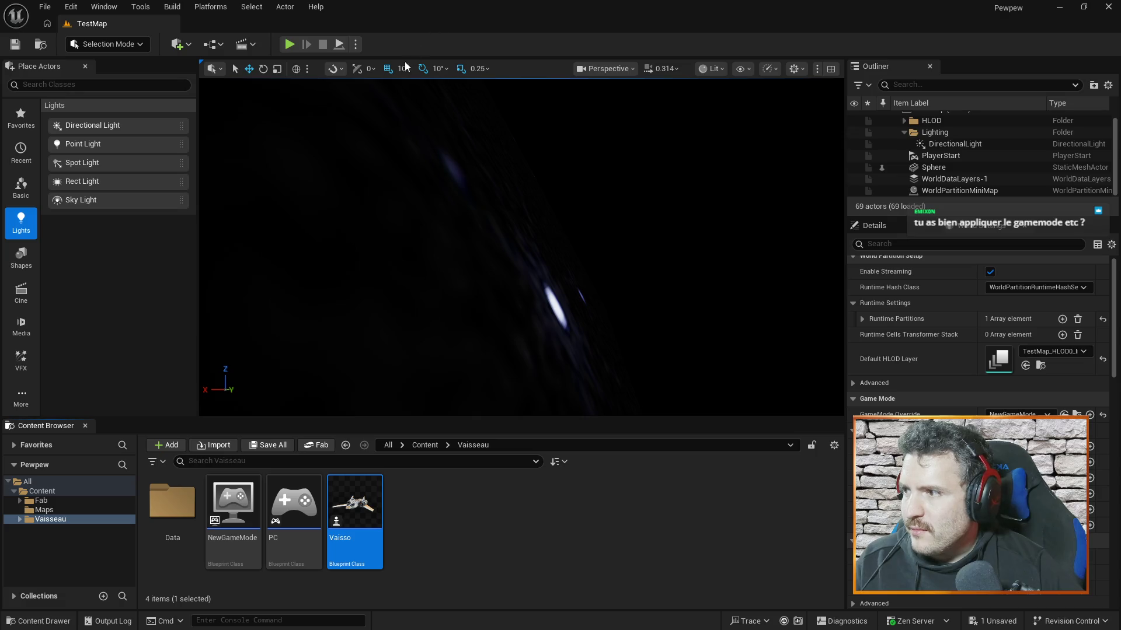
# Step: Select the Sphere actor in the viewport and in the Outliner
pyautogui.click(410, 241)
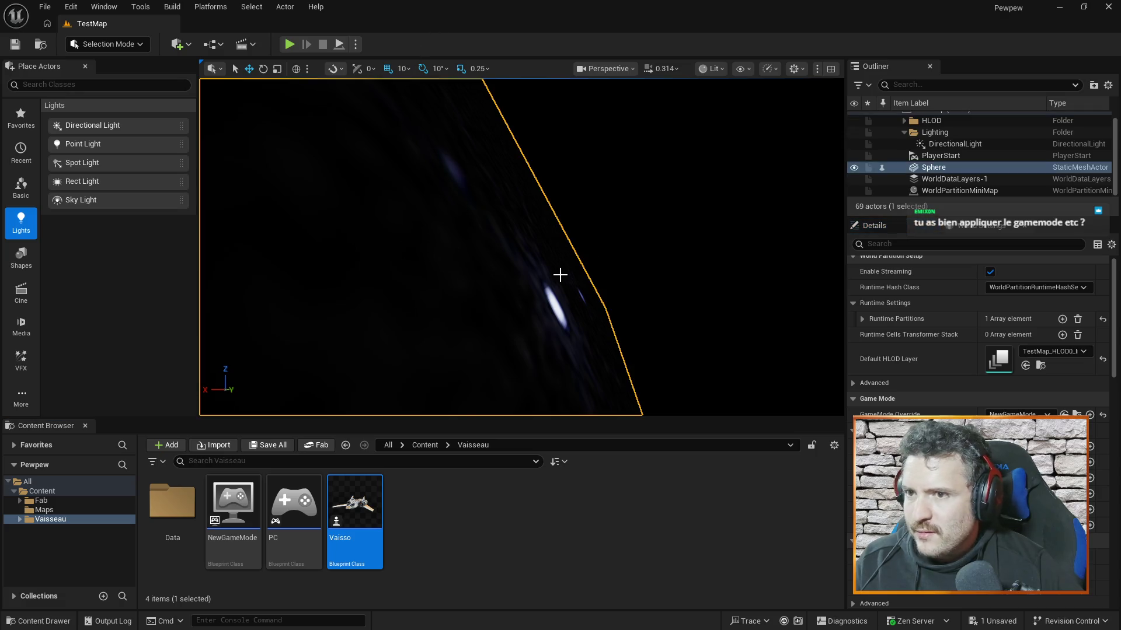
pyautogui.click(586, 242)
pyautogui.moveTo(681, 242); pyautogui.dragTo(675, 245)
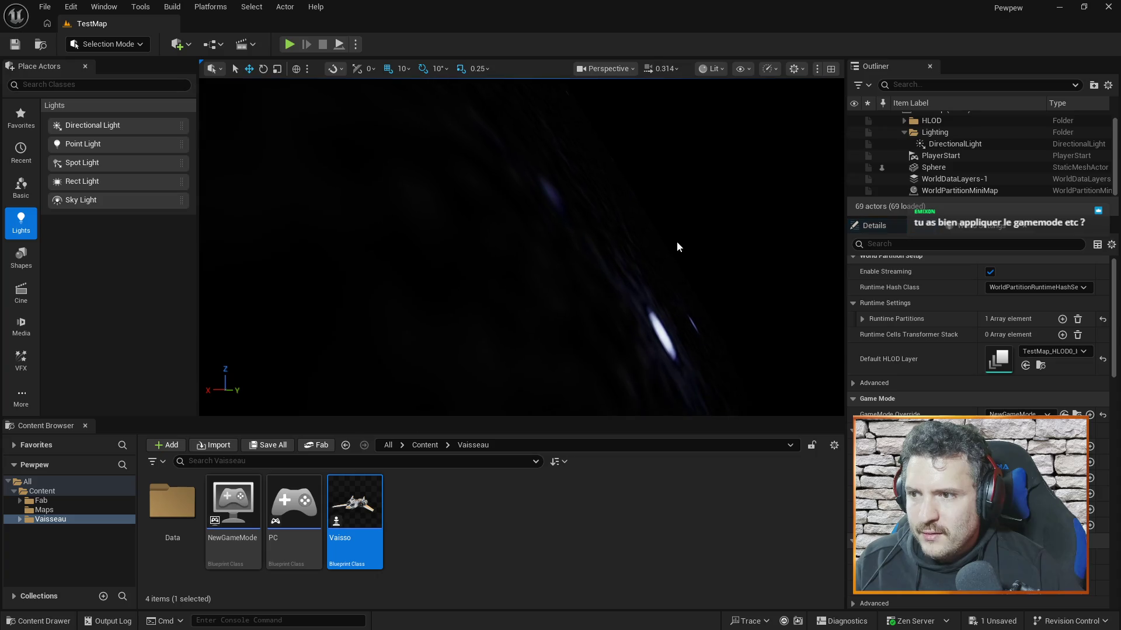
pyautogui.click(660, 288)
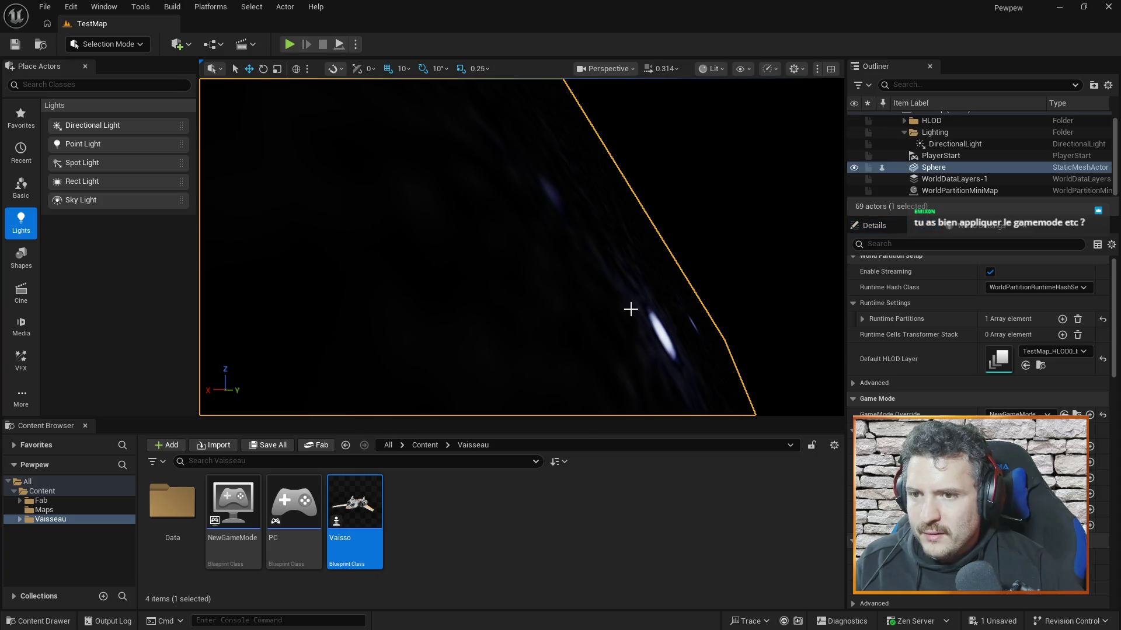
pyautogui.click(934, 168)
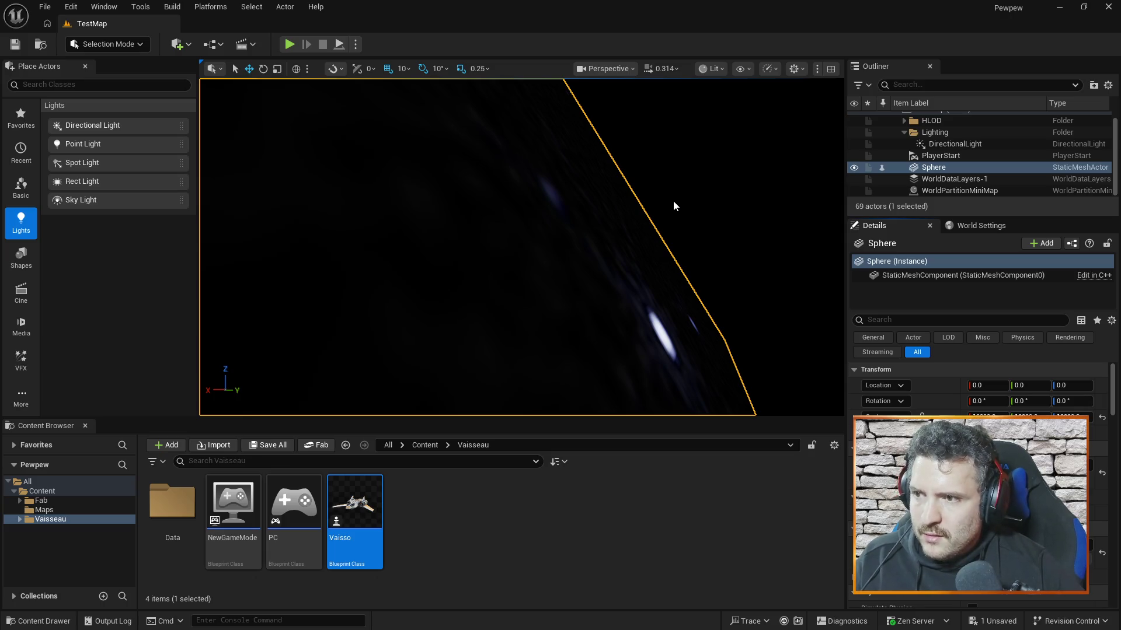
# Step: Select the PlayerStart, orbit around it, and bring up the '1 Unsaved' content list
pyautogui.press('Up')
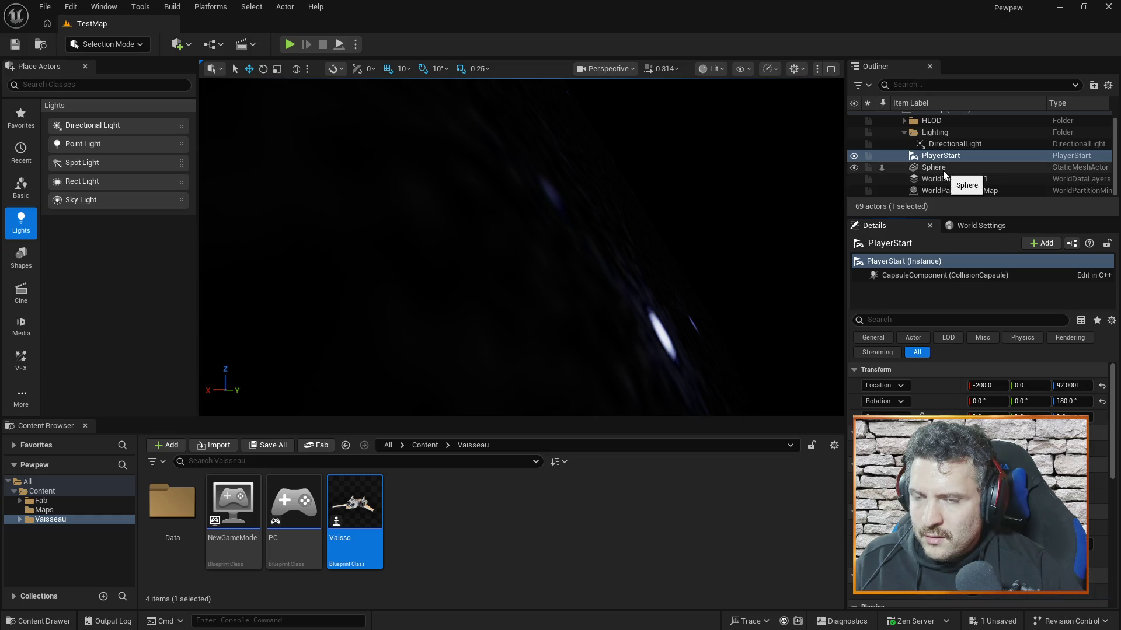
pyautogui.click(958, 167)
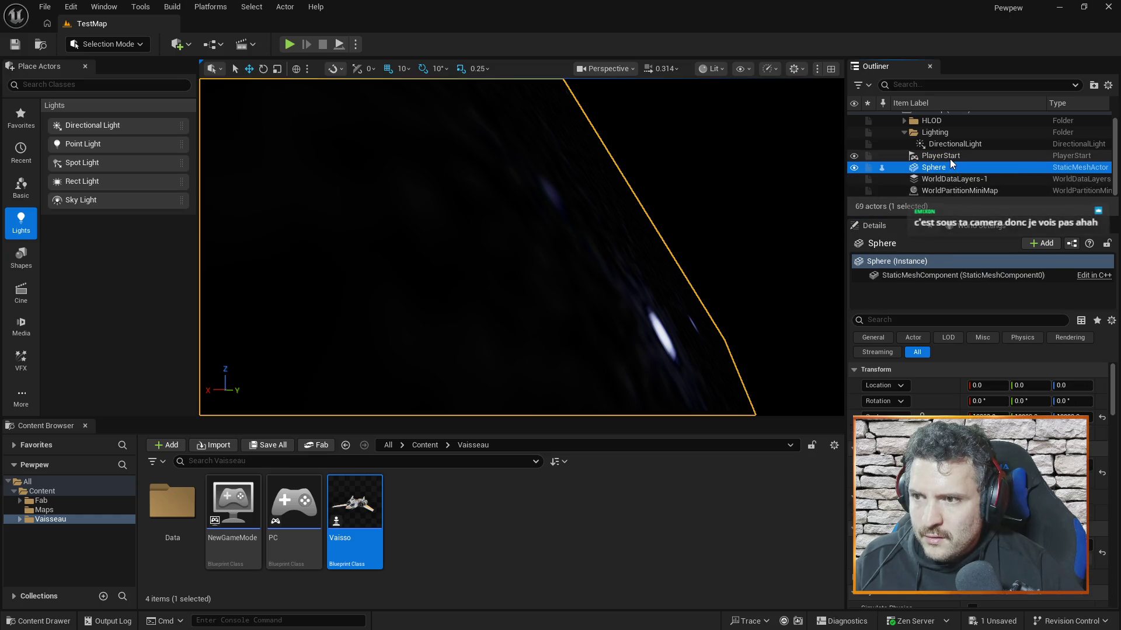
pyautogui.click(949, 158)
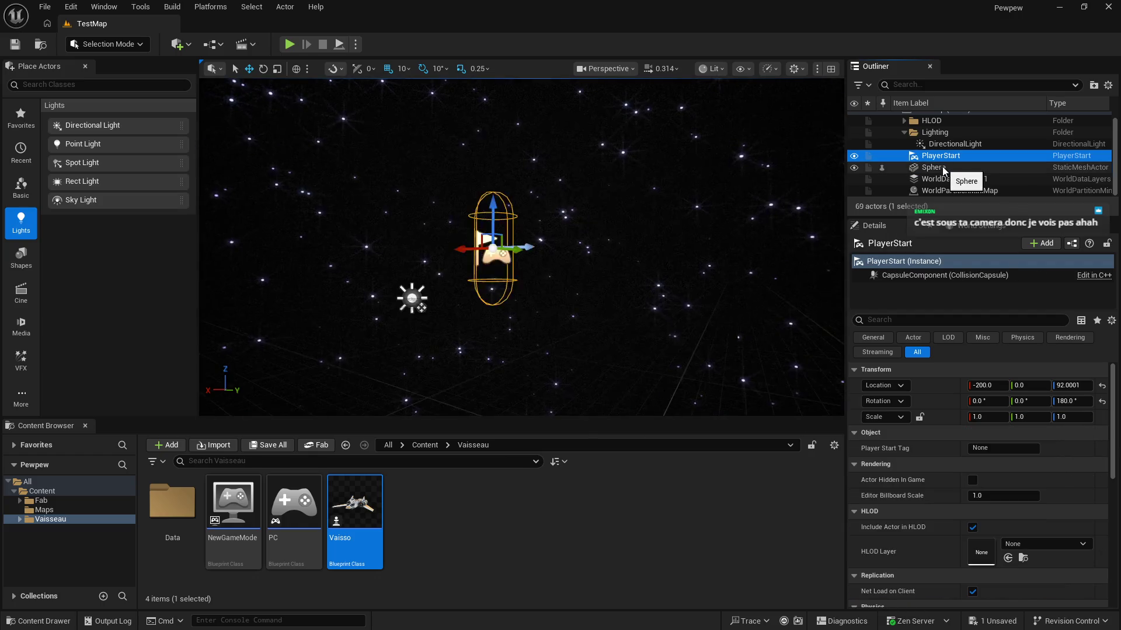
pyautogui.moveTo(631, 265)
pyautogui.mouseDown()
pyautogui.moveTo(817, 251)
pyautogui.moveTo(467, 262)
pyautogui.moveTo(286, 251)
pyautogui.moveTo(286, 269)
pyautogui.moveTo(409, 268)
pyautogui.moveTo(298, 263)
pyautogui.mouseUp()
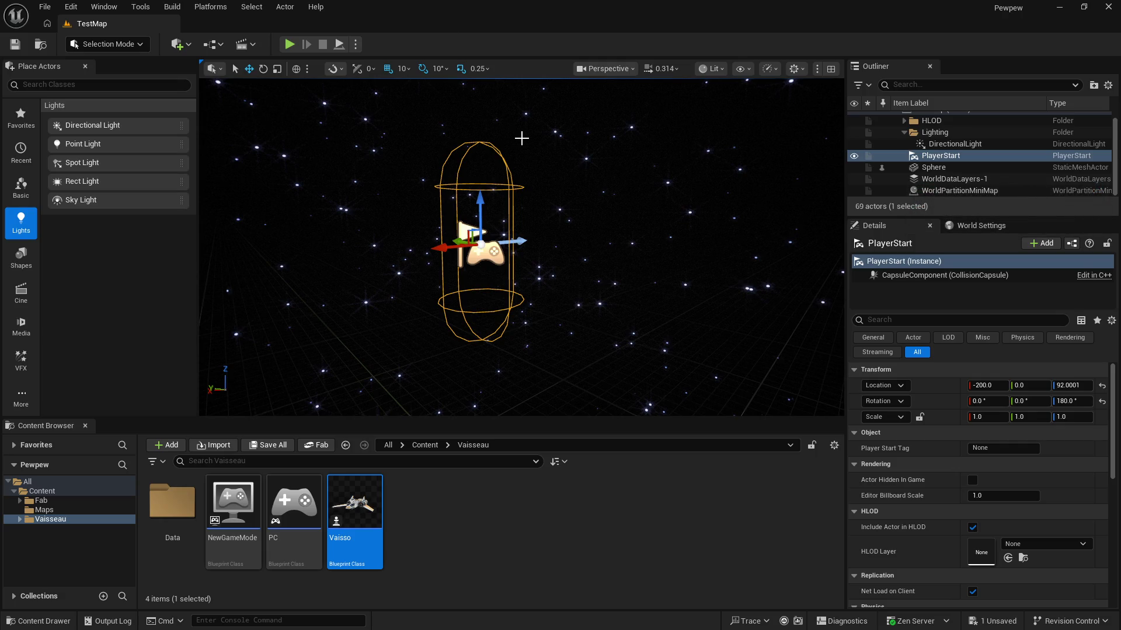
pyautogui.click(990, 623)
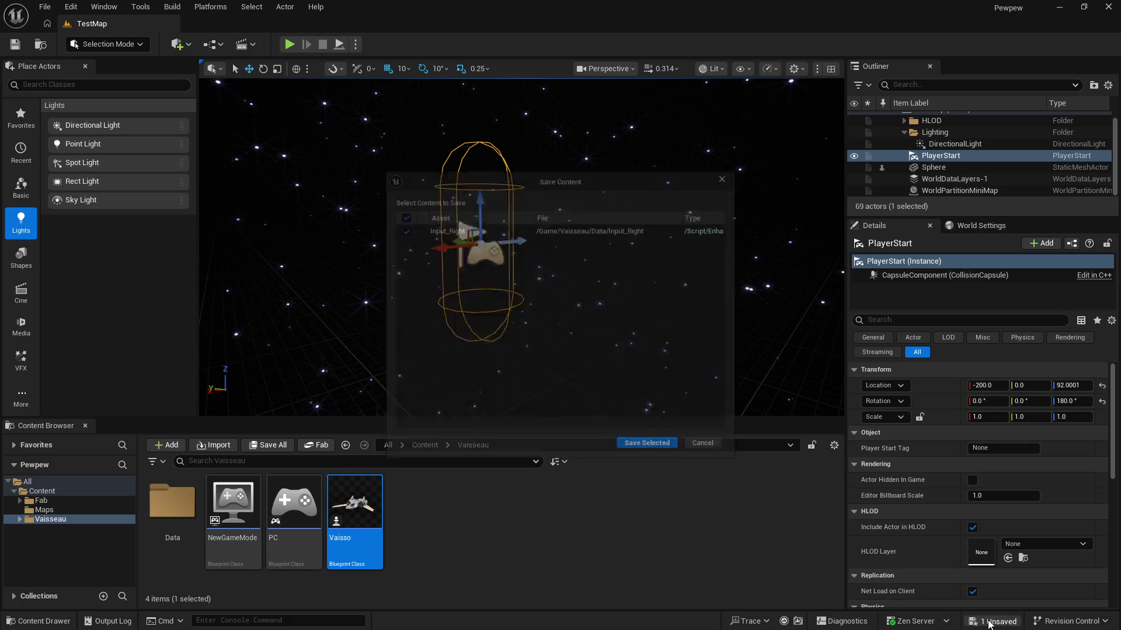
# Step: Save the Input_Right asset, then run a Play-in-Editor test and stop it with Esc
pyautogui.click(660, 454)
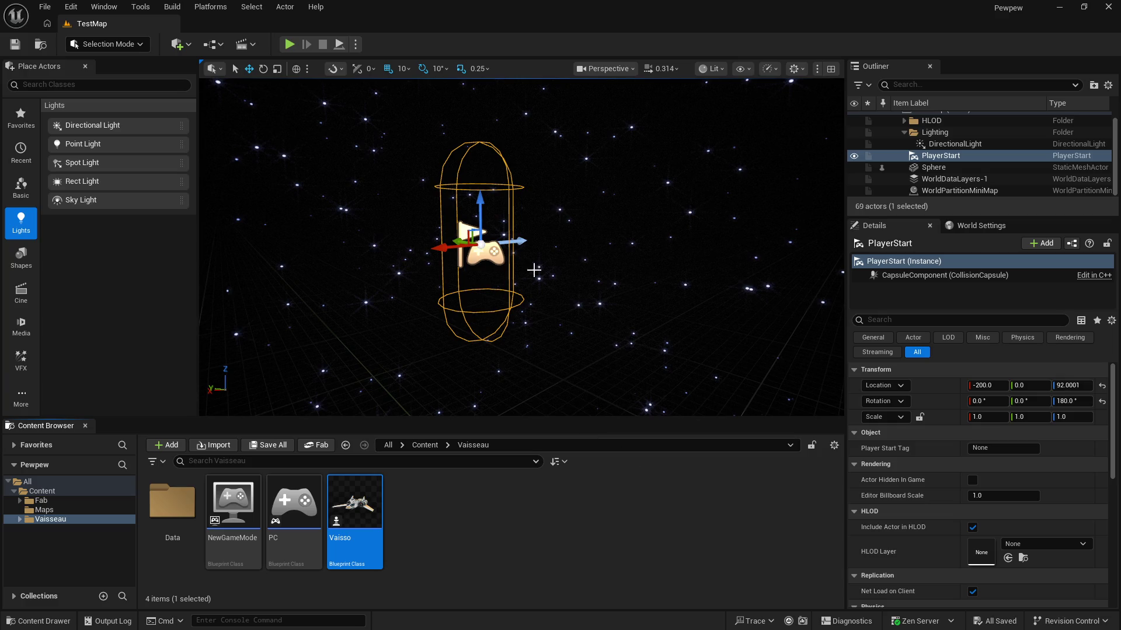
pyautogui.click(289, 44)
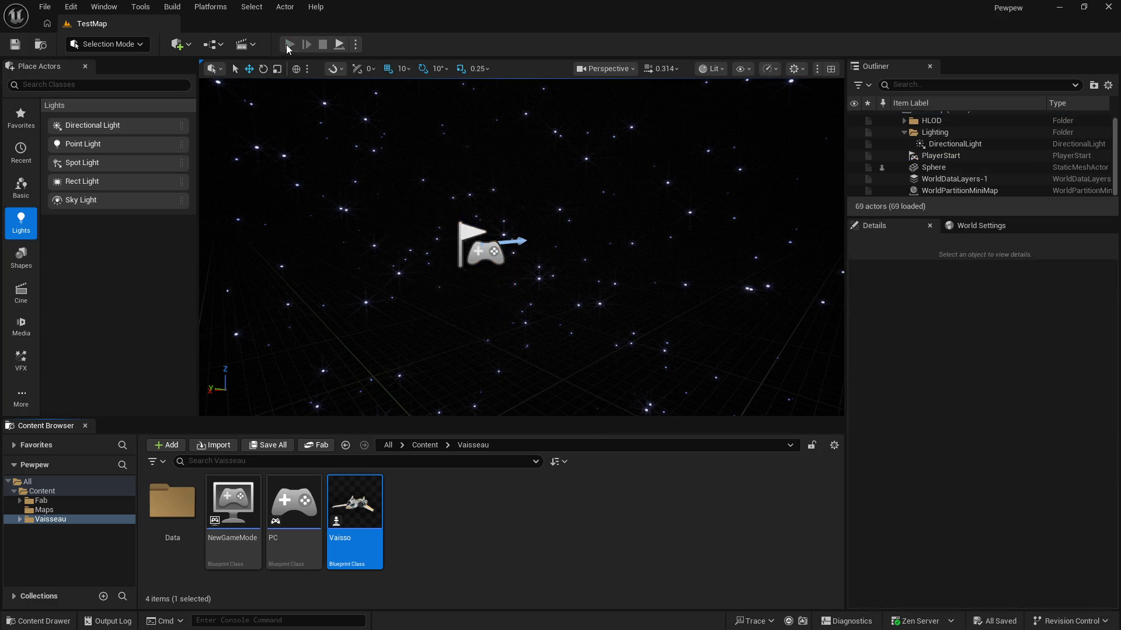
pyautogui.click(547, 255)
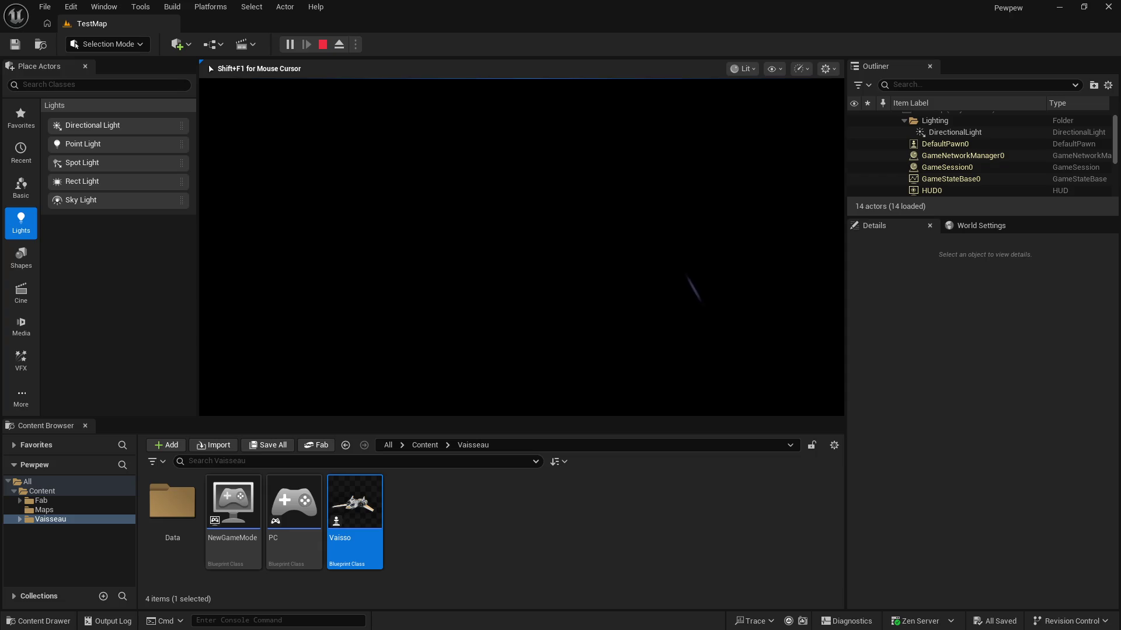
pyautogui.press('Escape')
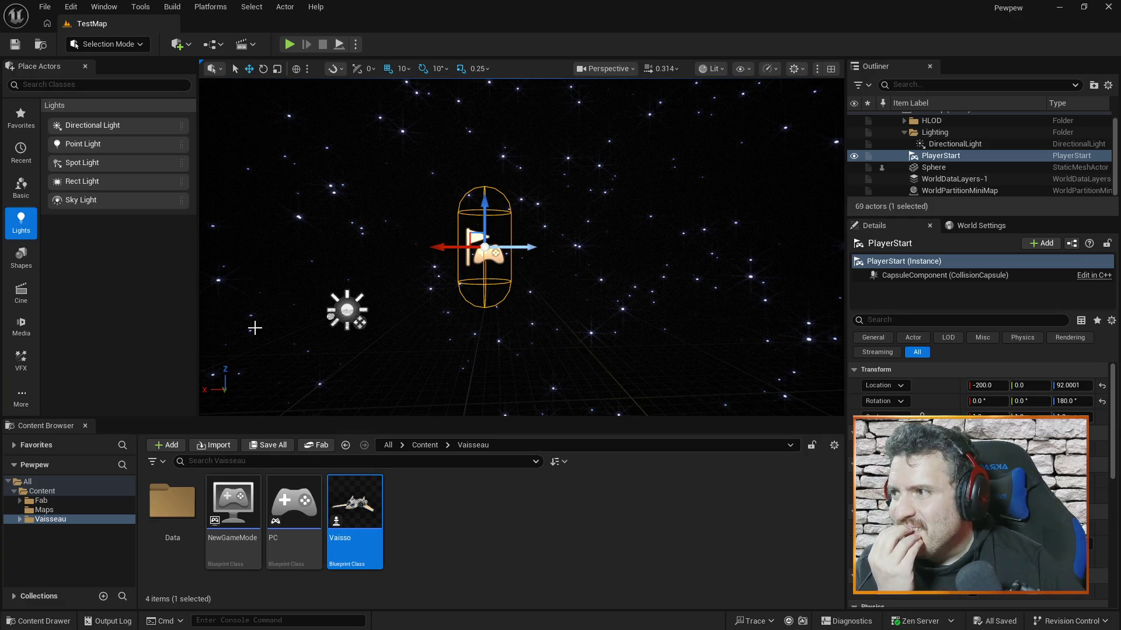
# Step: Open the Vaisso blueprint from the Content Browser, then switch to the Firefox tutorial
pyautogui.click(473, 517)
pyautogui.doubleClick(362, 499)
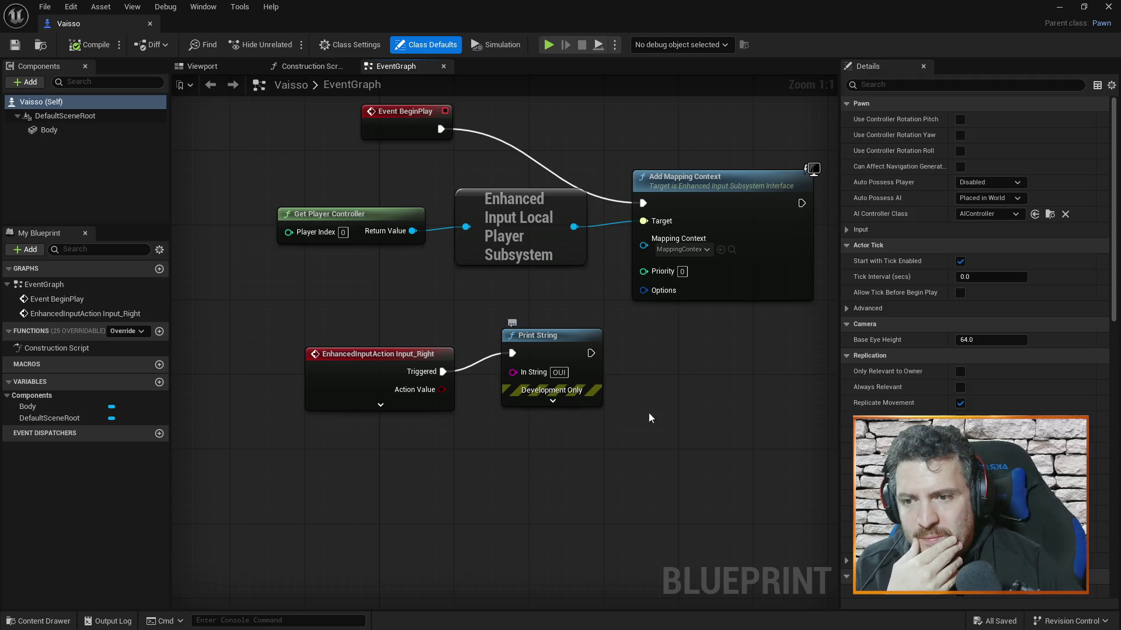
pyautogui.hotkey('alt', 'Tab')
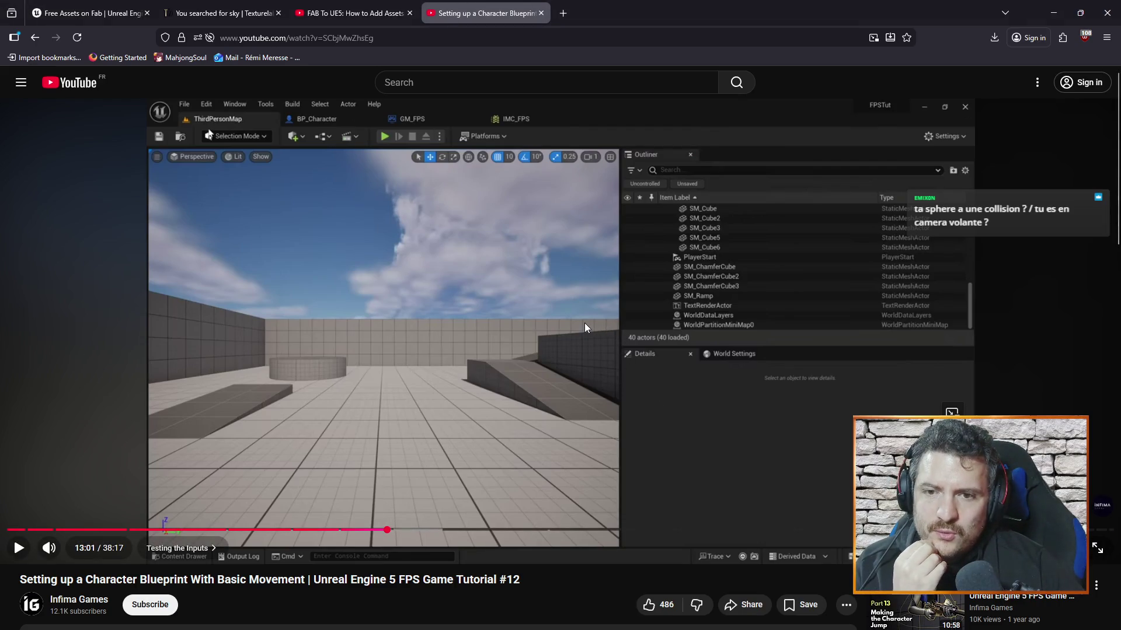
# Step: Play a few seconds of the tutorial's input-testing part, pause, and return to Unreal
pyautogui.click(548, 325)
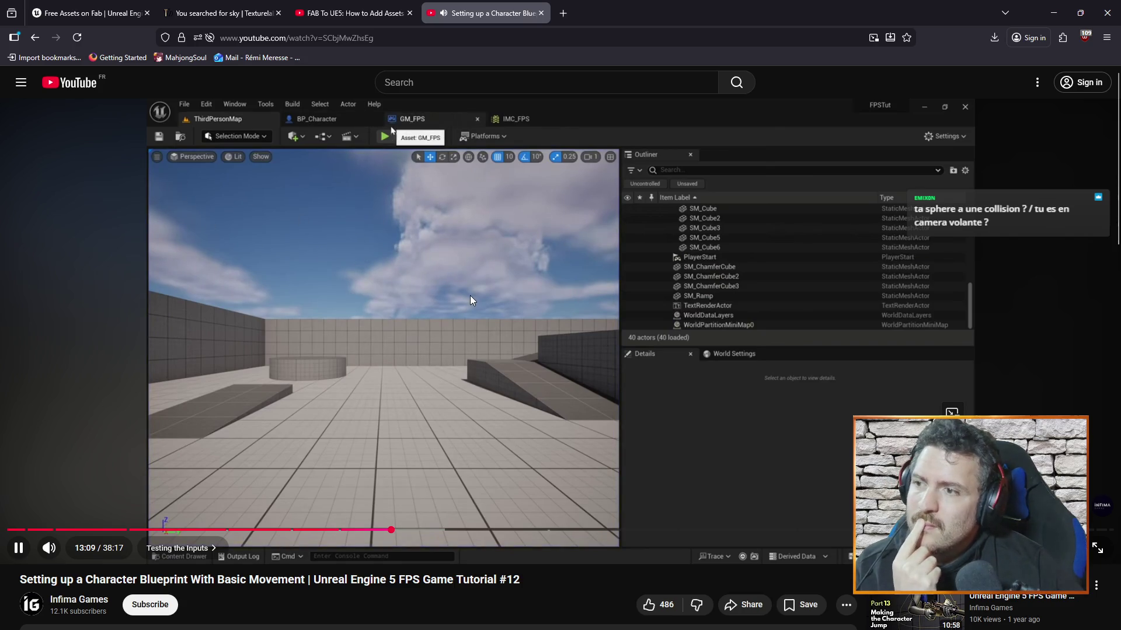
pyautogui.click(464, 298)
pyautogui.hotkey('alt', 'Tab')
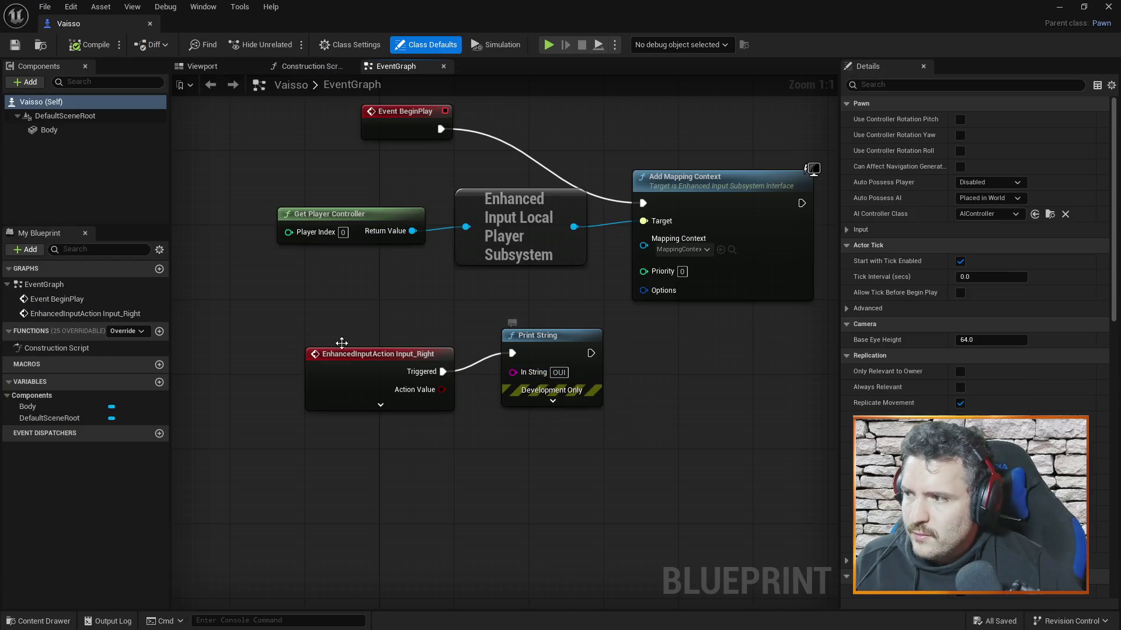
# Step: Look over Vaisso's Viewport and Construction Script tabs, then return to the EventGraph
pyautogui.click(218, 71)
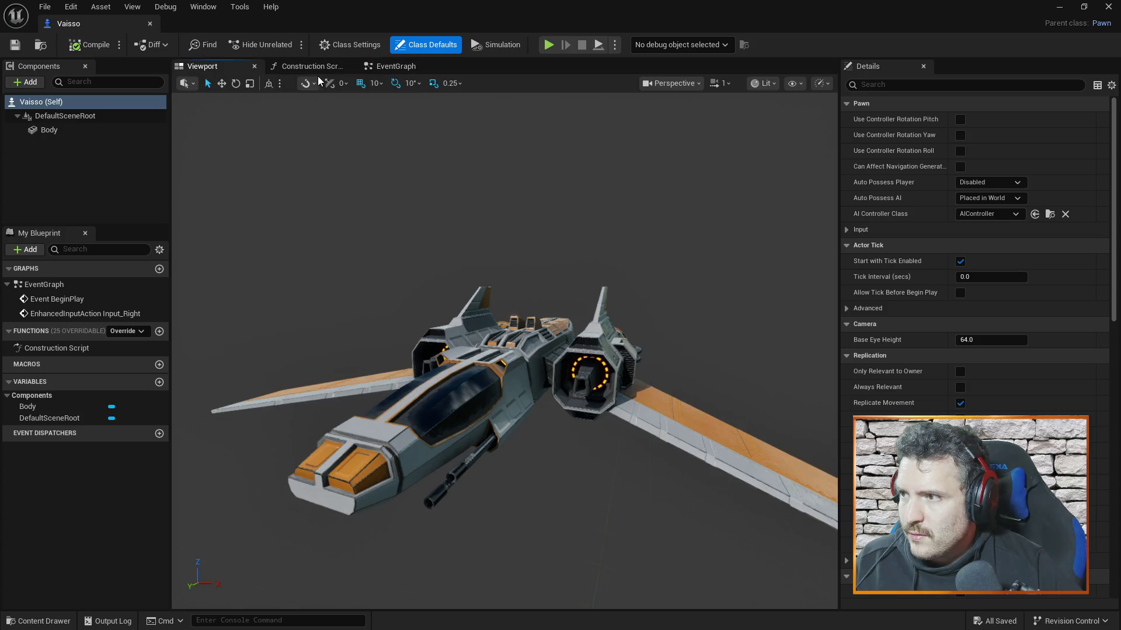
pyautogui.click(343, 69)
pyautogui.click(380, 66)
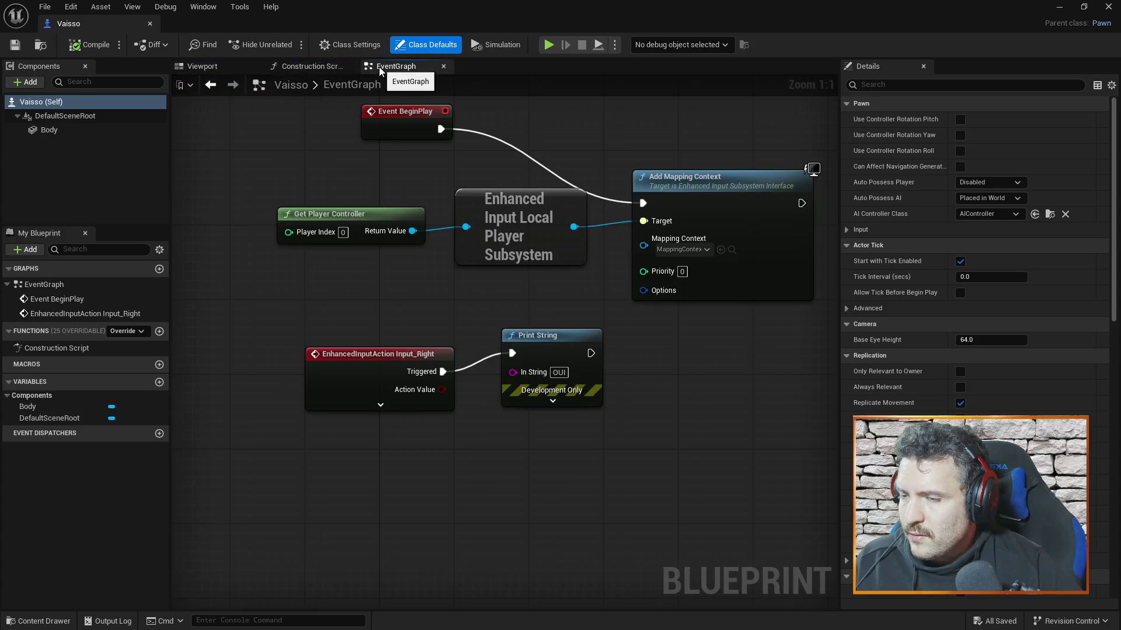
# Step: Open the Input_Right input action from the Content Drawer to review it, then close it
pyautogui.click(52, 621)
pyautogui.click(191, 470)
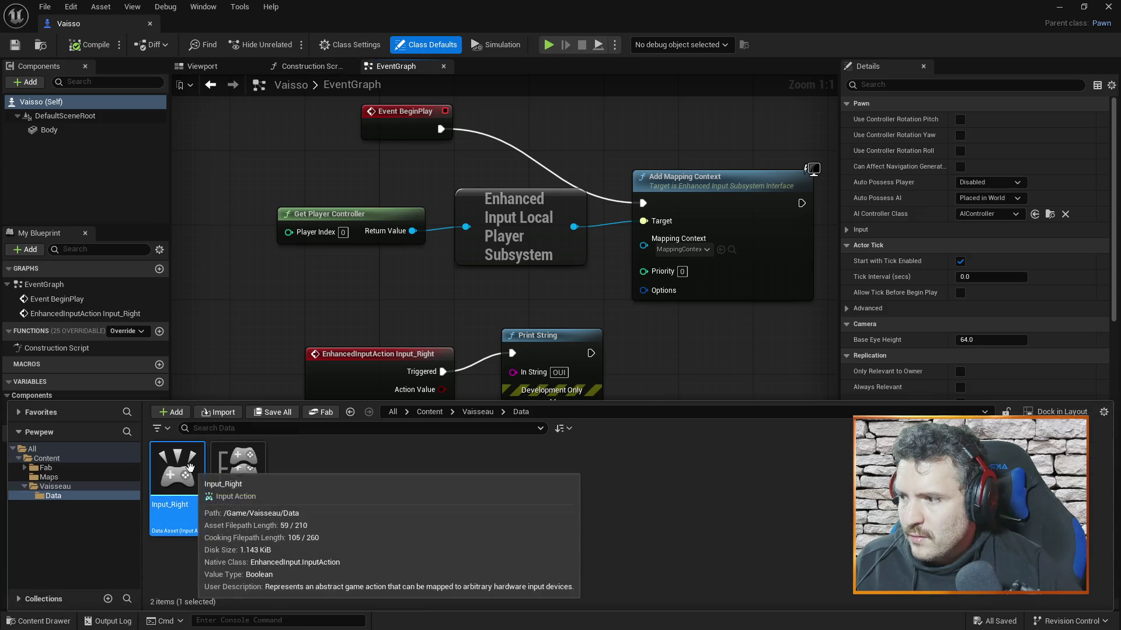
pyautogui.doubleClick(193, 473)
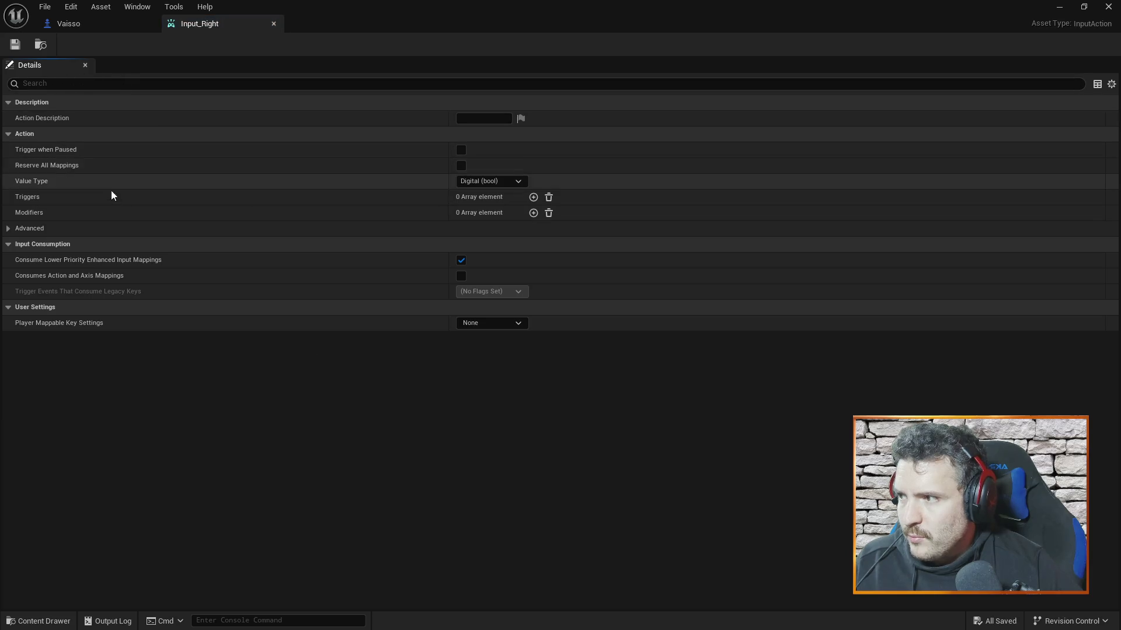
pyautogui.click(273, 24)
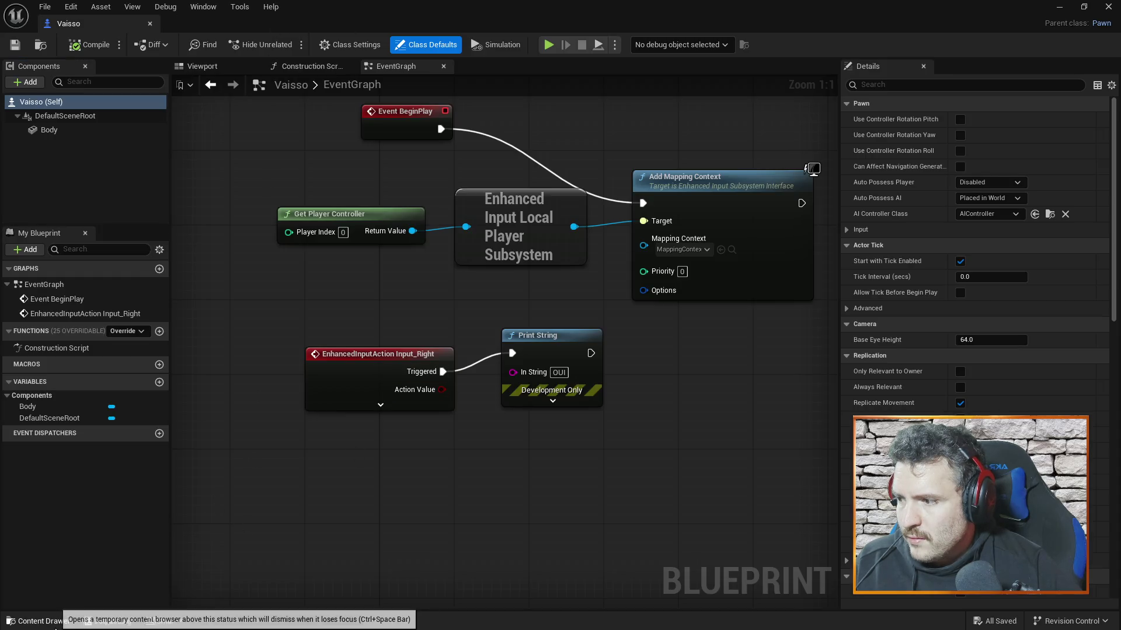
# Step: Review the MappingContextTest mapping context, close it, and switch back to the YouTube tutorial
pyautogui.click(58, 626)
pyautogui.doubleClick(262, 463)
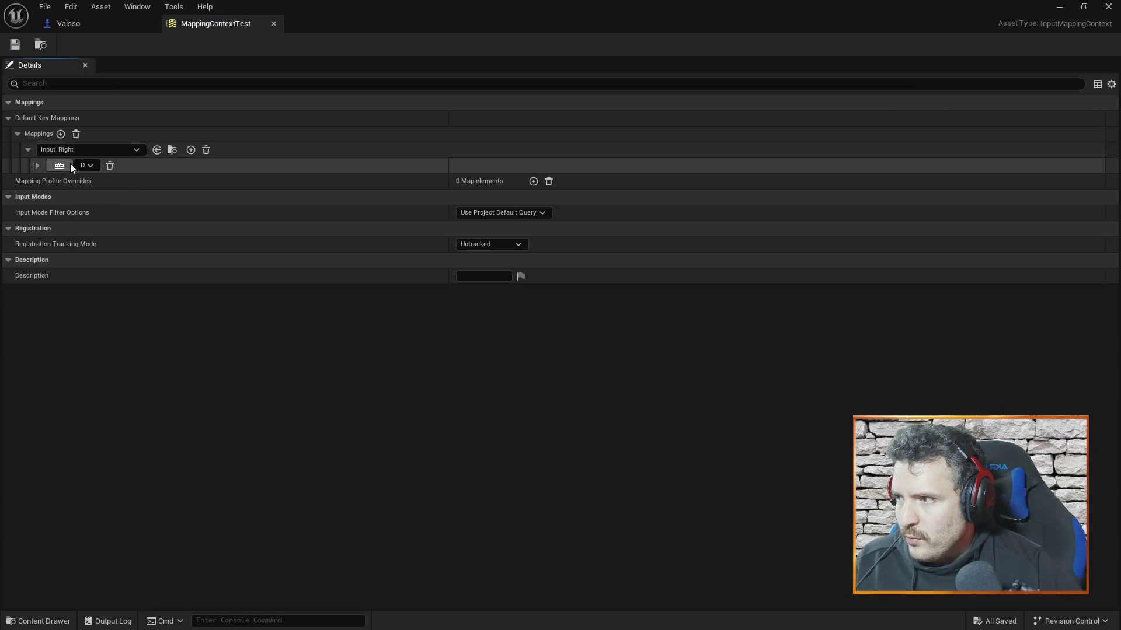
pyautogui.click(274, 24)
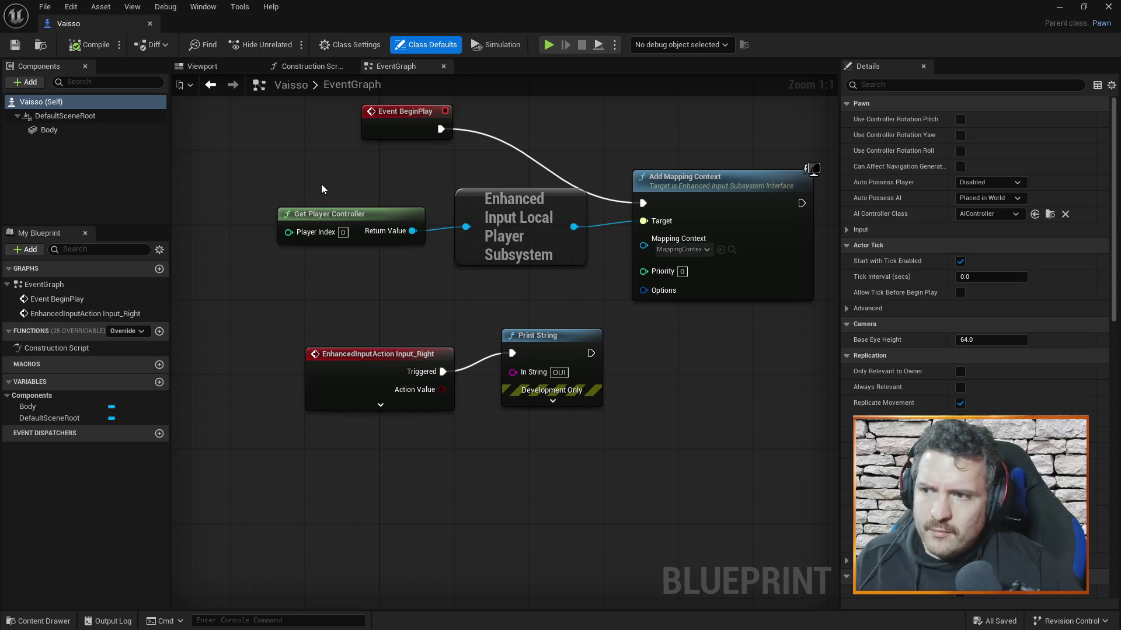
pyautogui.hotkey('alt', 'Tab')
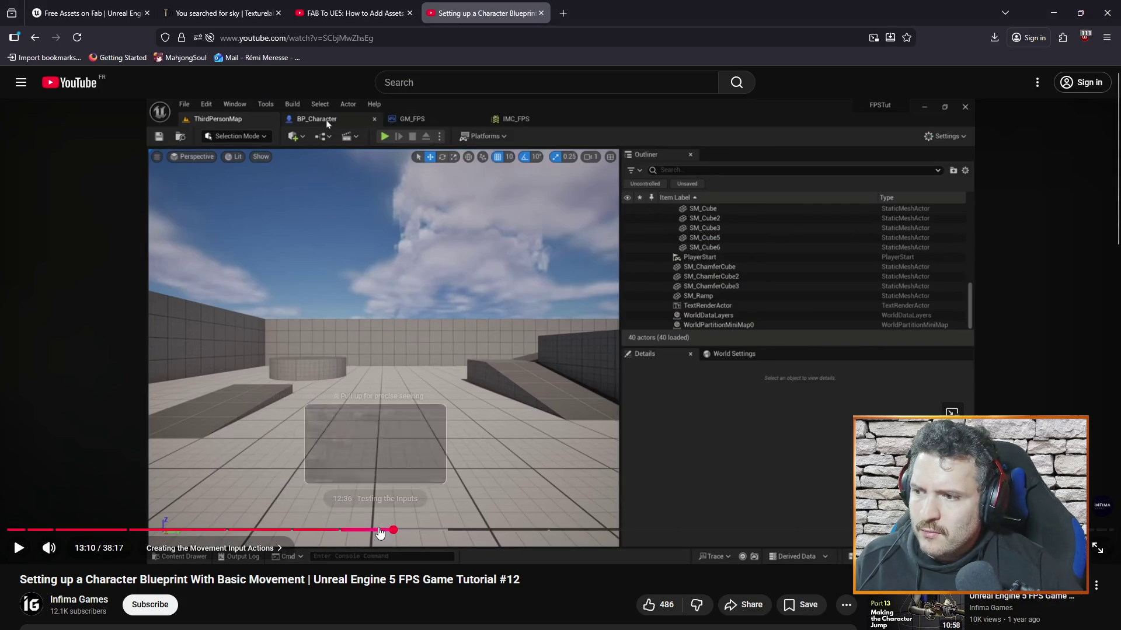
# Step: Seek the tutorial back to about 13:02 and replay the TESTING demo. Pause it at 13:04 and return to Unreal
pyautogui.click(389, 530)
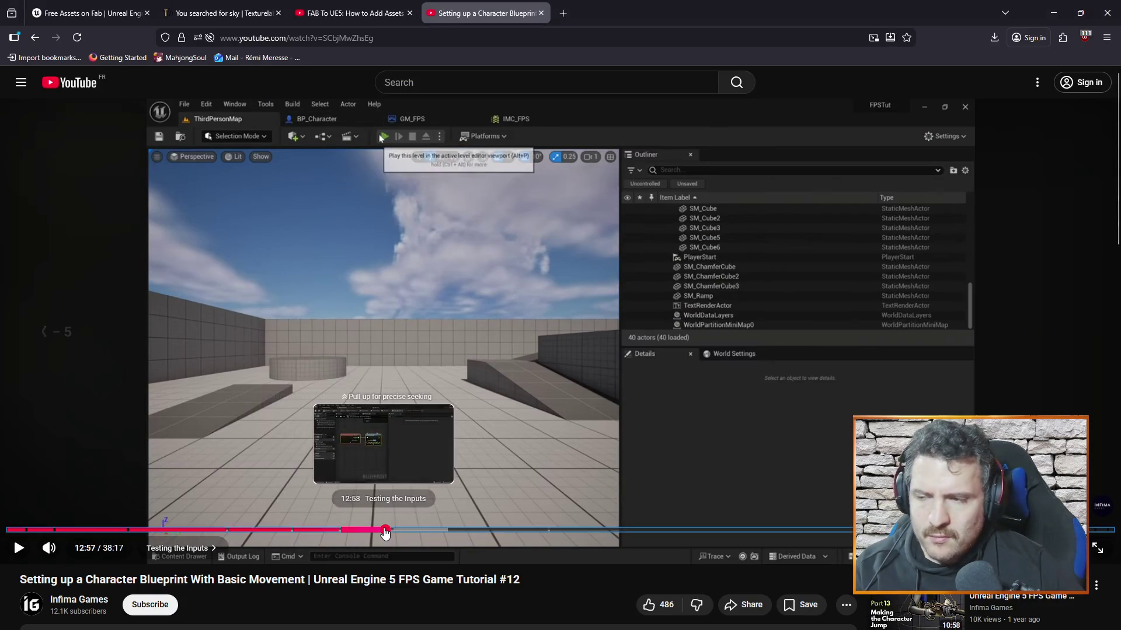
pyautogui.press('j')
pyautogui.press('Right')
pyautogui.press('Right')
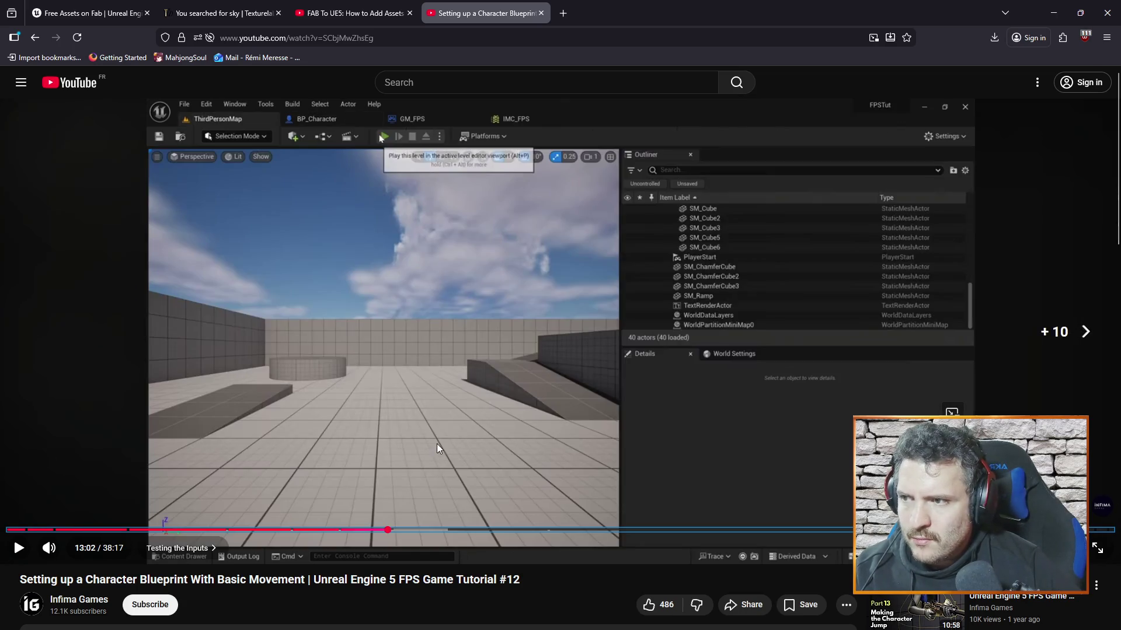
pyautogui.press('k')
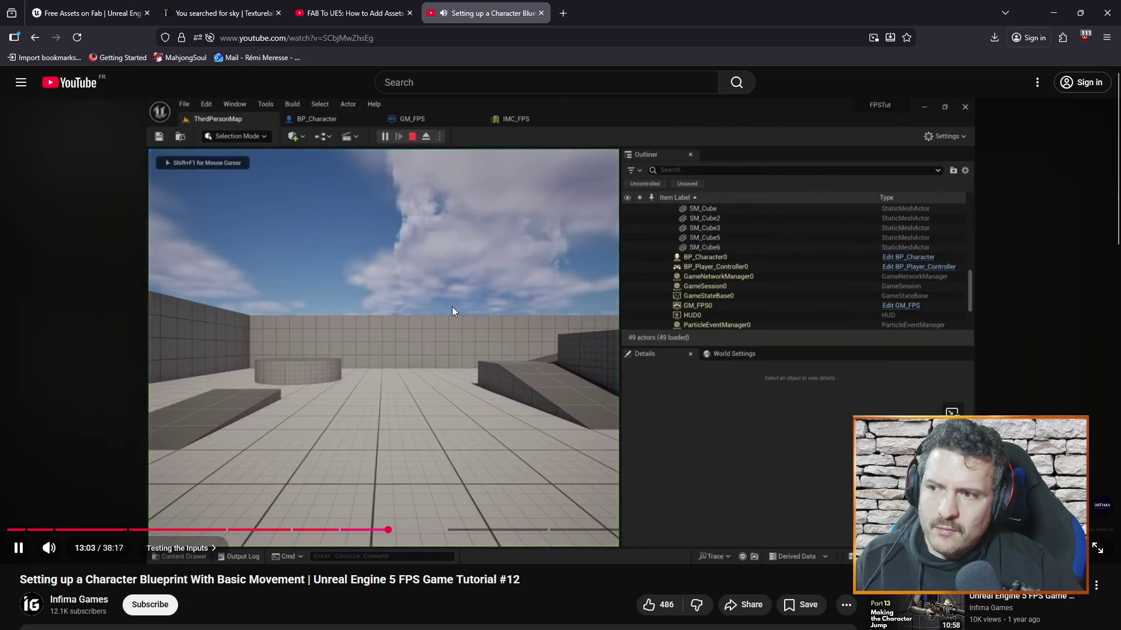
pyautogui.press('k')
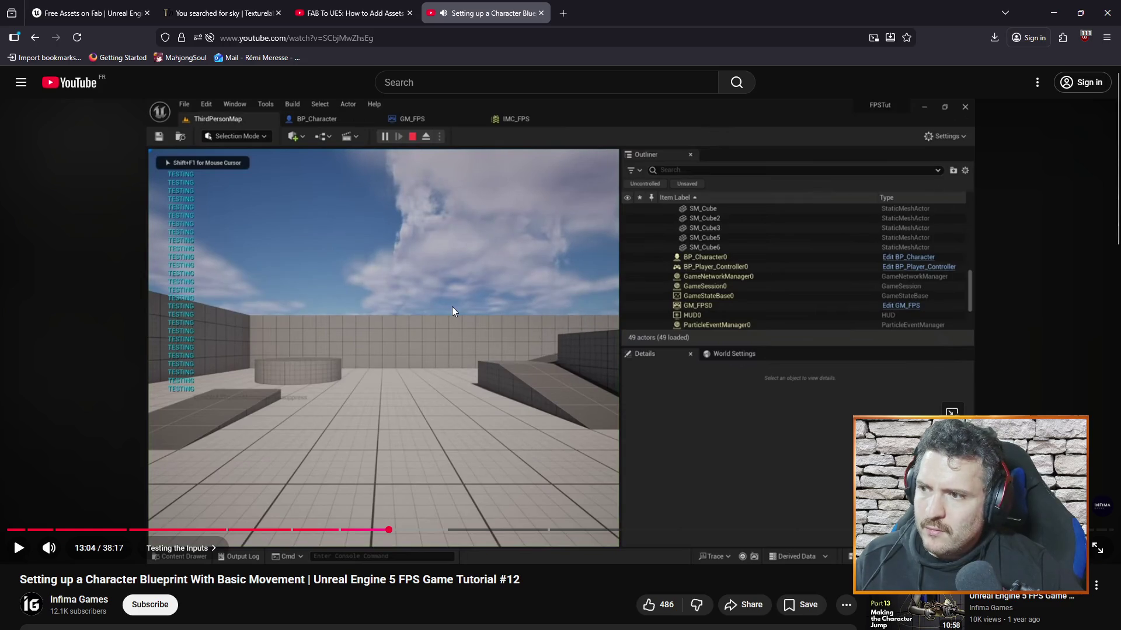
pyautogui.hotkey('alt', 'Tab')
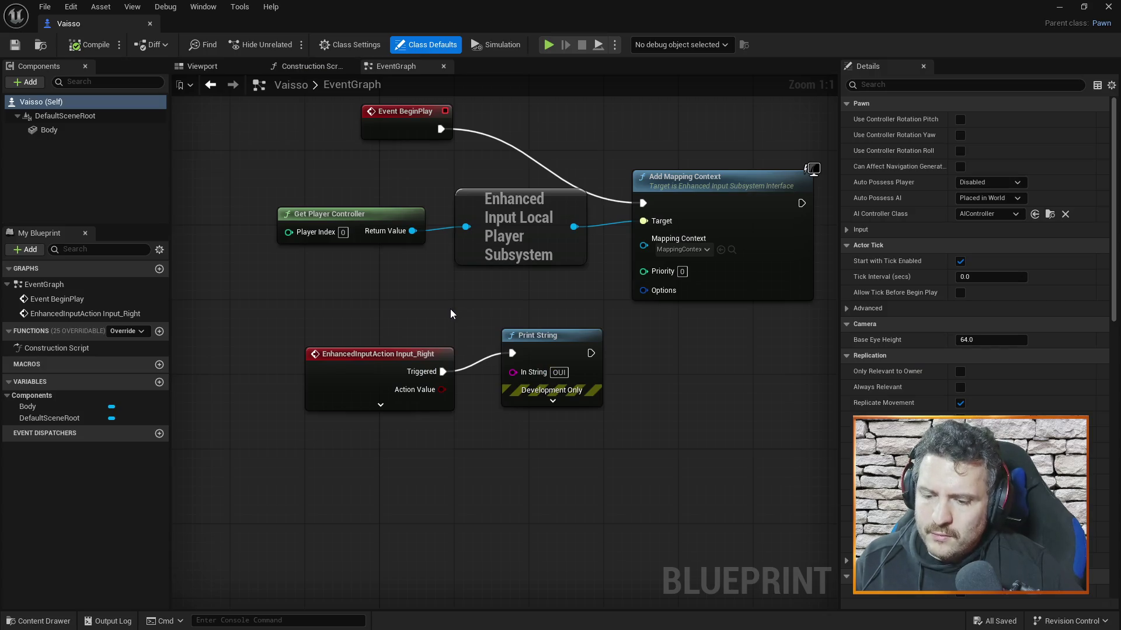
# Step: Close the Vaisso blueprint editor, then run a TestMap play session and stop it with Esc
pyautogui.hotkey('alt', 'Tab')
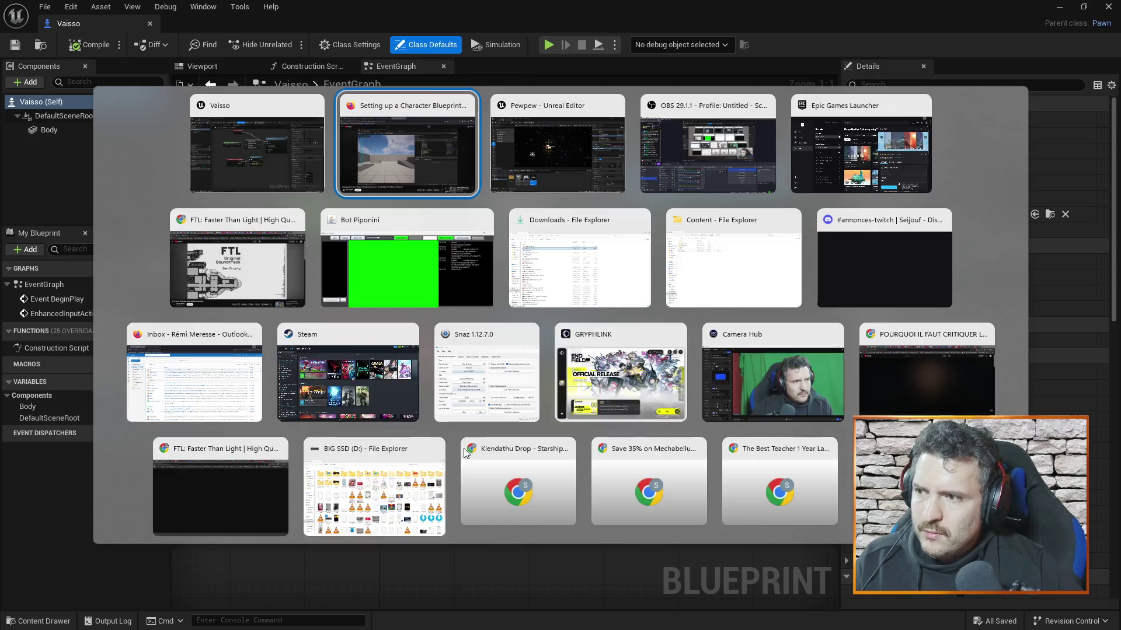
pyautogui.hotkey('alt', 'Tab')
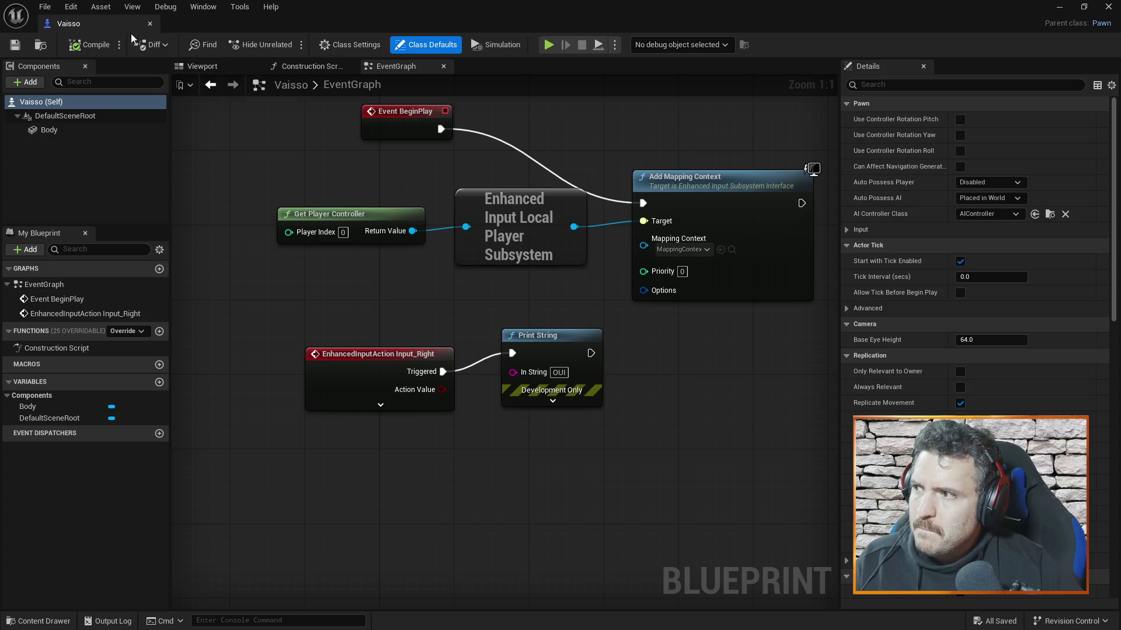
pyautogui.click(149, 24)
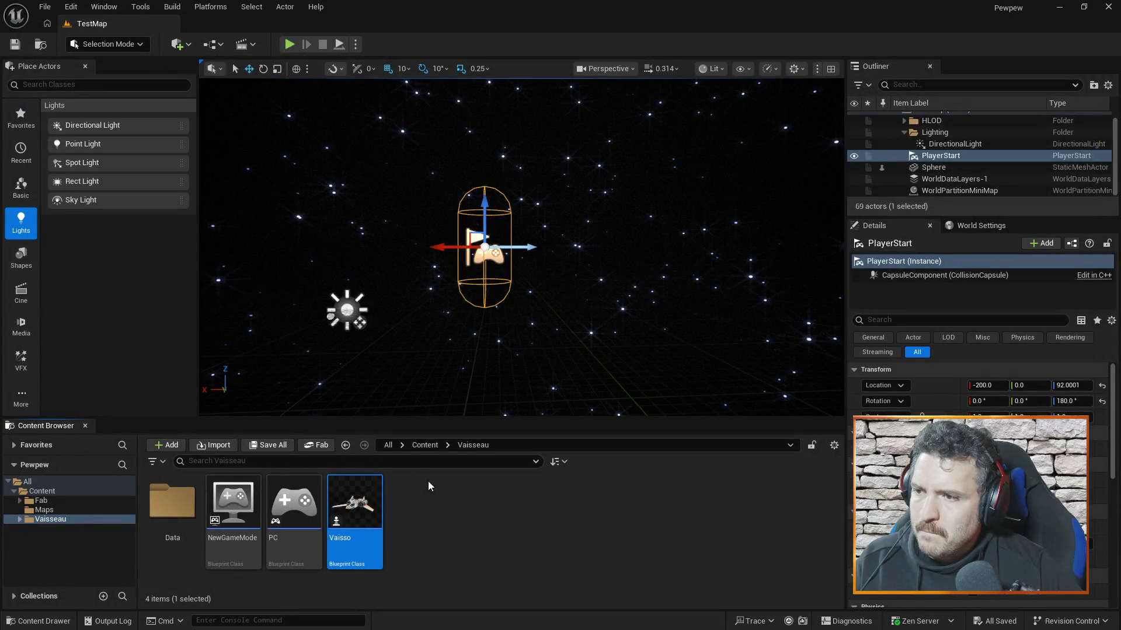
pyautogui.moveTo(574, 174)
pyautogui.mouseDown()
pyautogui.moveTo(534, 157)
pyautogui.moveTo(574, 174)
pyautogui.mouseUp()
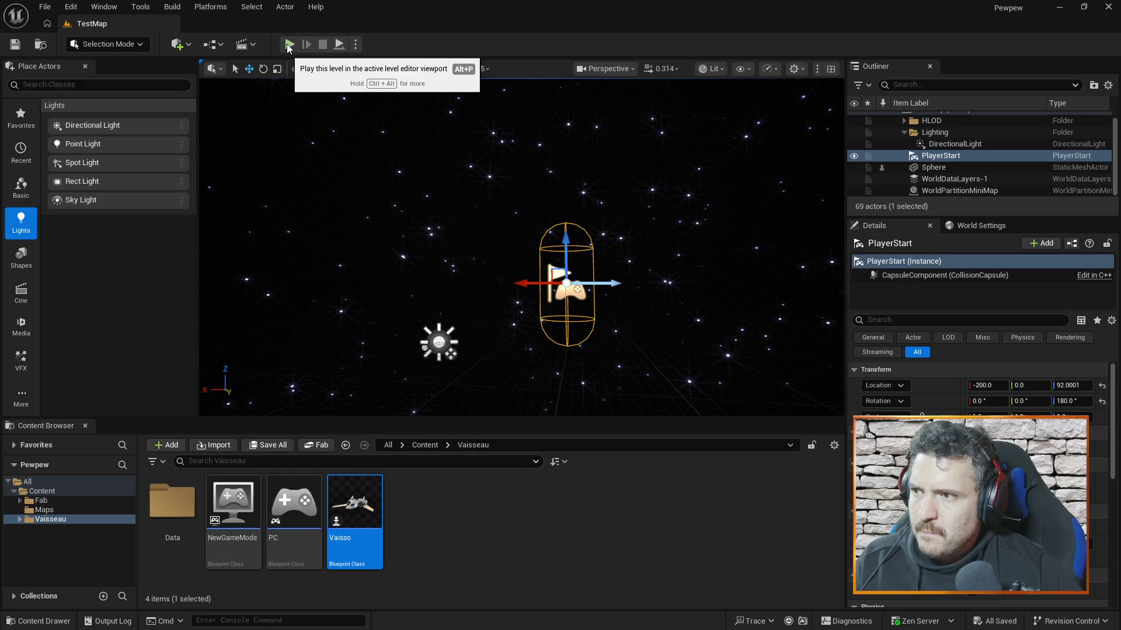
pyautogui.click(288, 45)
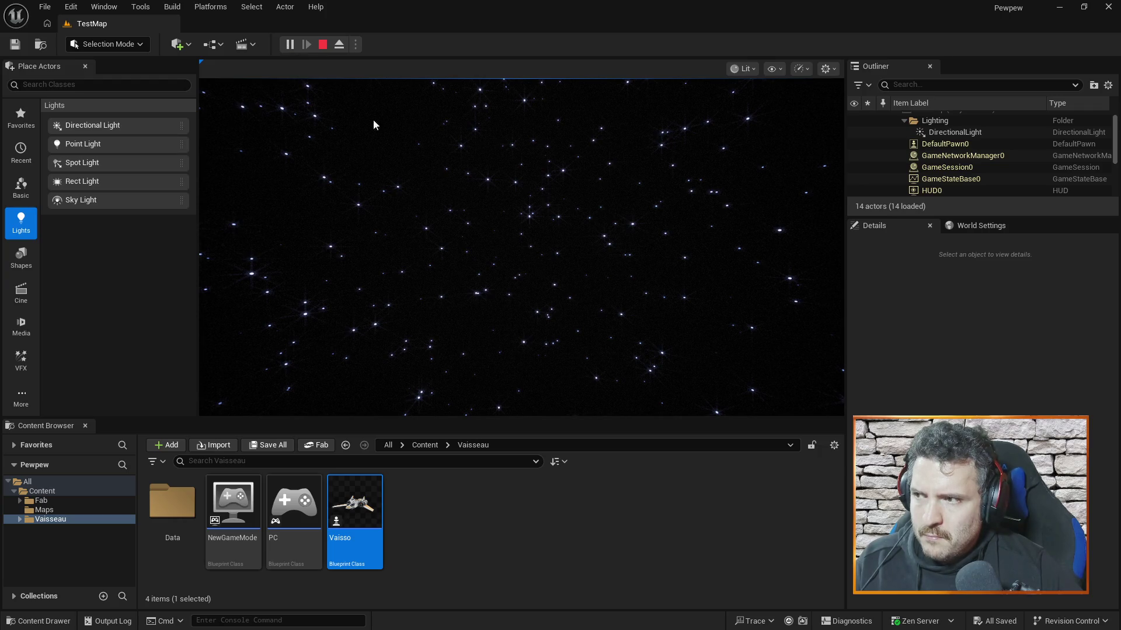
pyautogui.click(502, 242)
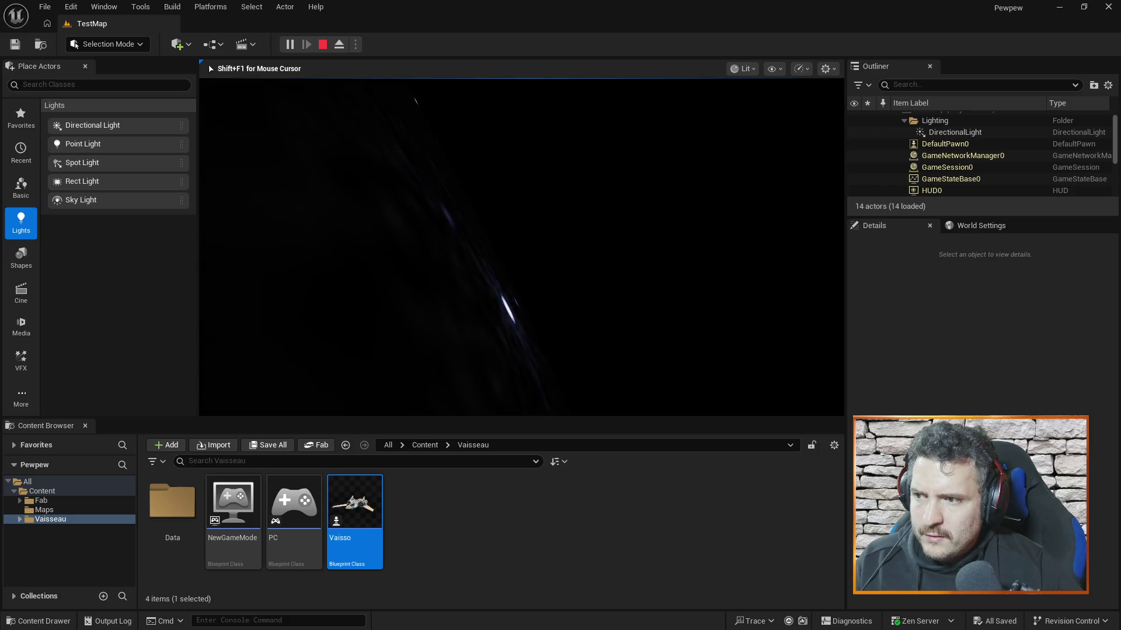
pyautogui.press('Escape')
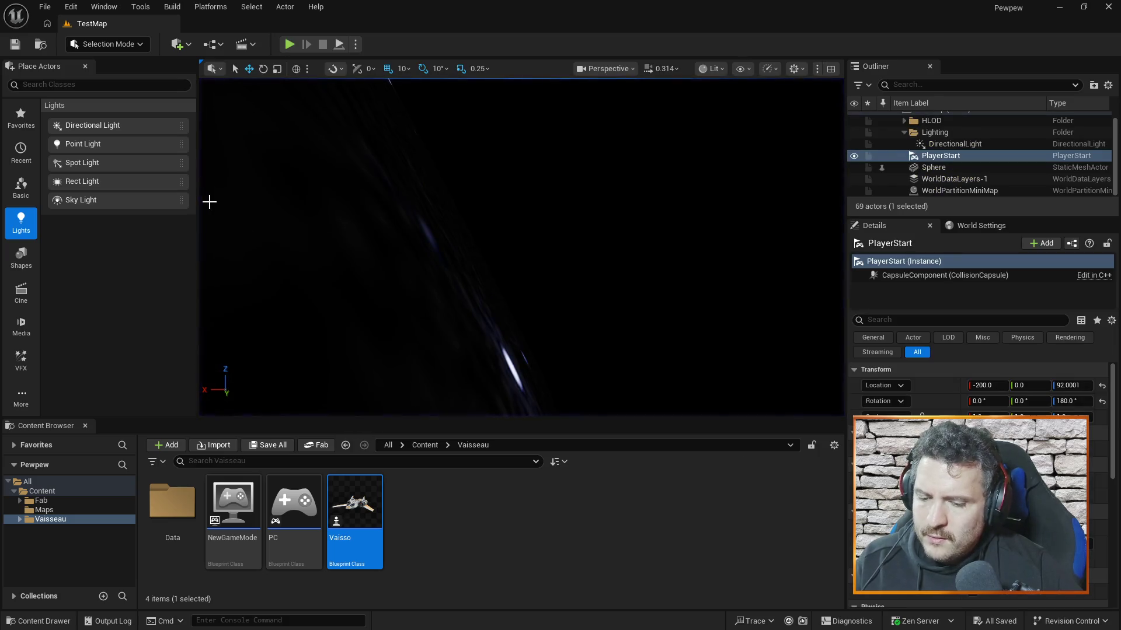
# Step: Run a second play session with Alt+P, stop it, and select the PC player controller blueprint
pyautogui.moveTo(650, 217)
pyautogui.mouseDown()
pyautogui.moveTo(650, 234)
pyautogui.moveTo(645, 219)
pyautogui.moveTo(730, 213)
pyautogui.moveTo(609, 217)
pyautogui.mouseUp()
pyautogui.hotkey('alt', 'p')
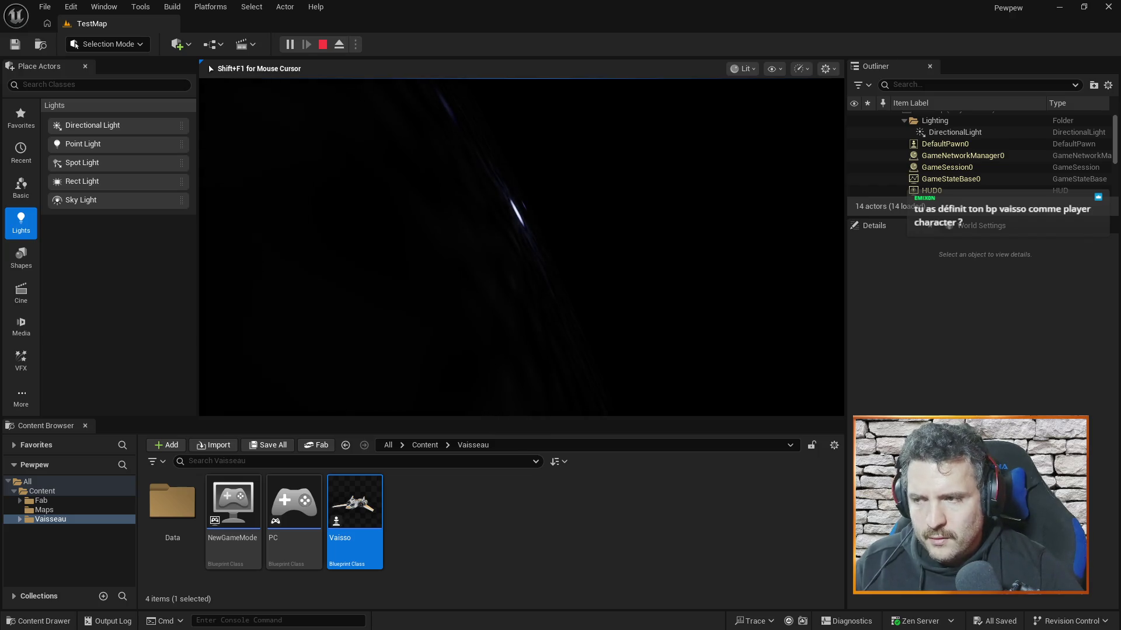
pyautogui.press('Escape')
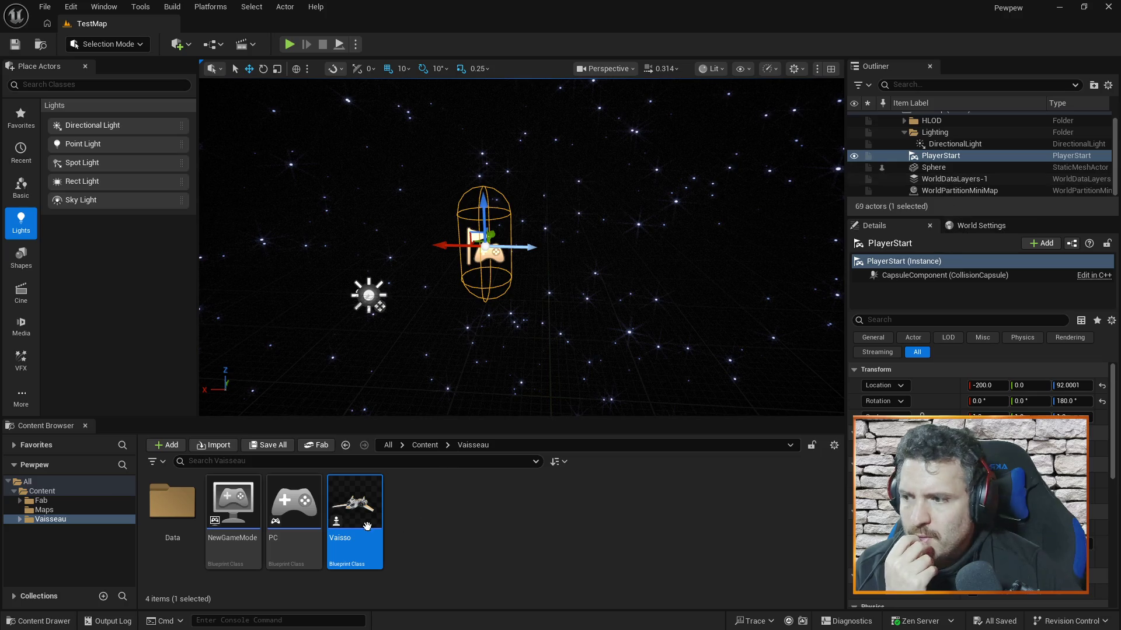
pyautogui.click(302, 502)
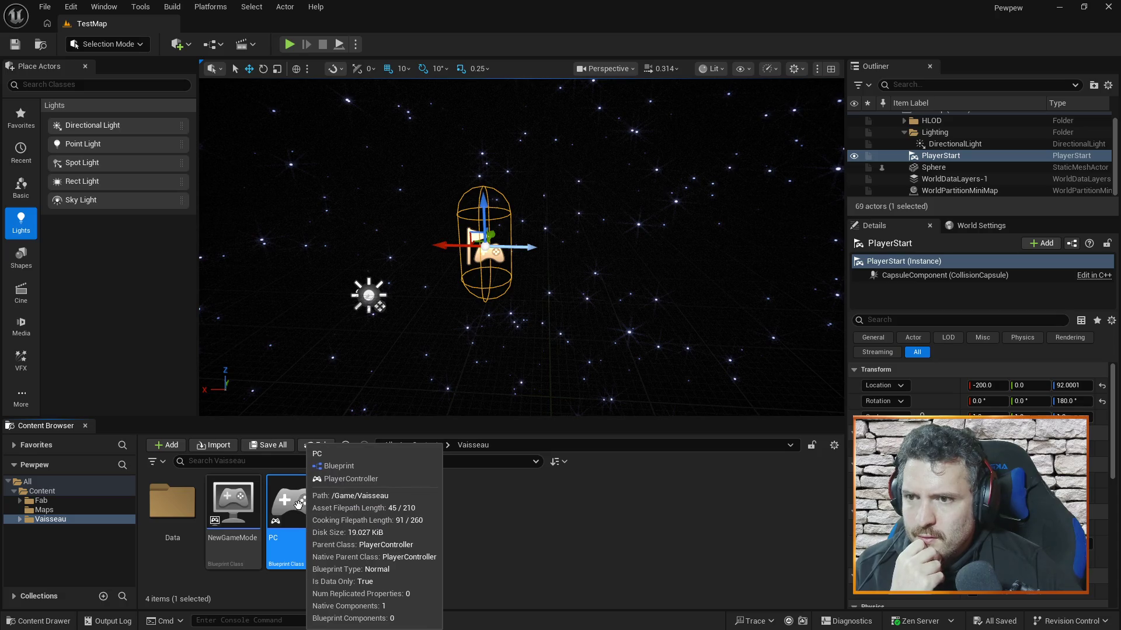
pyautogui.doubleClick(303, 503)
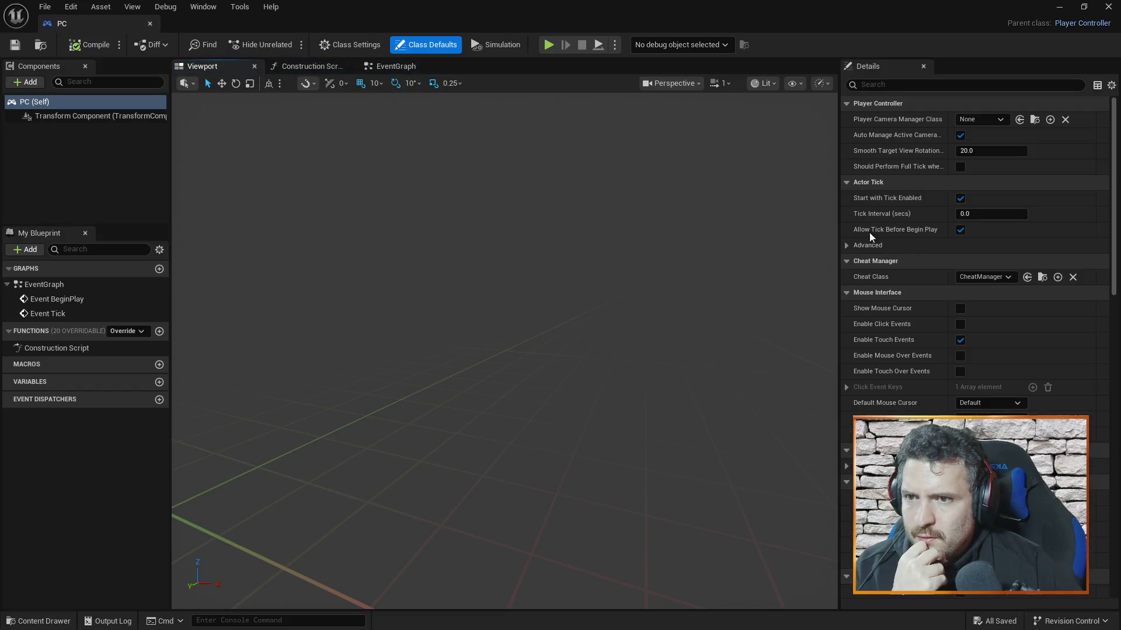
pyautogui.click(150, 24)
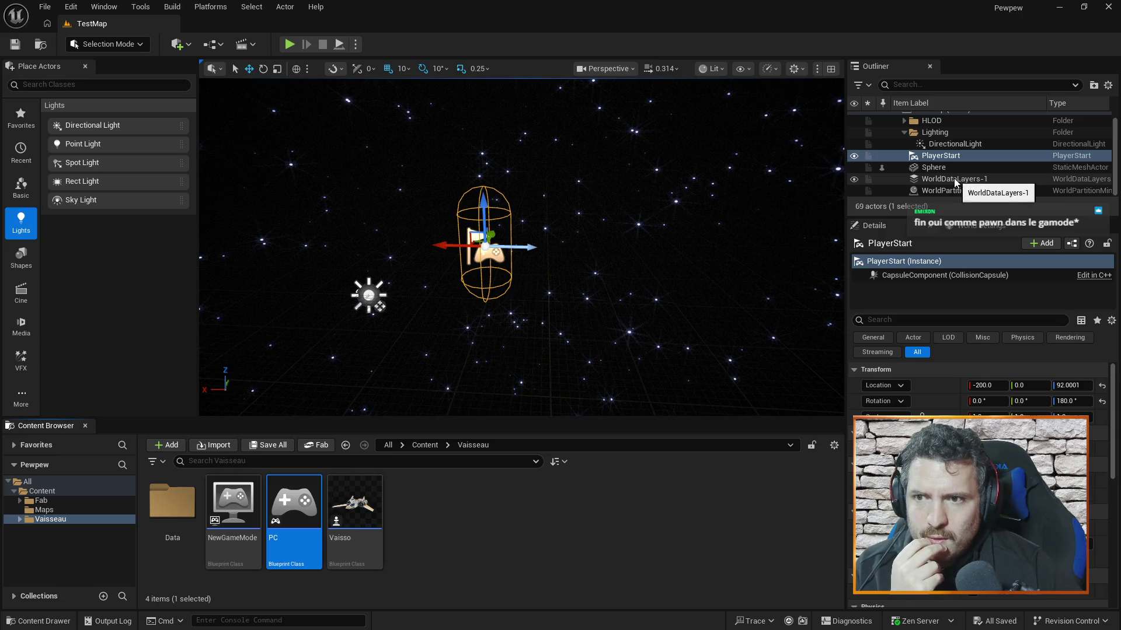
pyautogui.click(234, 502)
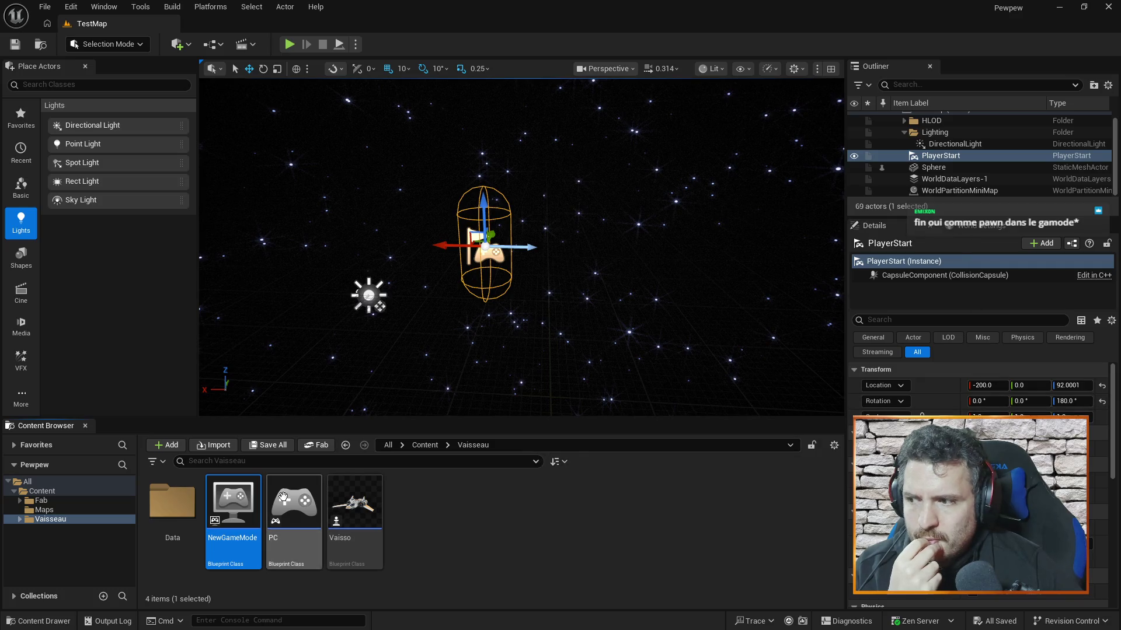
pyautogui.moveTo(221, 499)
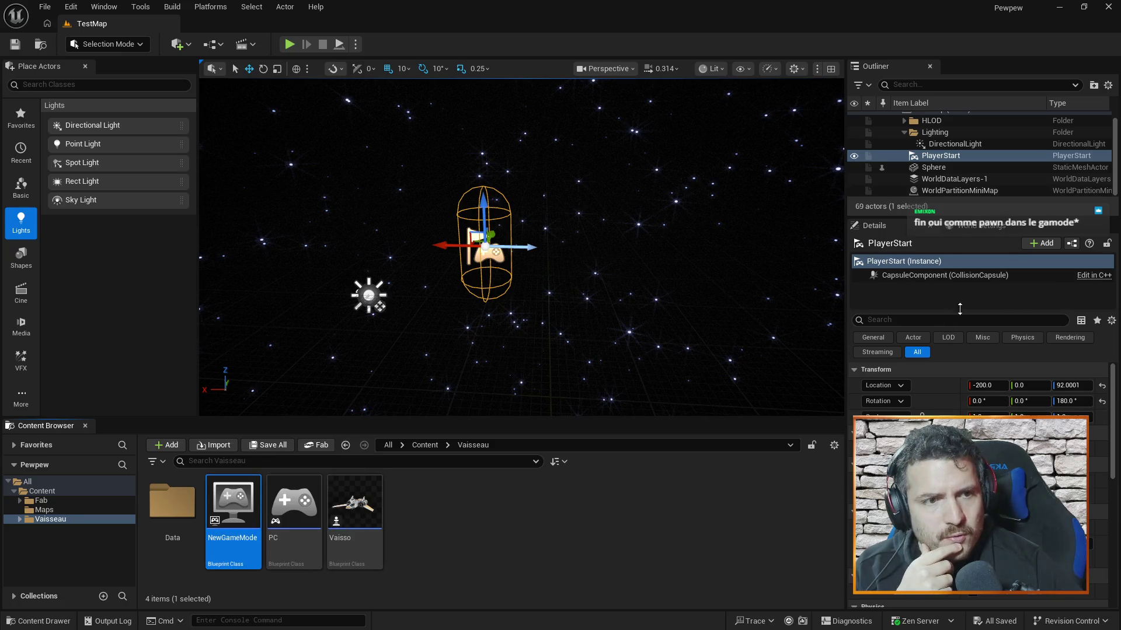
pyautogui.scroll(1, 937, 151)
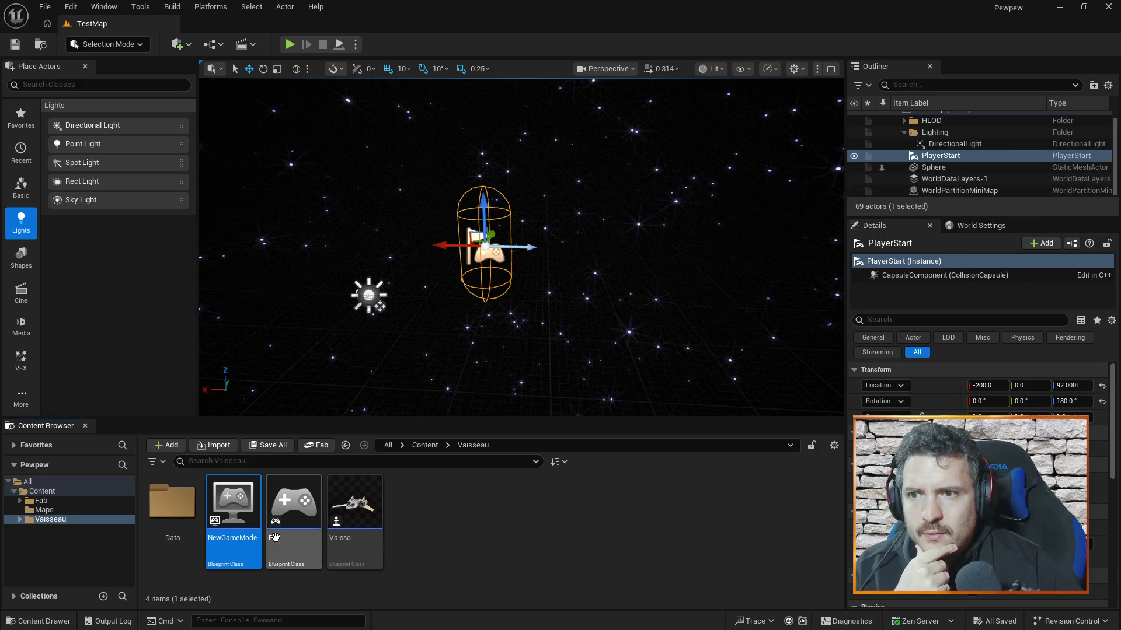
pyautogui.doubleClick(235, 514)
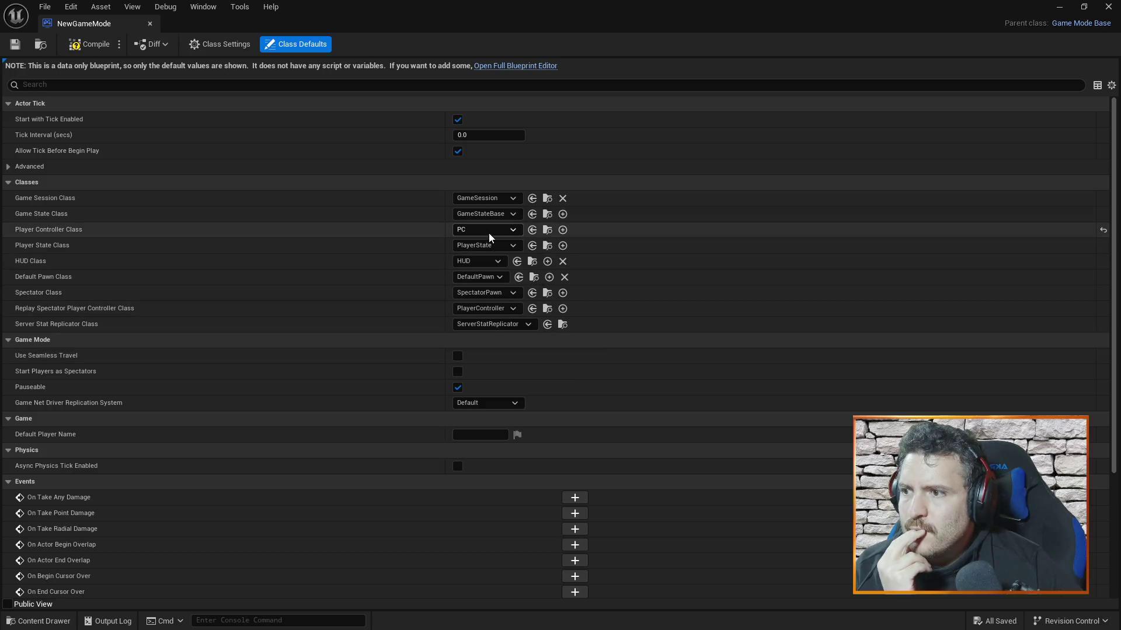
# Step: Choose Vaisso as NewGameMode's Default Pawn Class and close the game mode editor
pyautogui.click(481, 278)
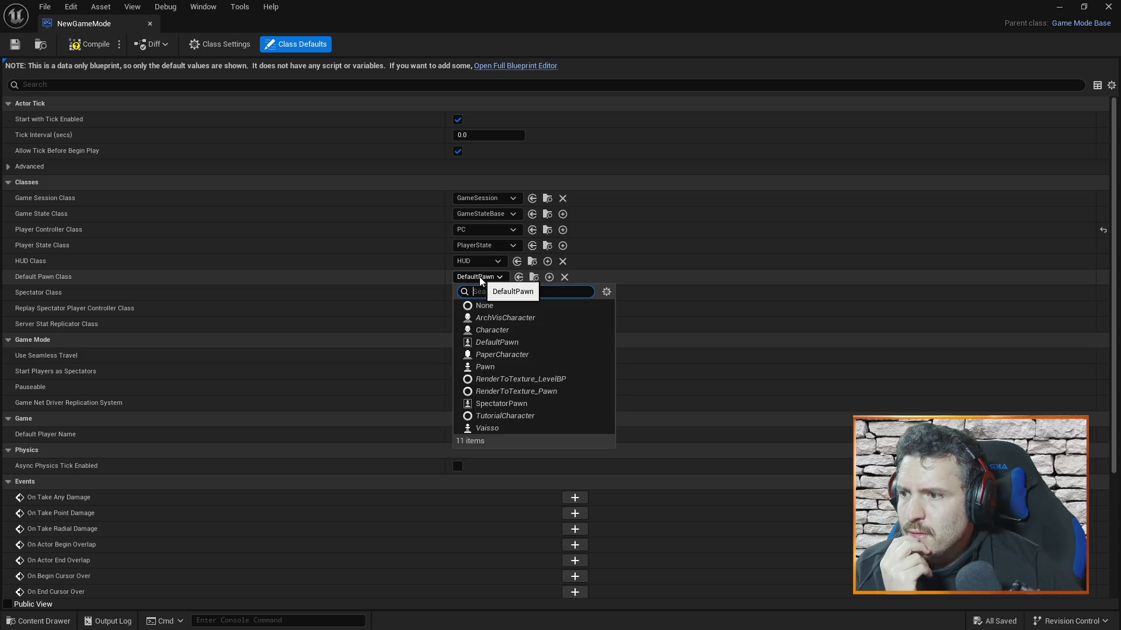
pyautogui.click(477, 429)
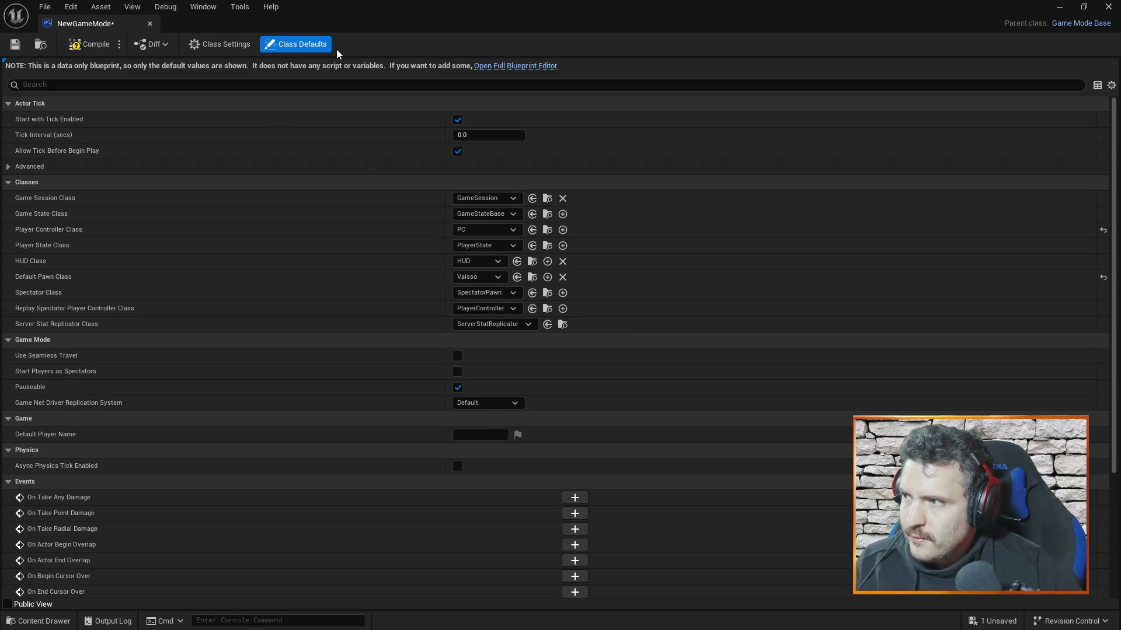
pyautogui.click(150, 23)
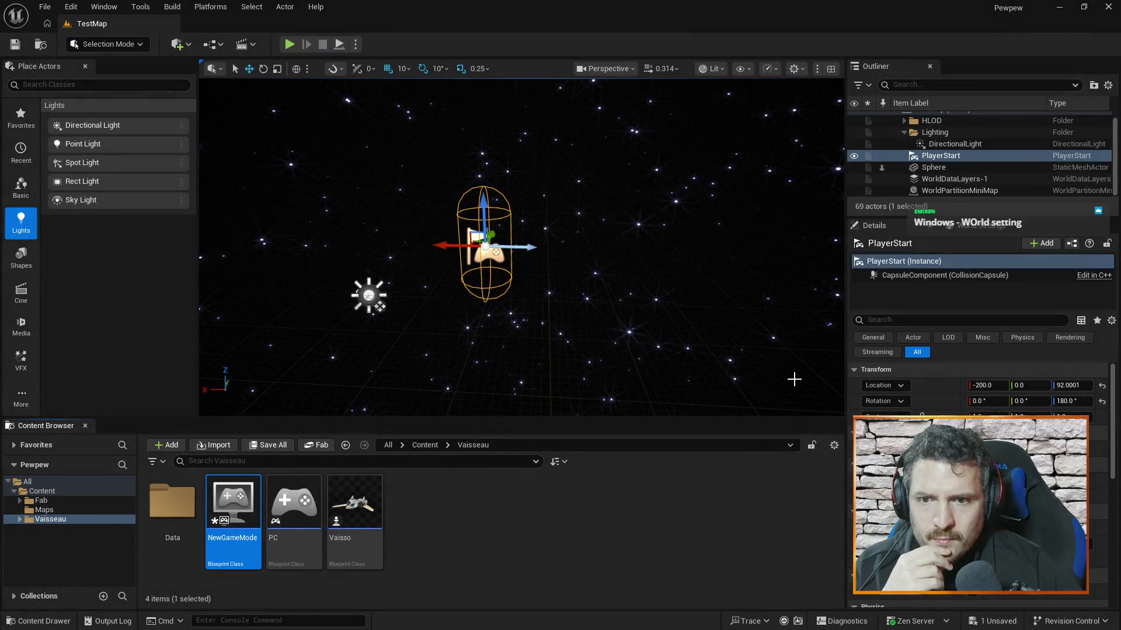
# Step: Switch between World Settings and the PlayerStart details, then inspect the PC player controller asset
pyautogui.click(965, 230)
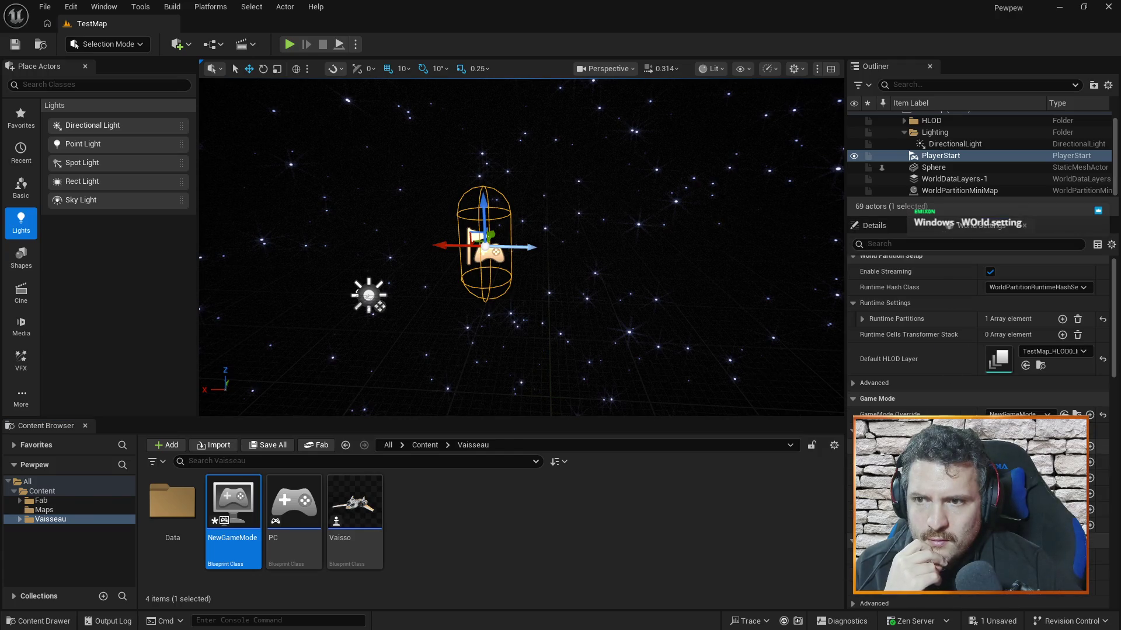
pyautogui.click(914, 233)
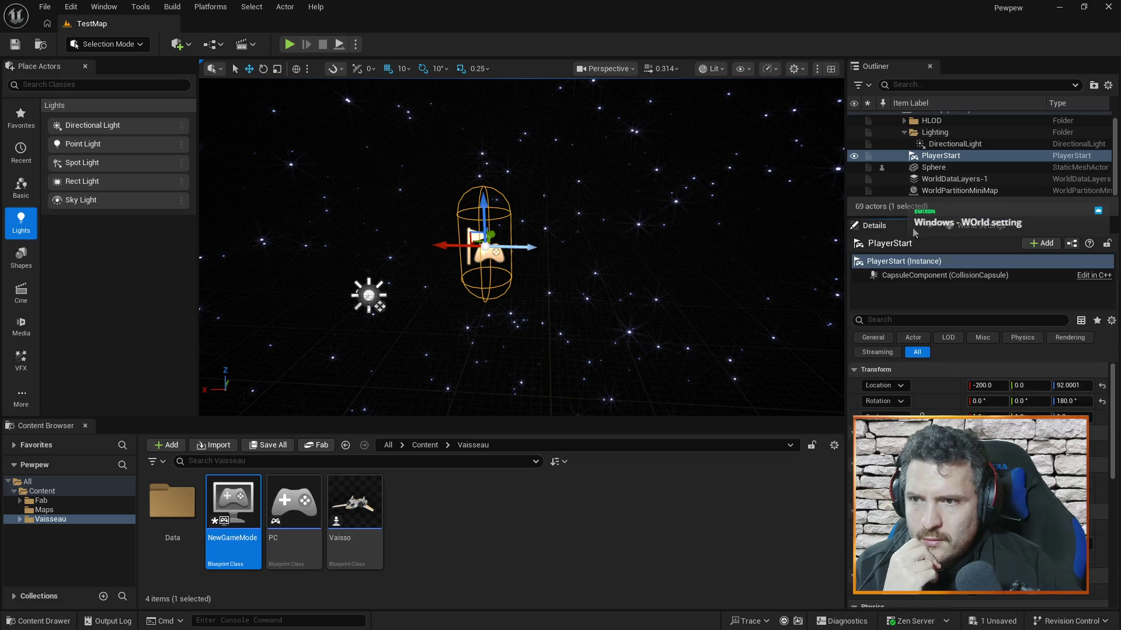
pyautogui.click(1015, 228)
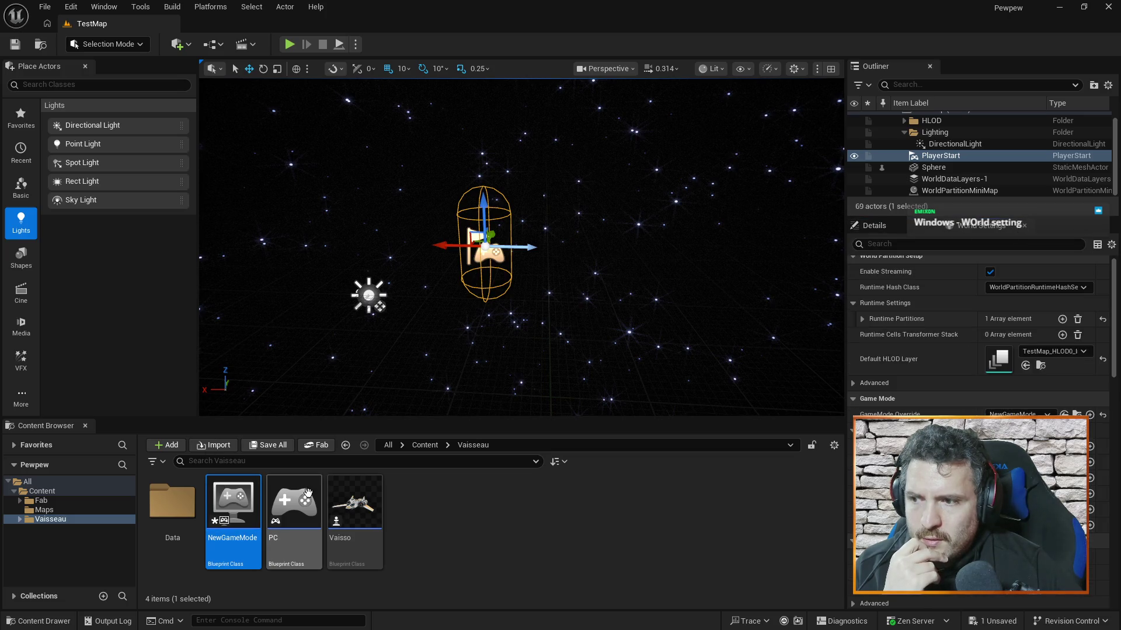
pyautogui.click(308, 493)
pyautogui.click(354, 514)
pyautogui.click(307, 543)
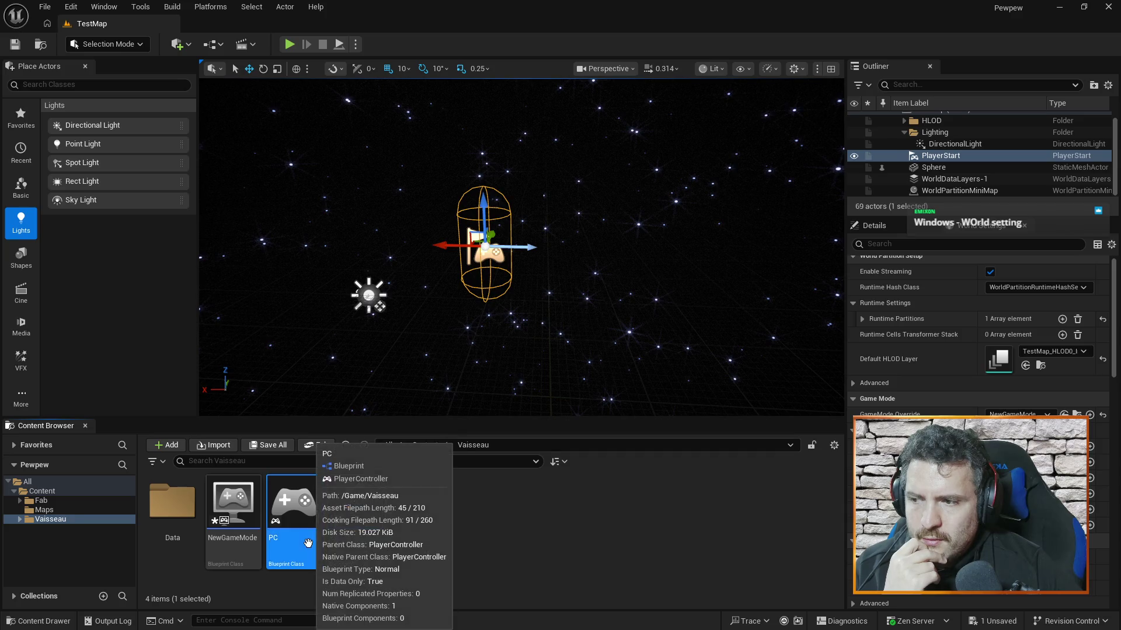
# Step: Select the Vaisso pawn asset, opening and dismissing its context menu
pyautogui.click(355, 507)
pyautogui.click(295, 508)
pyautogui.rightClick(370, 506)
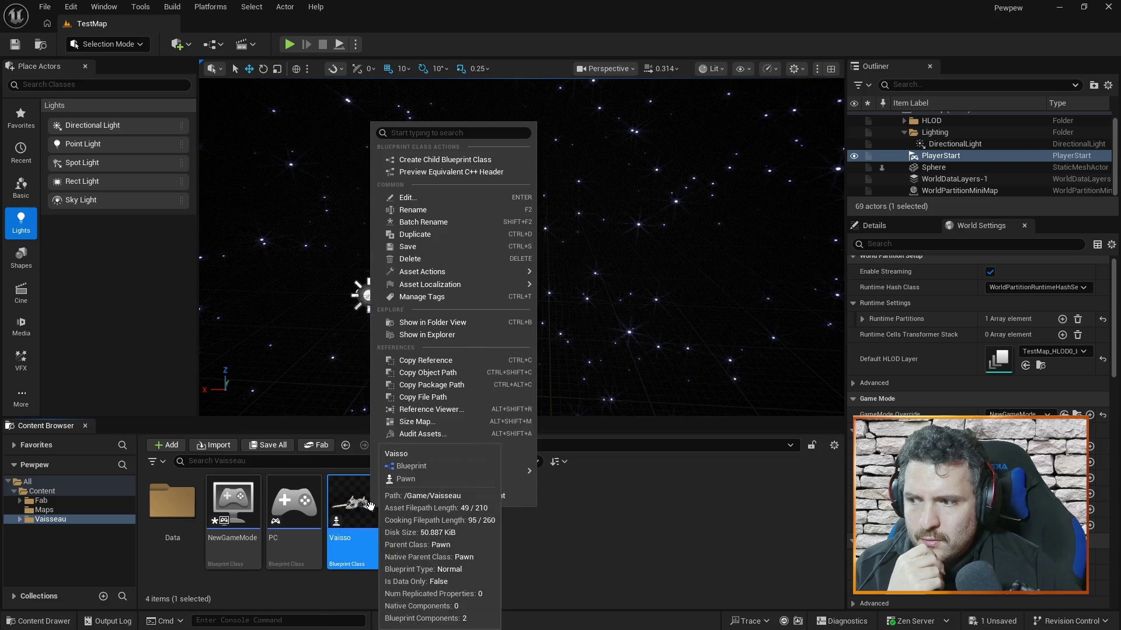
pyautogui.press('Escape')
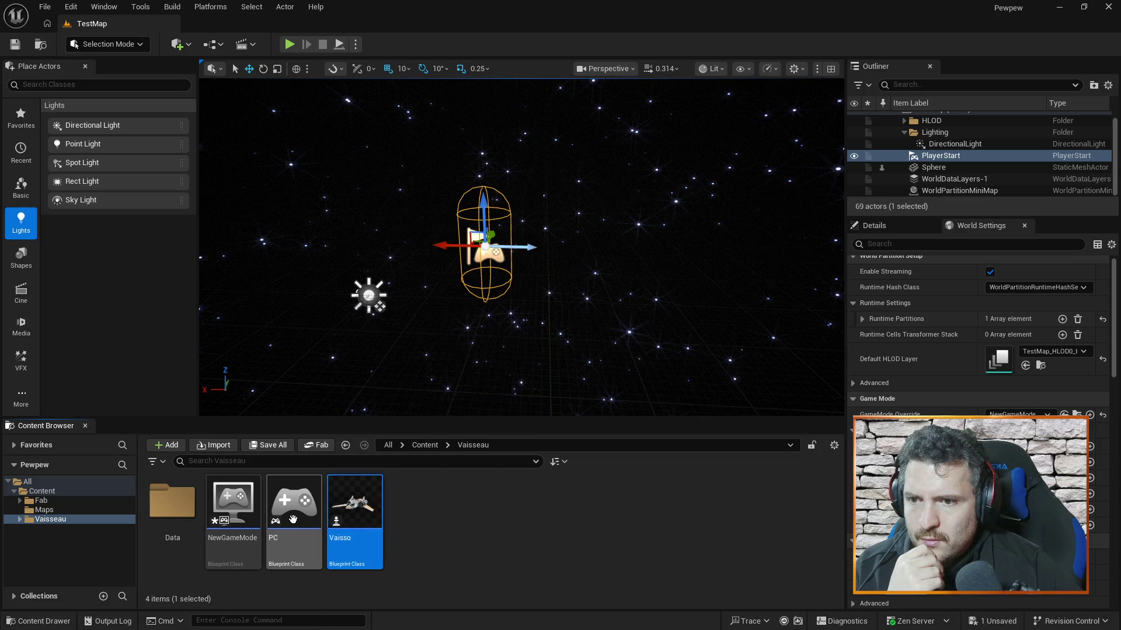
pyautogui.click(293, 519)
pyautogui.click(373, 513)
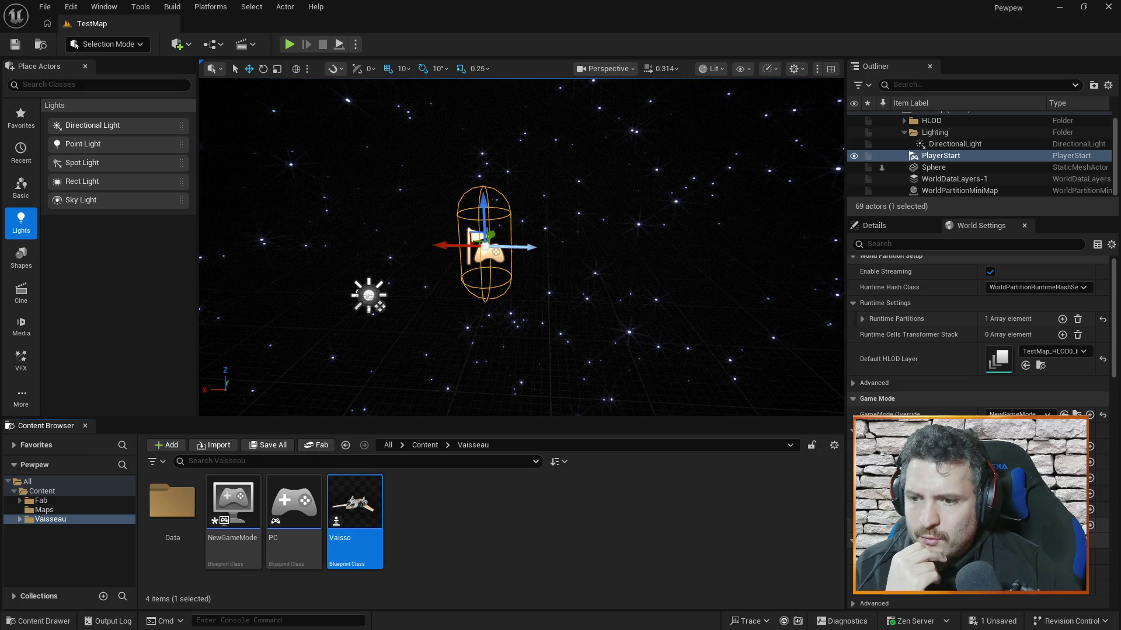
# Step: Save NewGameMode from the unsaved-content list, then move the view closer to the PlayerStart
pyautogui.click(975, 617)
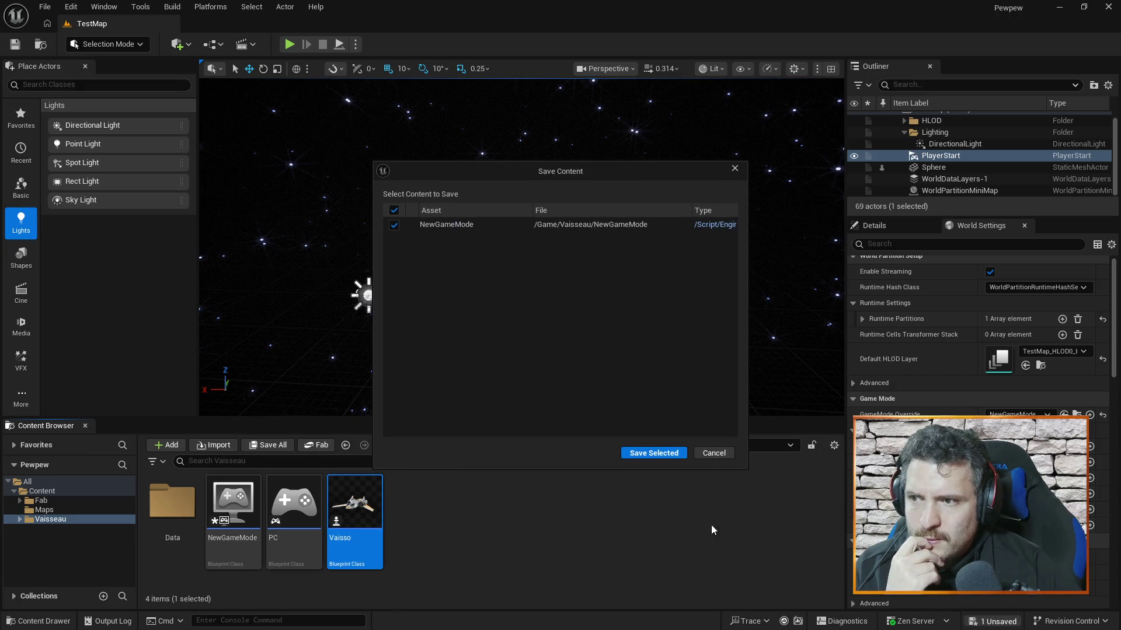
pyautogui.click(652, 453)
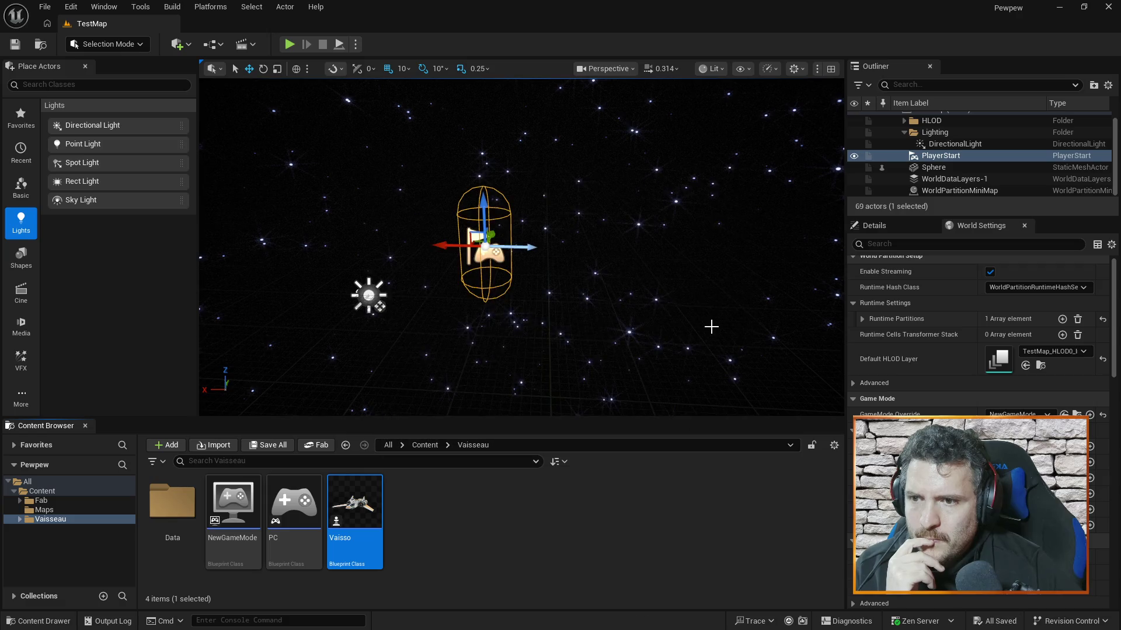
pyautogui.moveTo(609, 273); pyautogui.dragTo(642, 212)
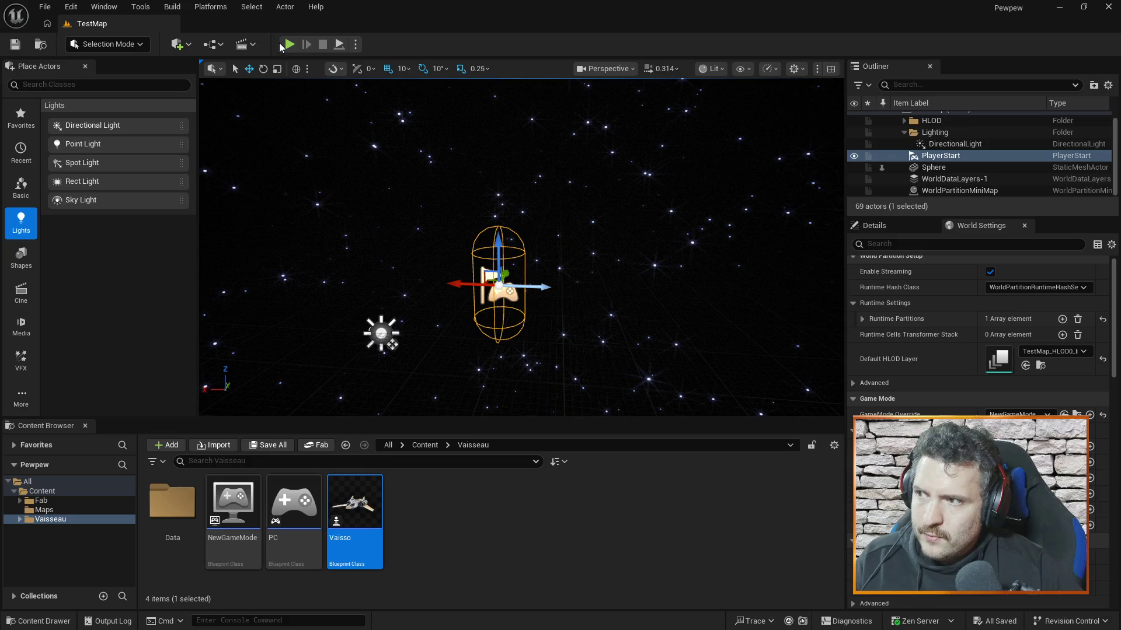
# Step: Start a Play-in-Editor session, watch 'OUI' print repeatedly, then stop it with Esc
pyautogui.click(289, 44)
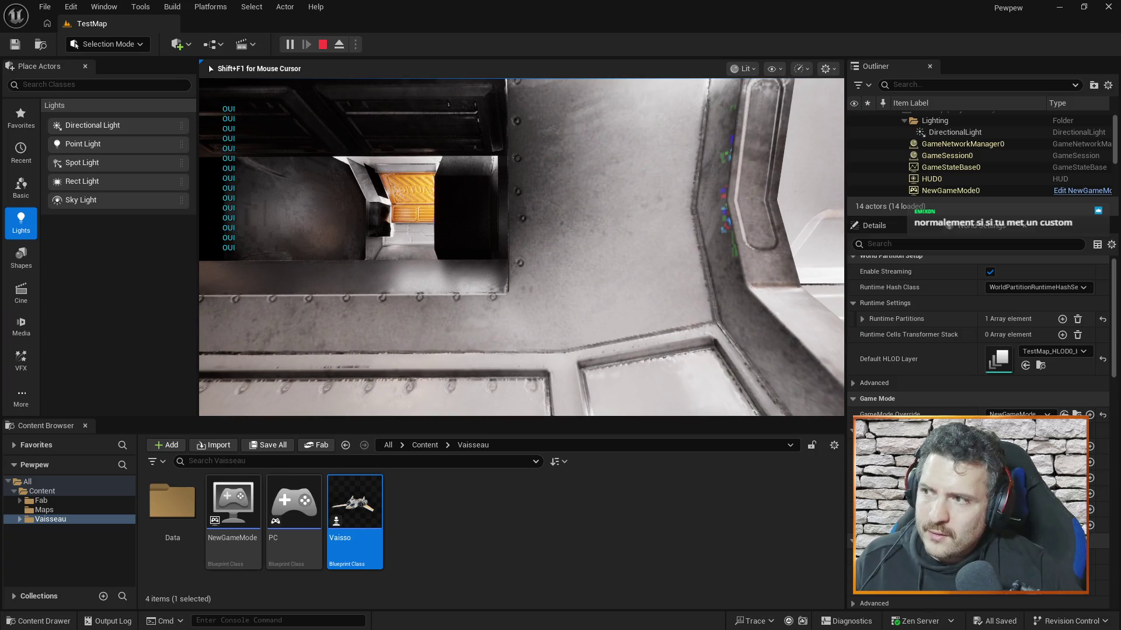
pyautogui.press('Escape')
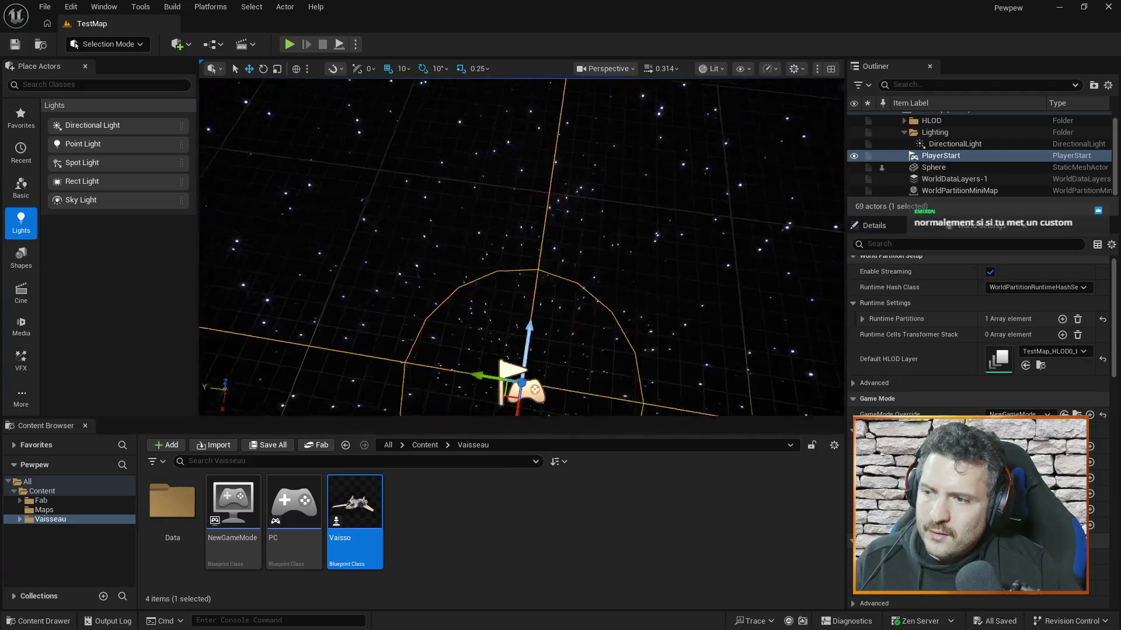
# Step: Bring the World Settings properties back into view in the editor
pyautogui.click(893, 235)
pyautogui.click(999, 233)
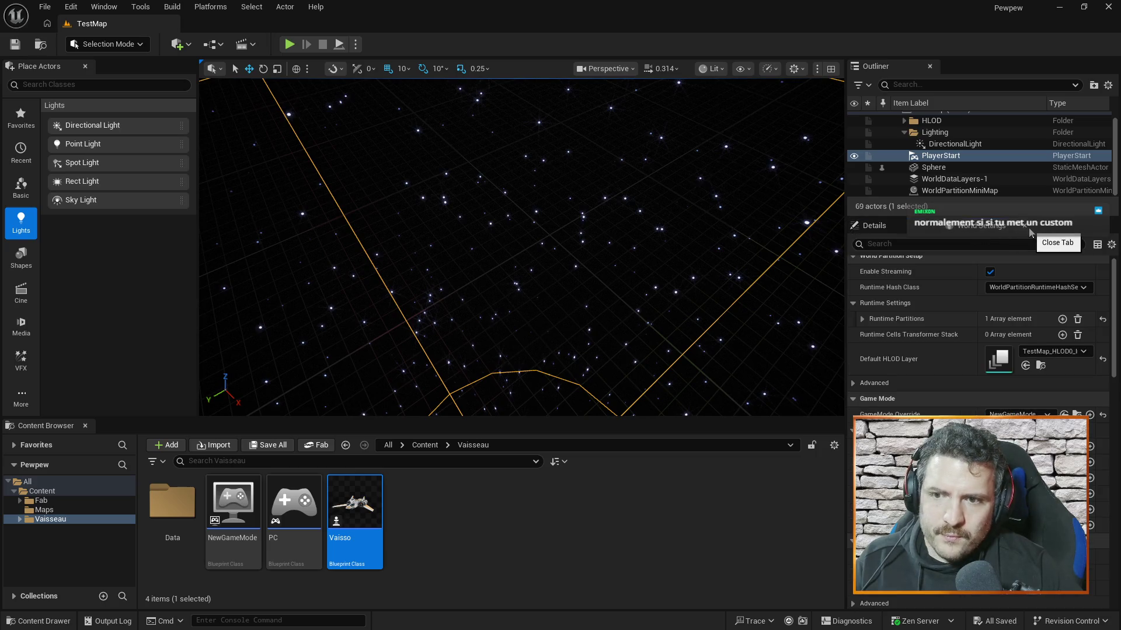
pyautogui.click(914, 232)
pyautogui.click(982, 229)
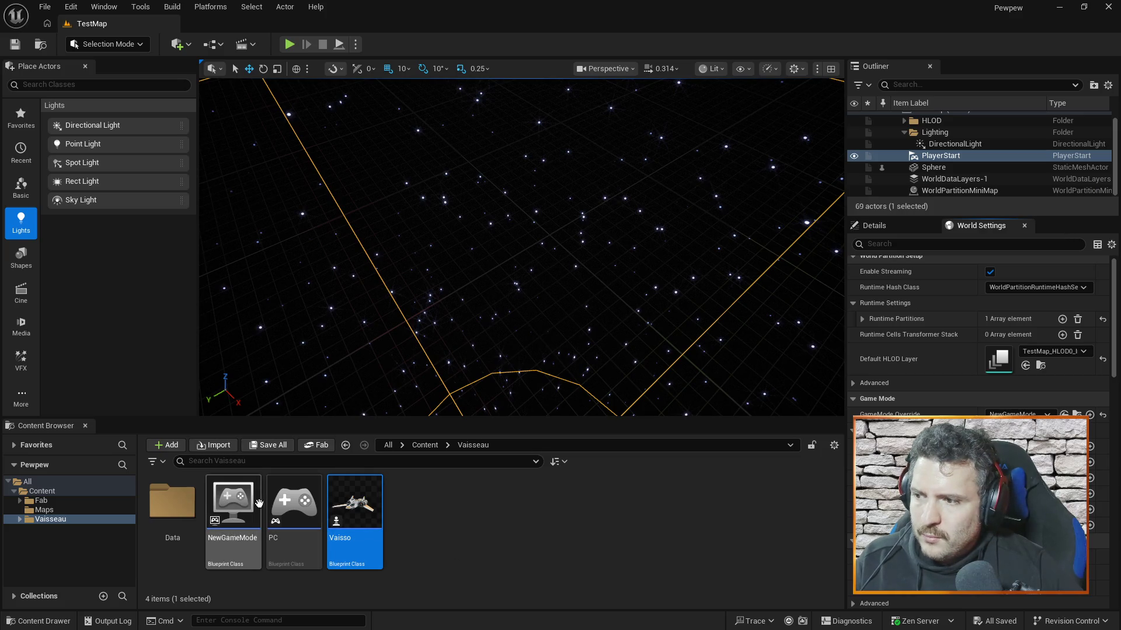
# Step: Select the Vaisso pawn asset in the Content Browser, then bring up the YouTube tutorial in Firefox
pyautogui.click(278, 503)
pyautogui.click(253, 505)
pyautogui.click(356, 502)
pyautogui.click(291, 502)
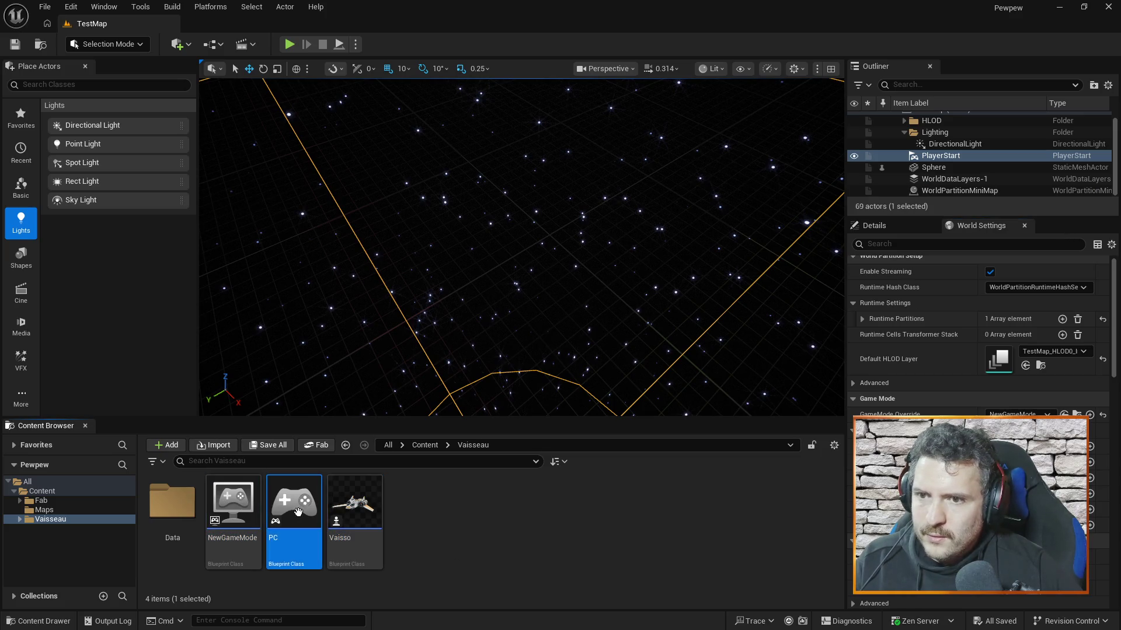
pyautogui.click(372, 499)
pyautogui.click(292, 502)
pyautogui.click(356, 502)
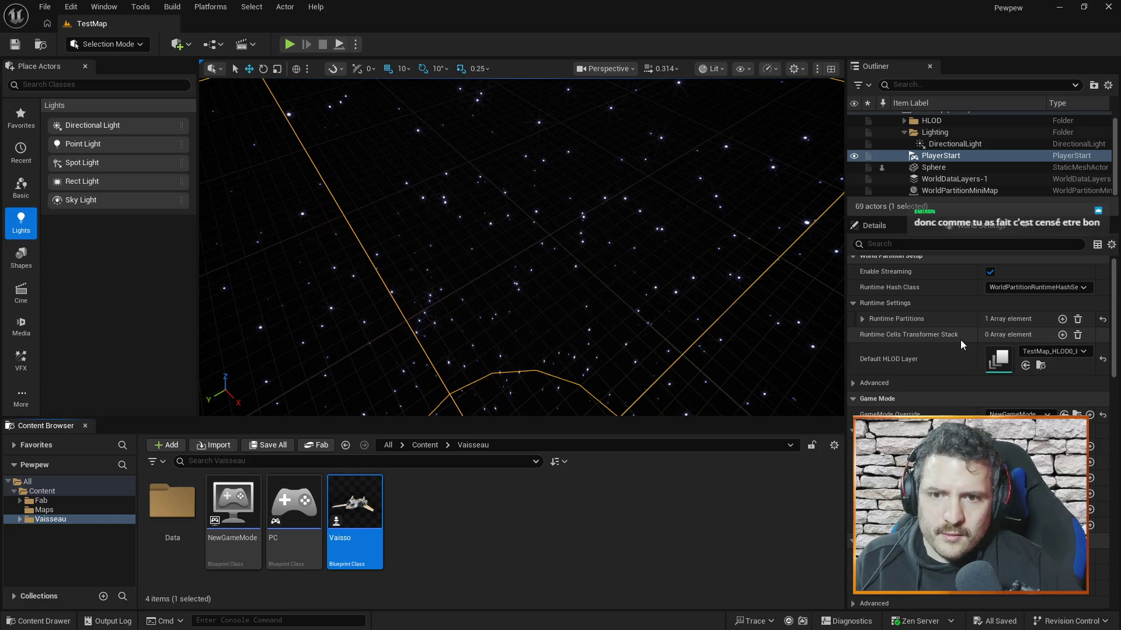
pyautogui.hotkey('alt', 'Tab')
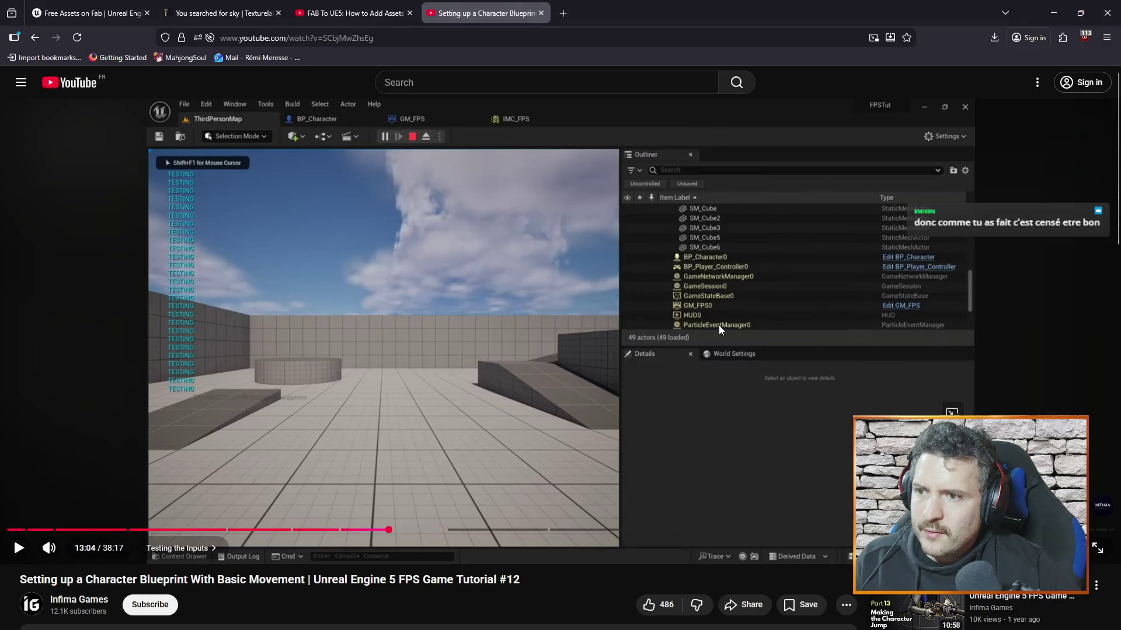
pyautogui.click(718, 325)
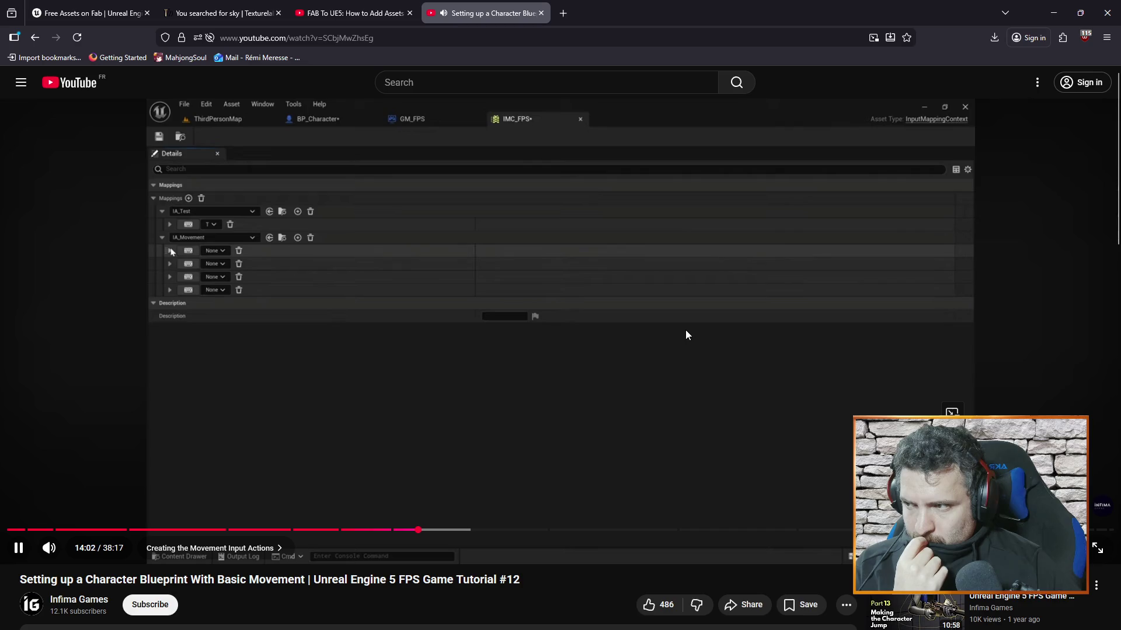
# Step: Pause the tutorial at 14:03, return to Unreal and select the Data folder
pyautogui.click(670, 320)
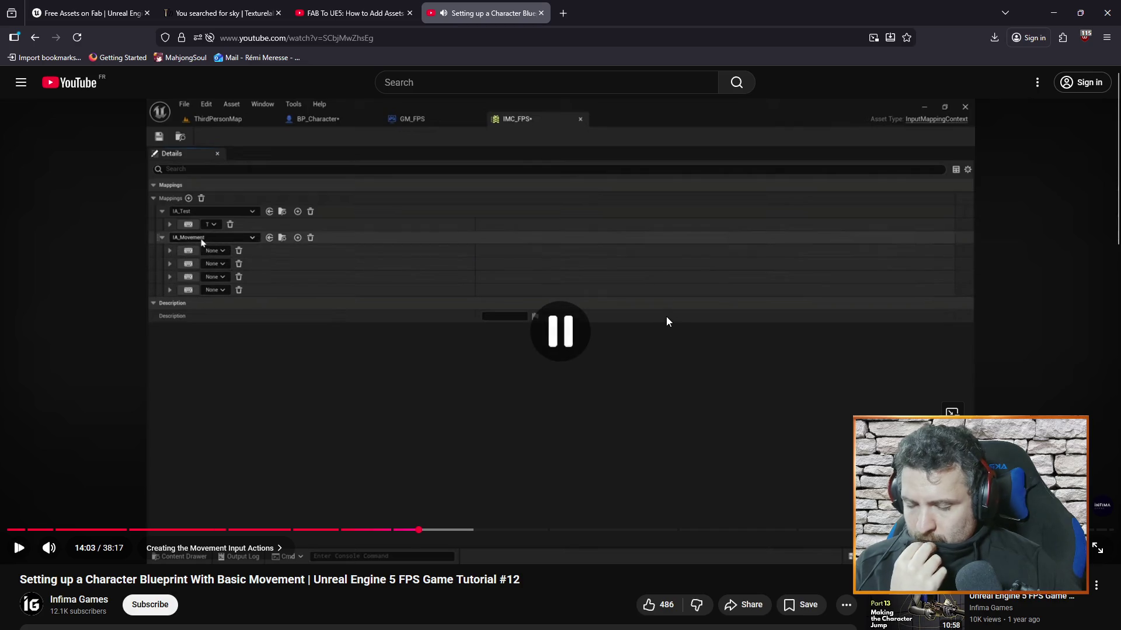
pyautogui.hotkey('alt', 'Tab')
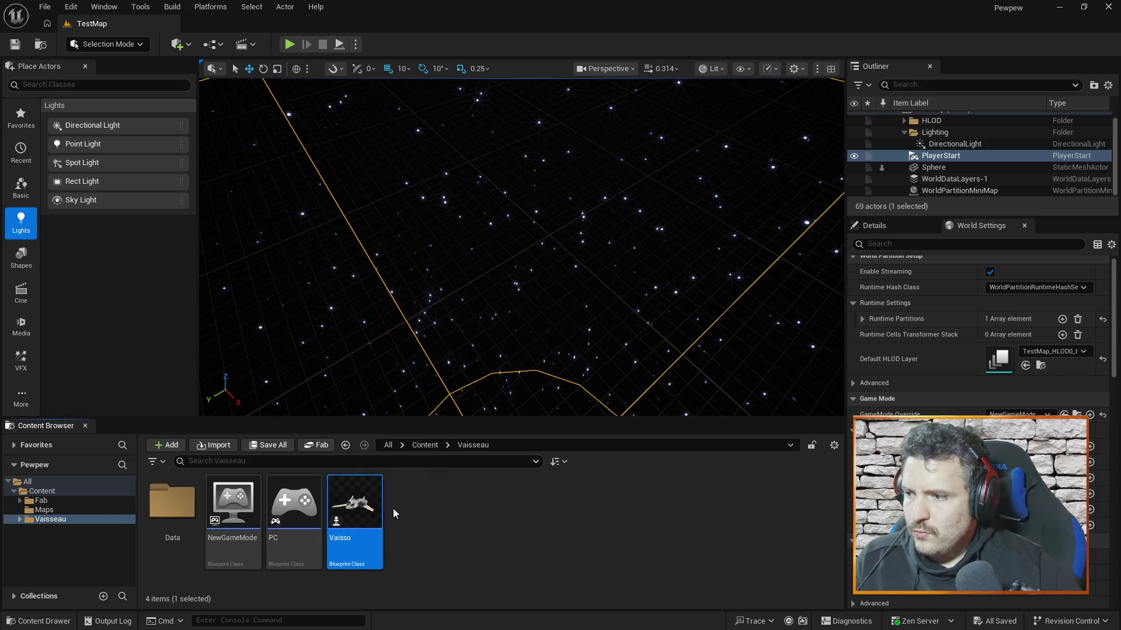
pyautogui.click(178, 504)
# Step: In the Data folder, rename Input_Right to Inputs and open MappingContextTest
pyautogui.doubleClick(178, 504)
pyautogui.click(169, 496)
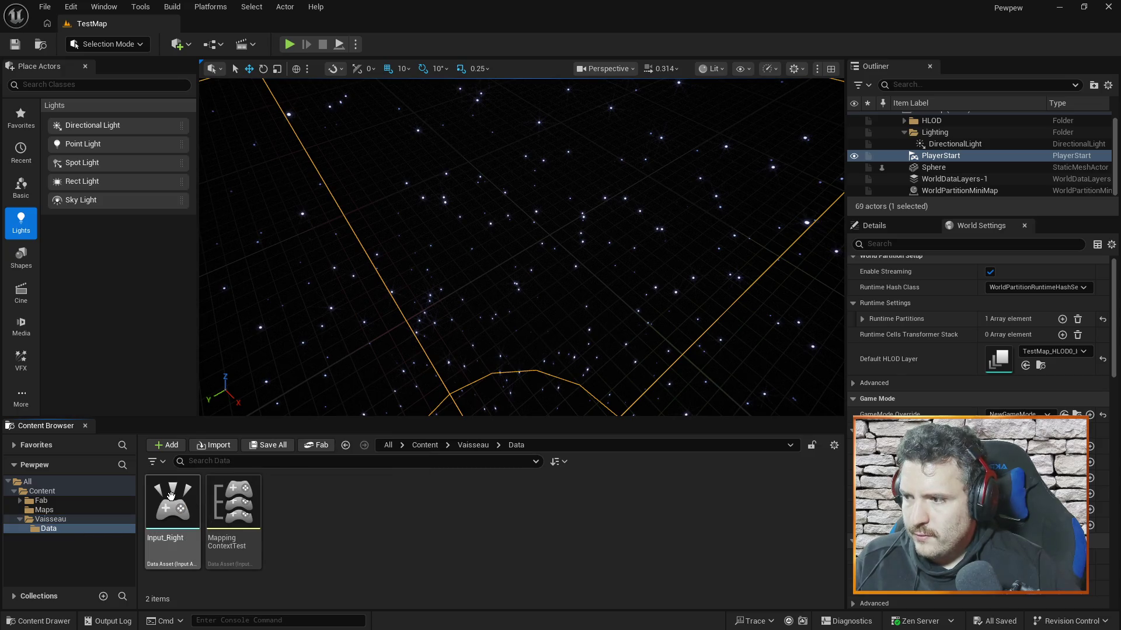
pyautogui.press('F2')
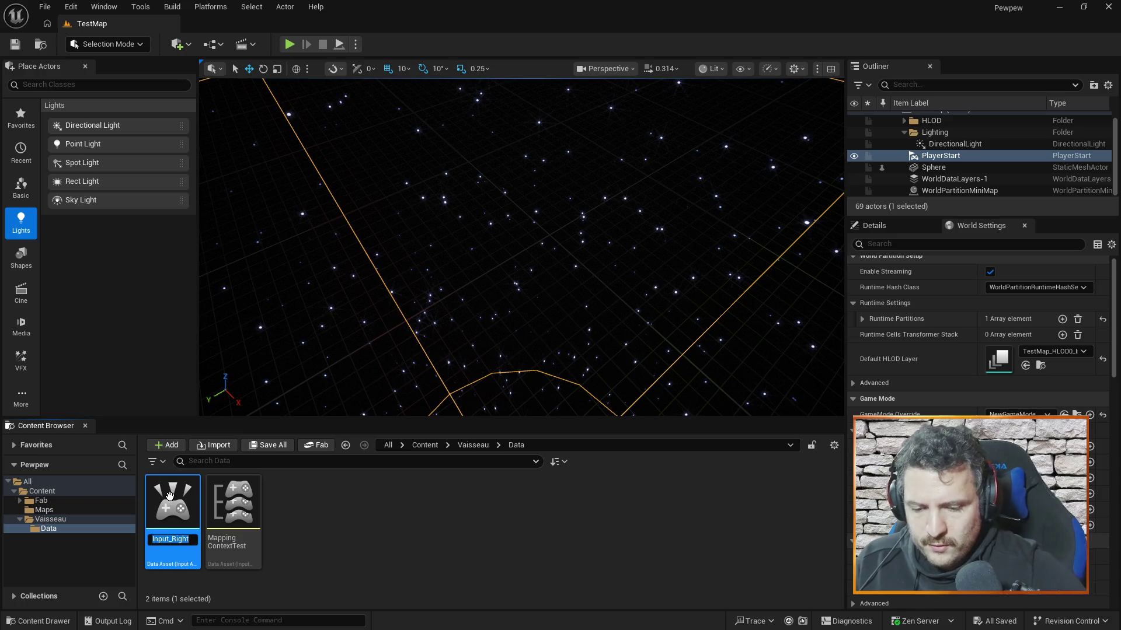
pyautogui.write('M')
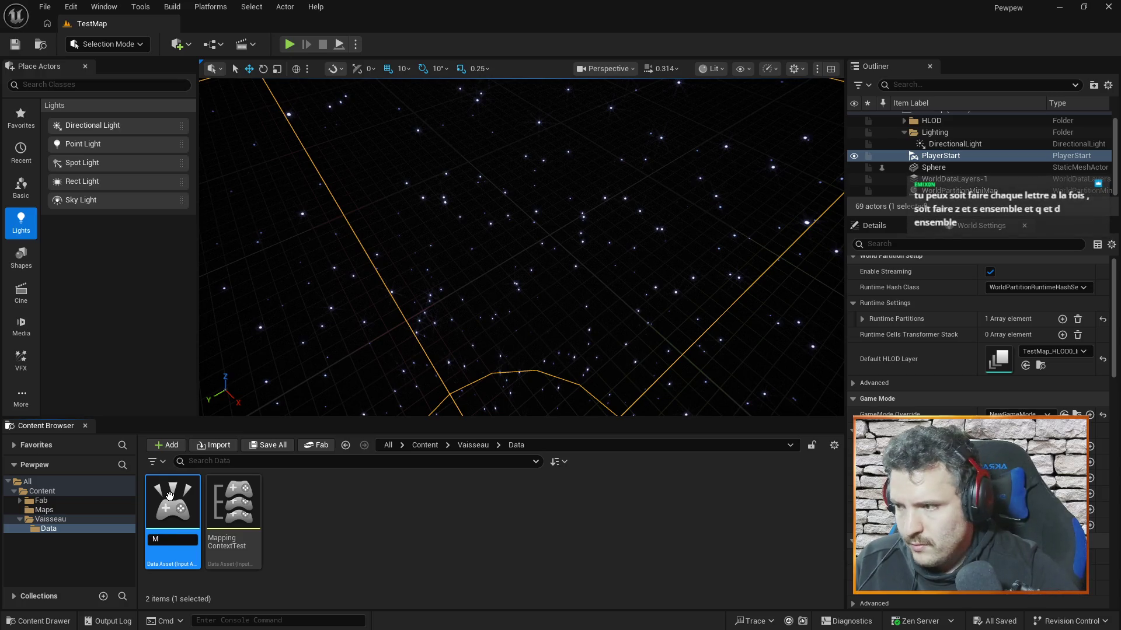
pyautogui.write('puts')
pyautogui.press('Return')
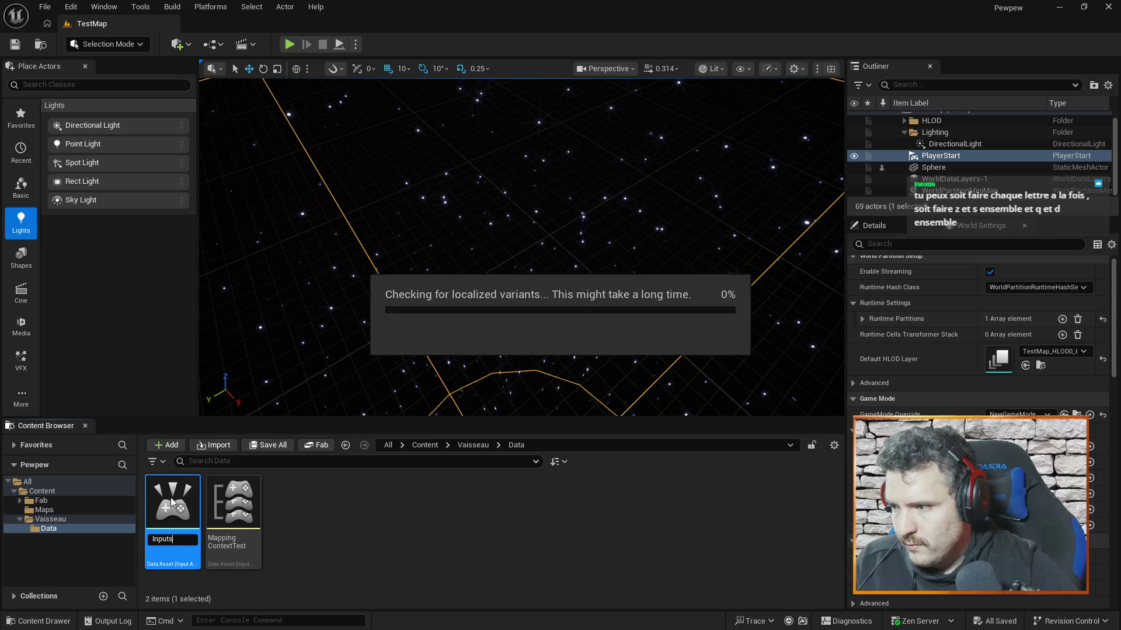
pyautogui.doubleClick(235, 502)
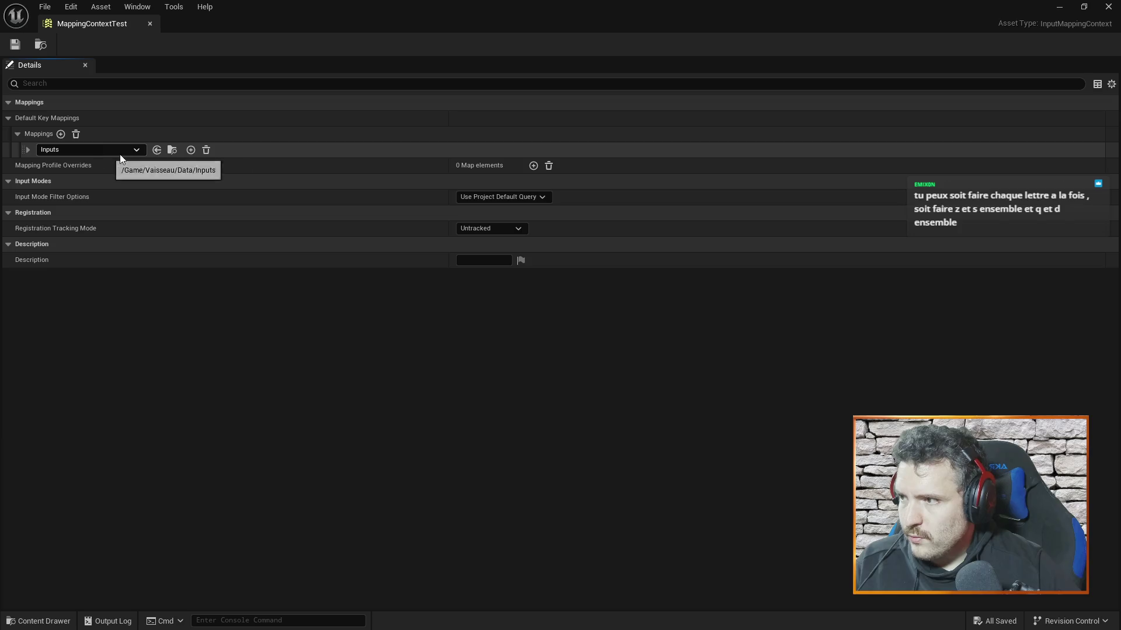
# Step: Expand the Inputs mapping, add three more key bindings, and set the first to Z
pyautogui.click(27, 151)
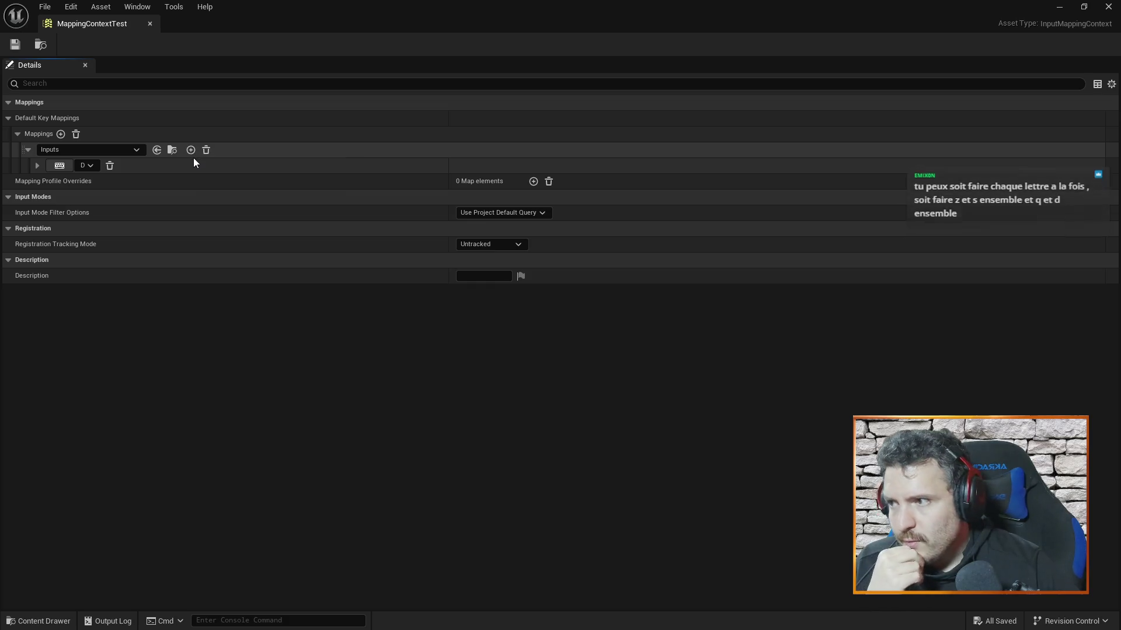
pyautogui.click(192, 152)
pyautogui.click(190, 150)
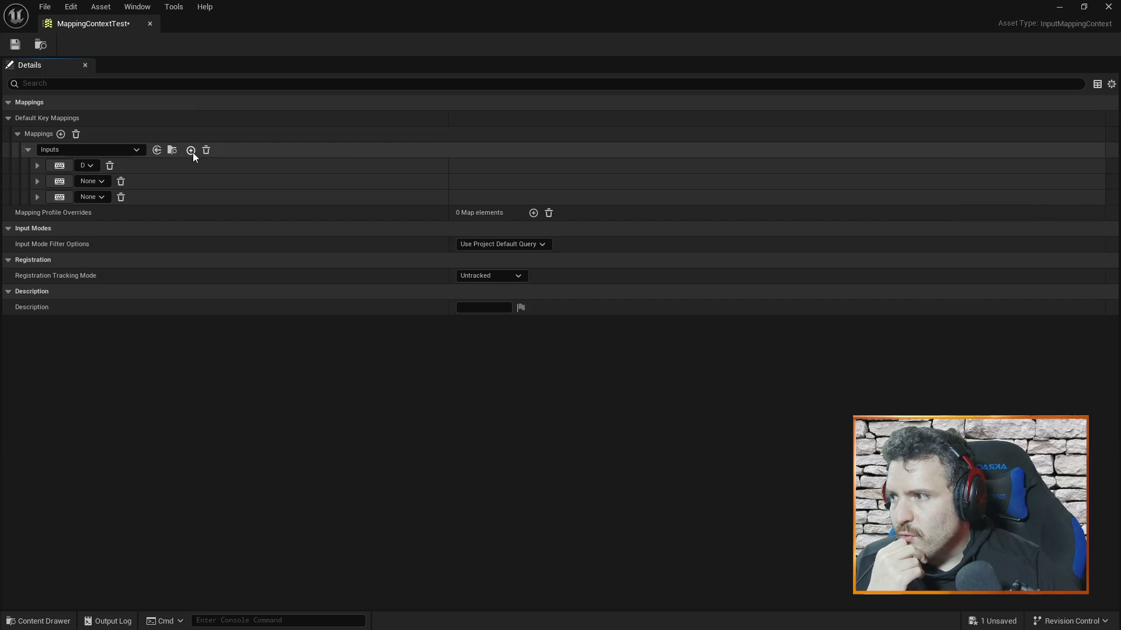
pyautogui.click(191, 150)
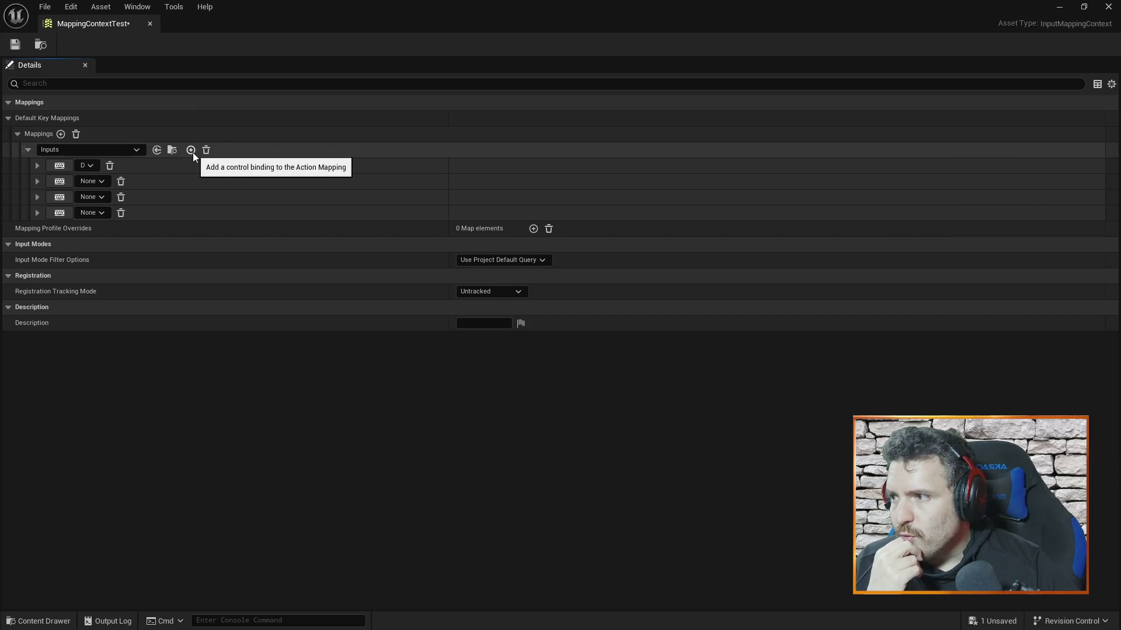
pyautogui.click(91, 165)
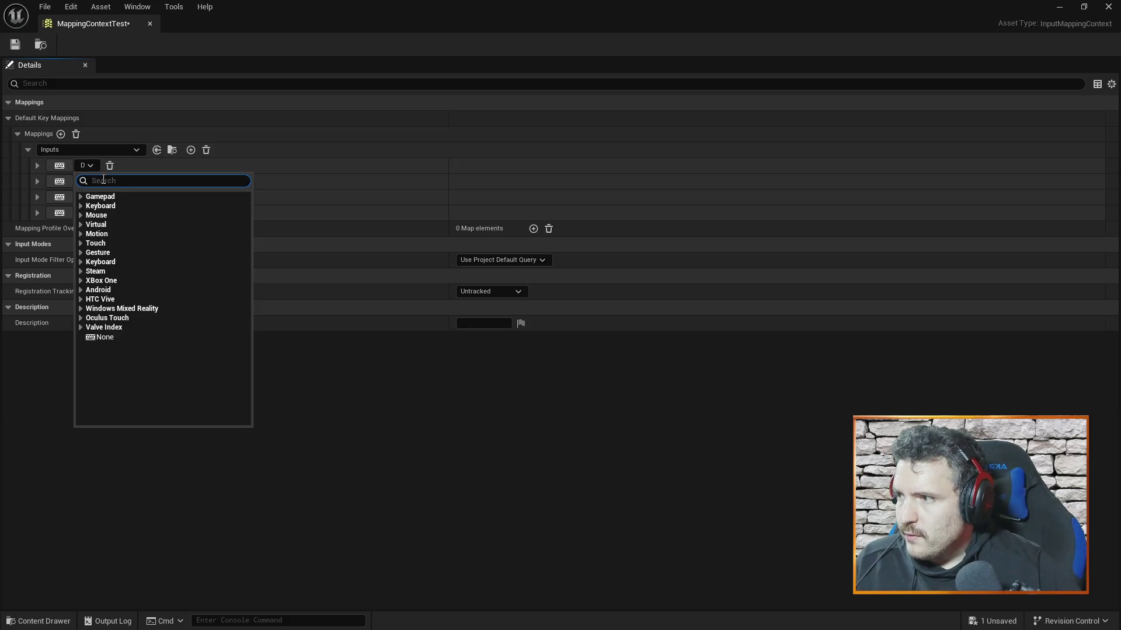
pyautogui.write('z')
pyautogui.press('Return')
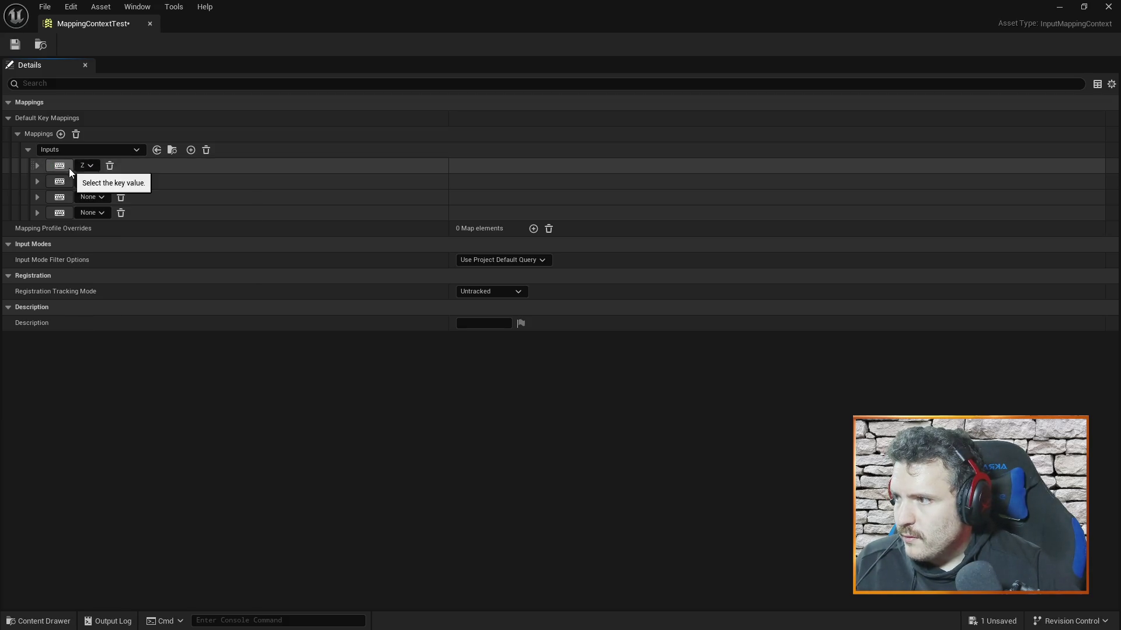
# Step: Assign Q, S and D to the second, third and fourth Inputs mappings
pyautogui.click(61, 182)
pyautogui.press('s')
pyautogui.click(62, 196)
pyautogui.press('q')
pyautogui.click(61, 182)
pyautogui.press('q')
pyautogui.click(61, 197)
pyautogui.press('s')
pyautogui.click(61, 213)
pyautogui.press('d')
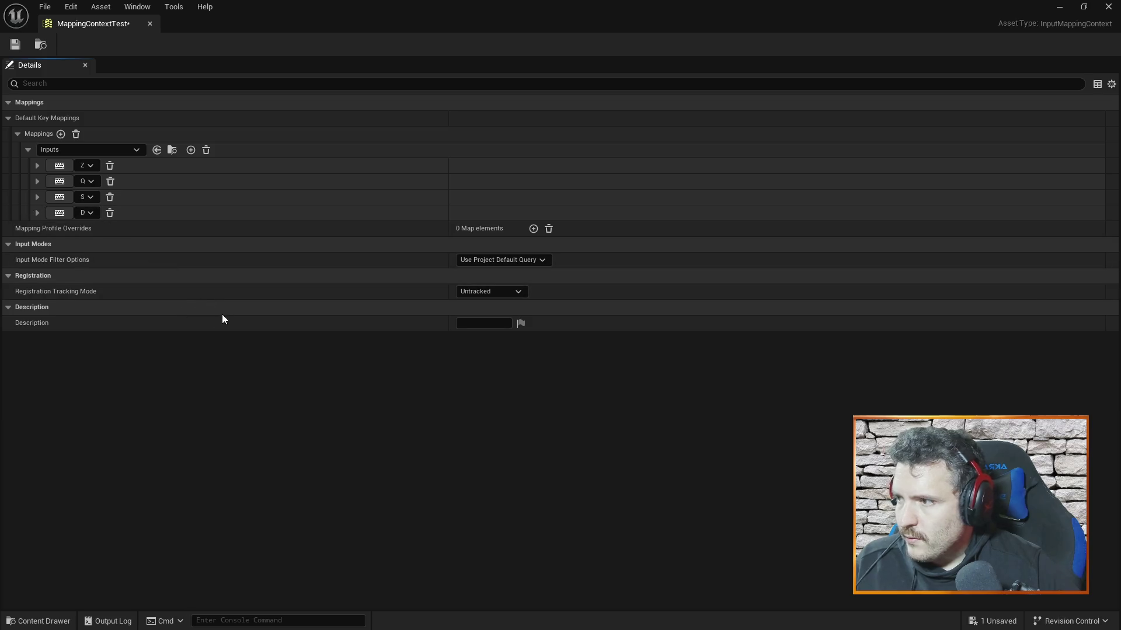
pyautogui.hotkey('alt', 'Tab')
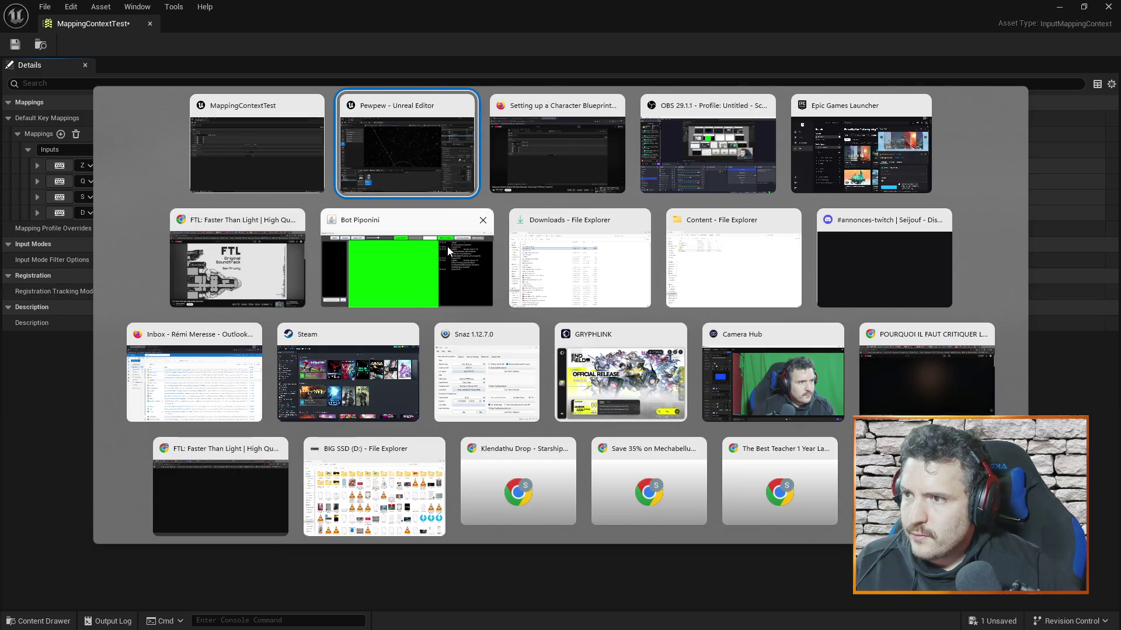
# Step: Rewind the tutorial ten seconds in two 5-second jumps, pause it, and return to Unreal
pyautogui.press('Tab')
pyautogui.click(632, 380)
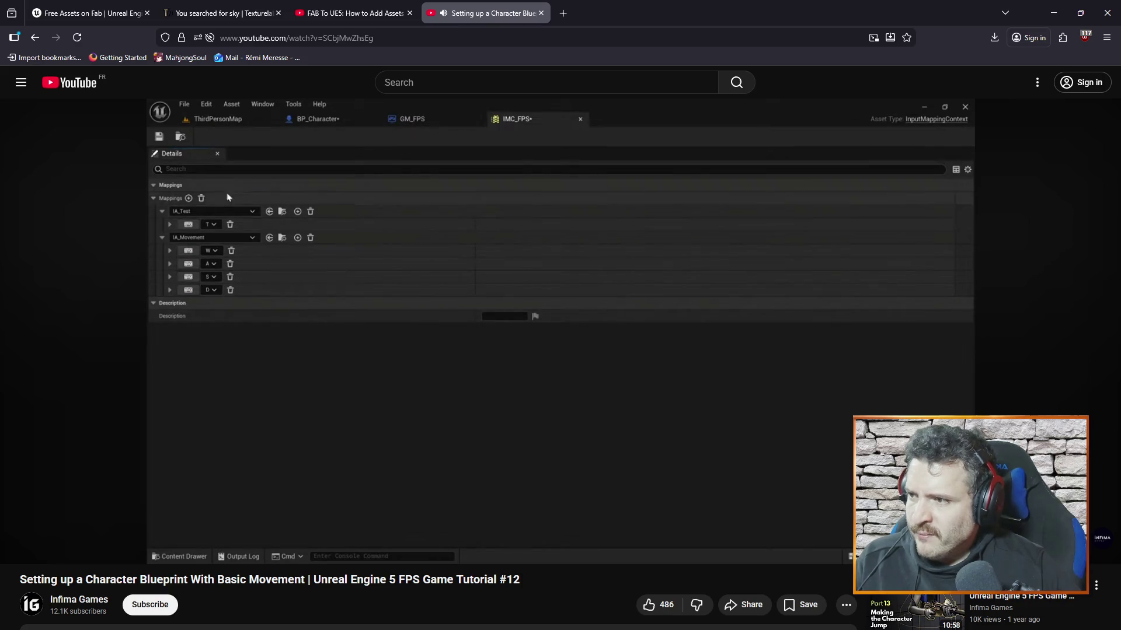
pyautogui.moveTo(668, 378)
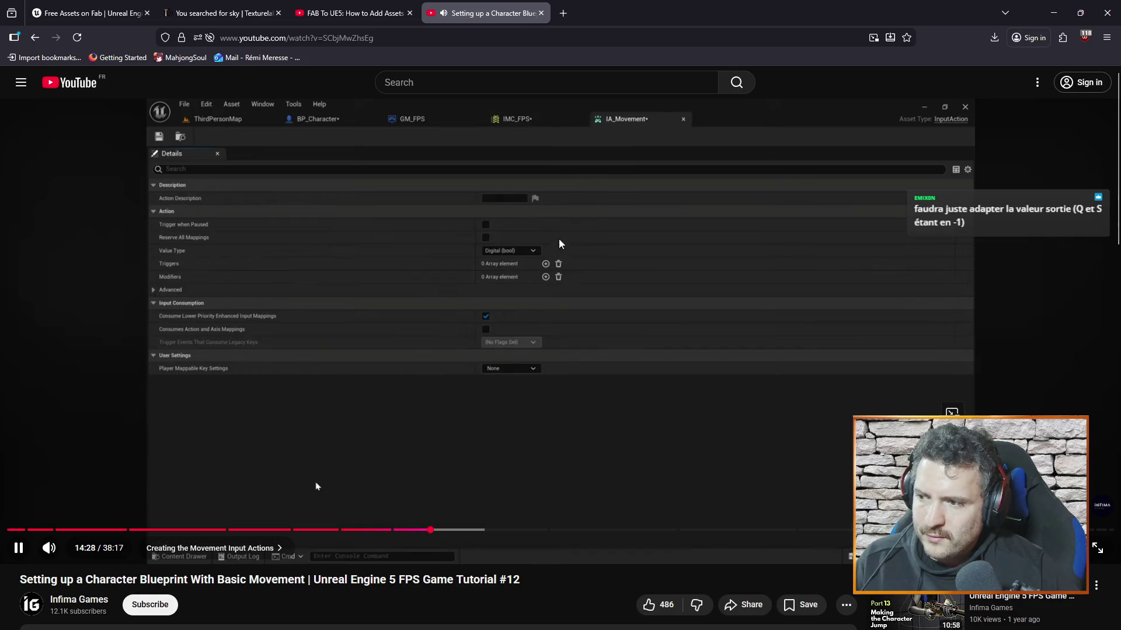
pyautogui.press('Left')
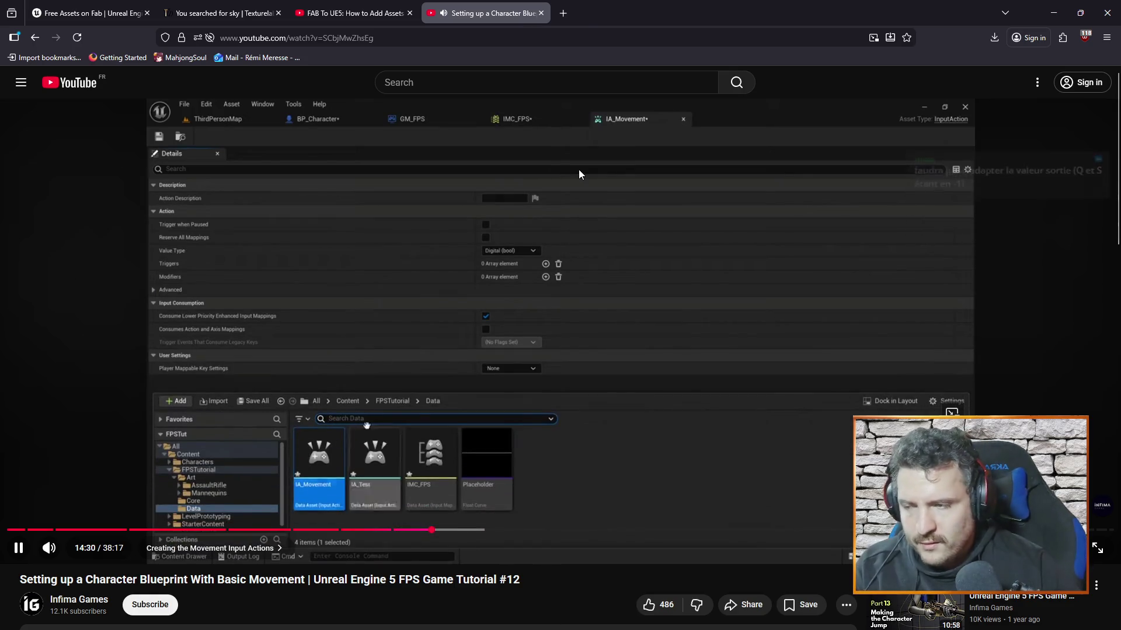
pyautogui.press('Left')
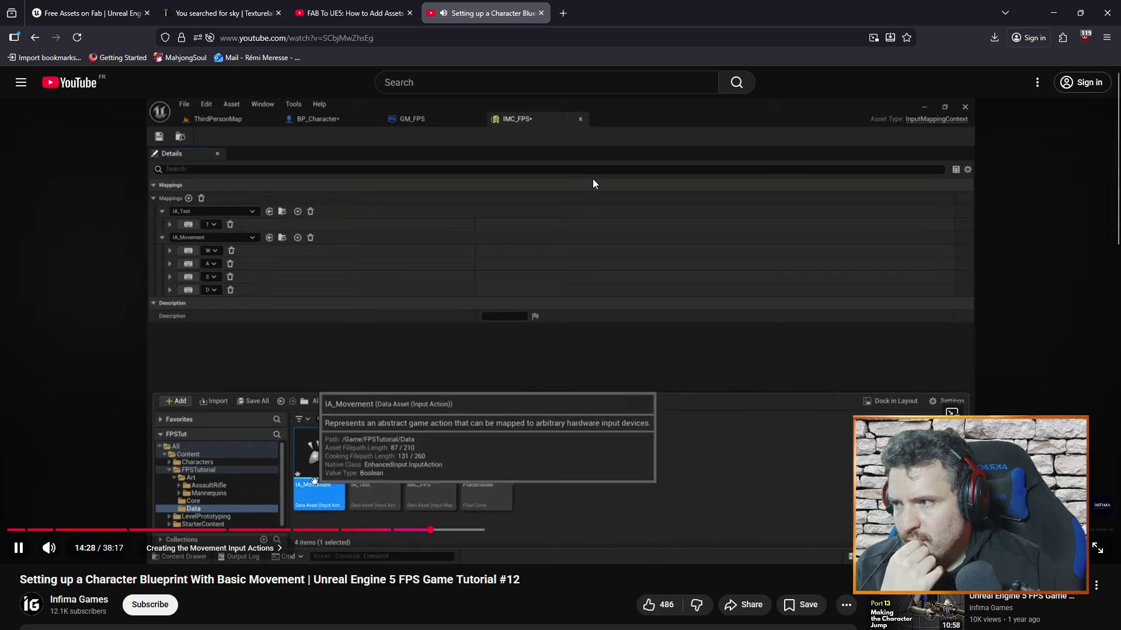
pyautogui.click(761, 275)
pyautogui.hotkey('alt', 'Tab')
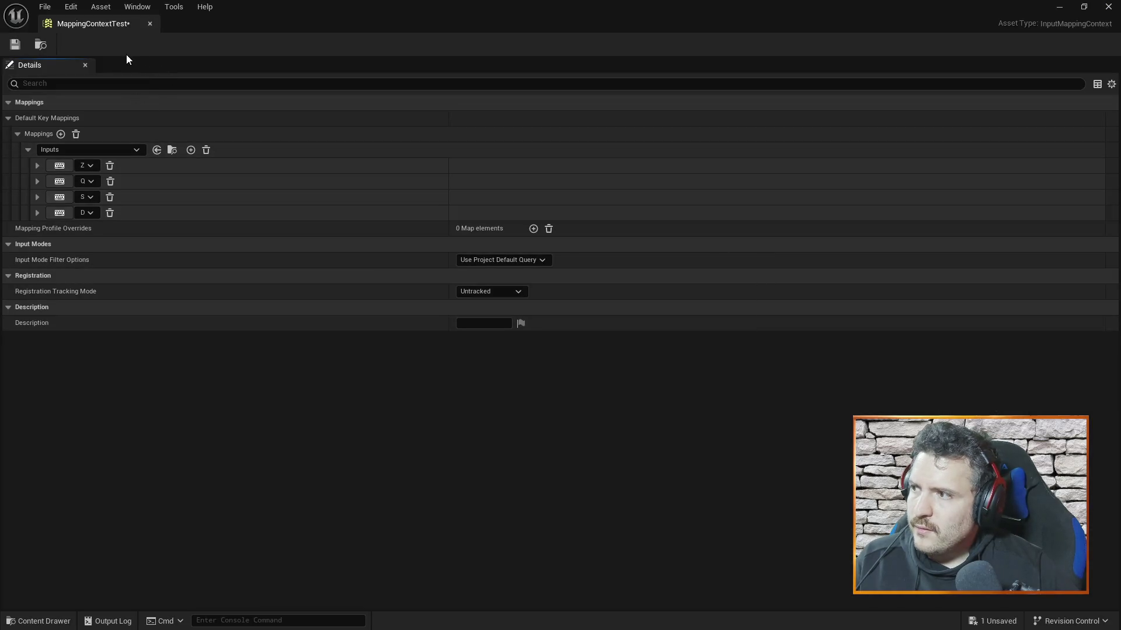
# Step: Close MappingContextTest, open the Inputs input action asset, then return to the tutorial
pyautogui.click(150, 23)
pyautogui.click(172, 497)
pyautogui.doubleClick(172, 497)
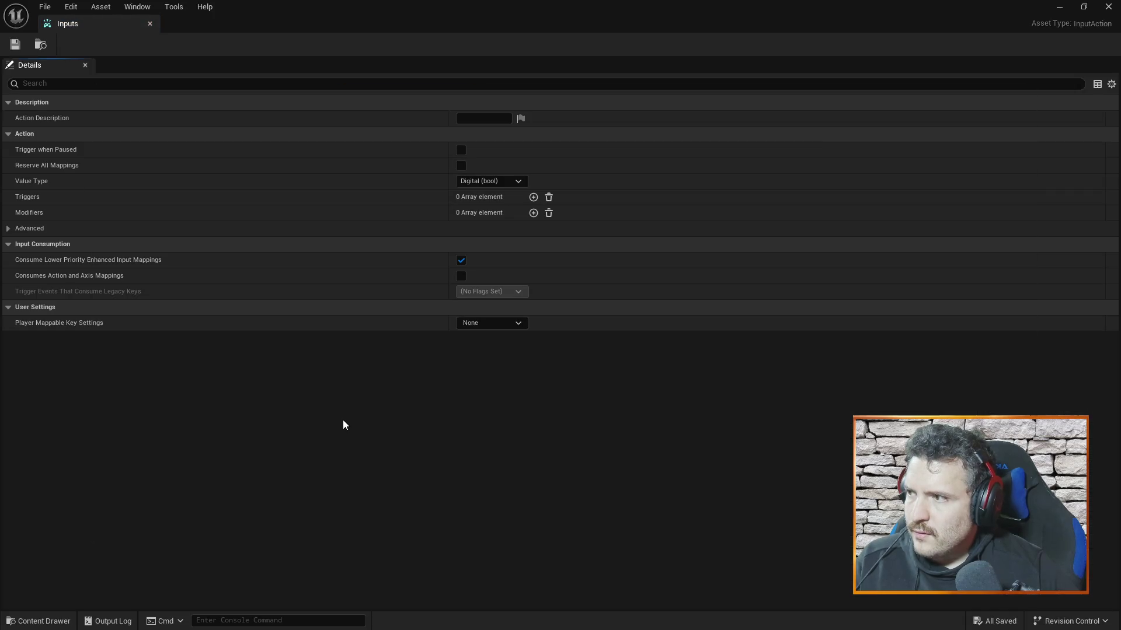
pyautogui.hotkey('alt', 'Tab')
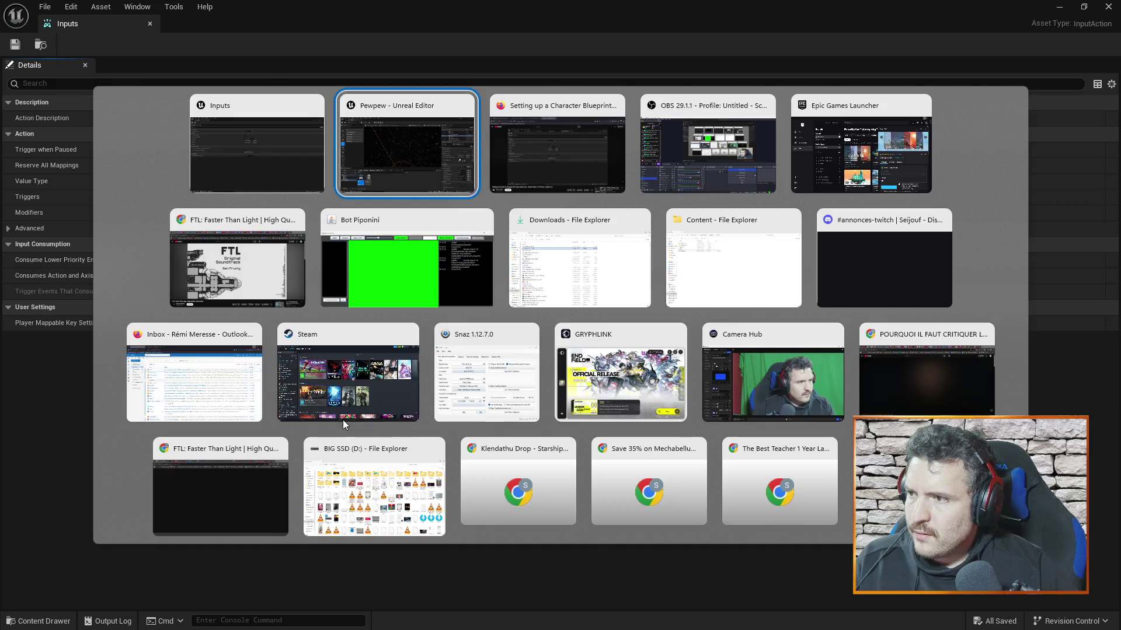
pyautogui.click(343, 421)
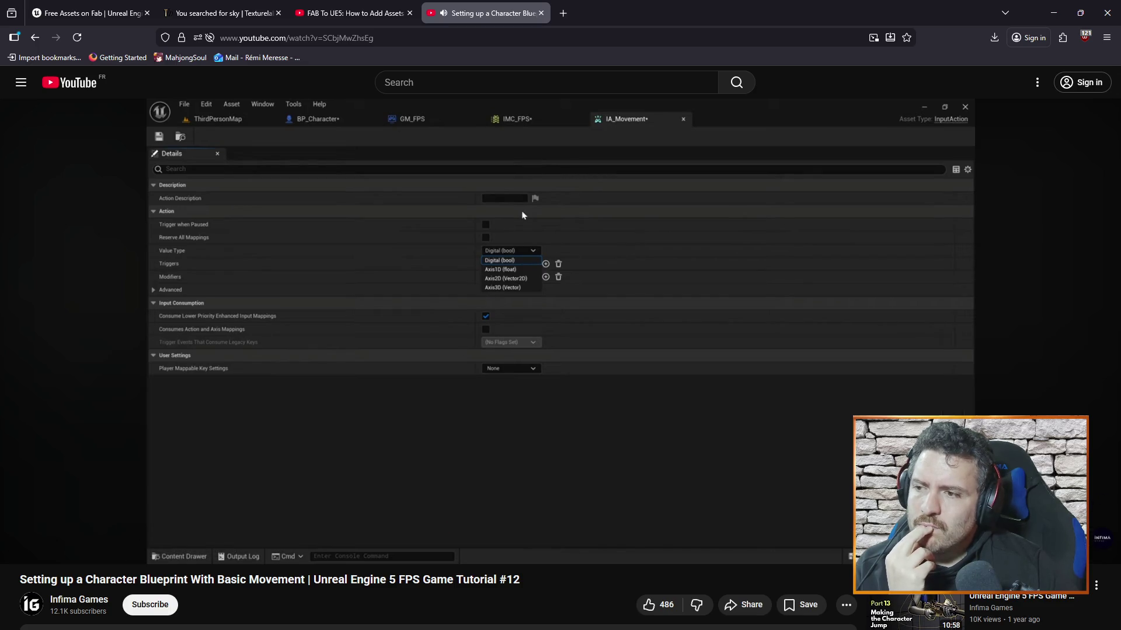
# Step: Watch the tutorial on to the IA_Movement event with its Vector 2D action value and pause there
pyautogui.doubleClick(550, 443)
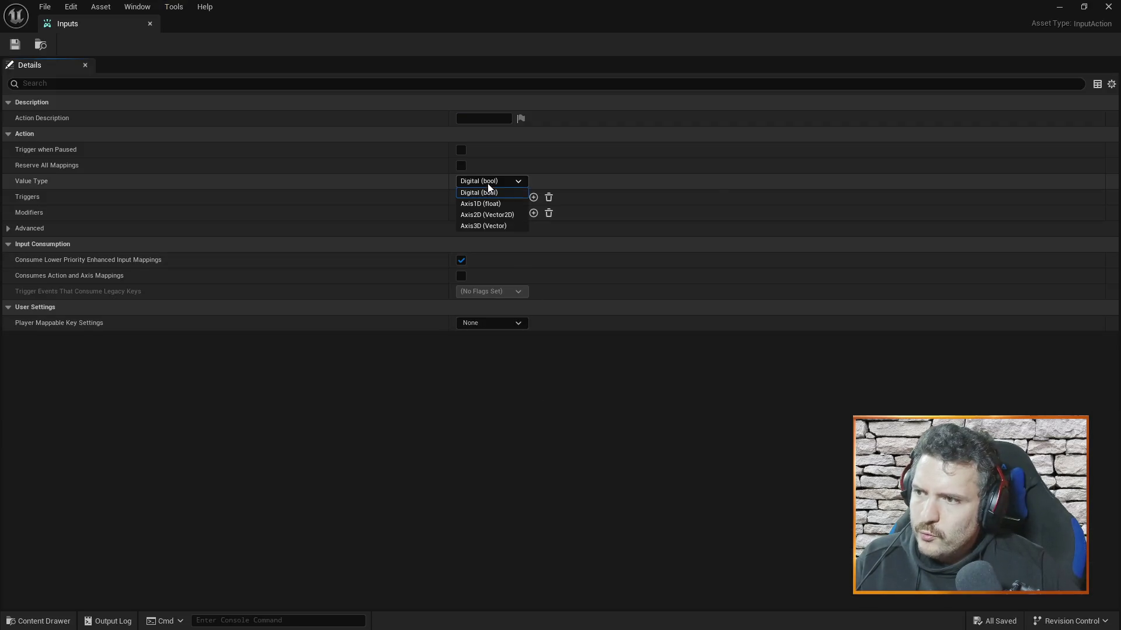
pyautogui.hotkey('alt', 'Tab')
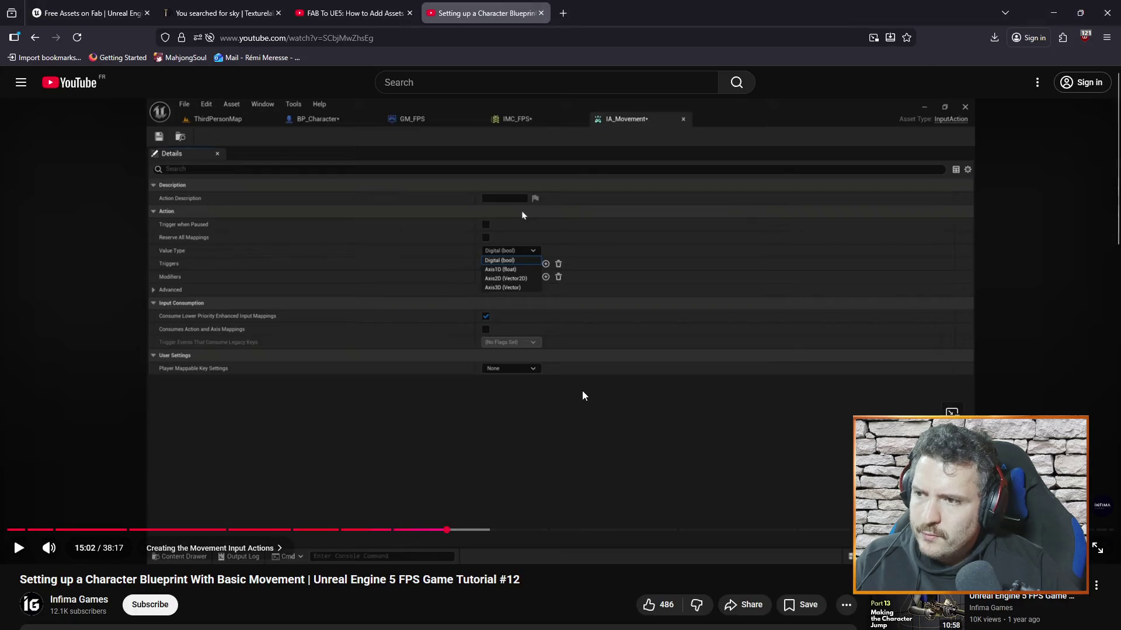
pyautogui.click(573, 387)
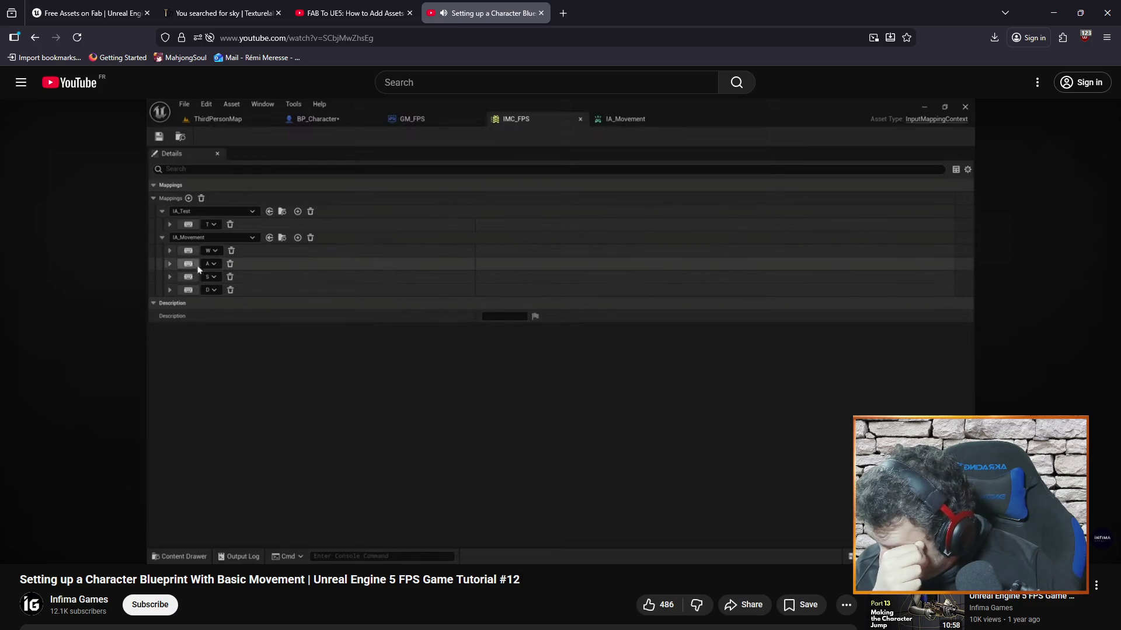
pyautogui.moveTo(477, 397)
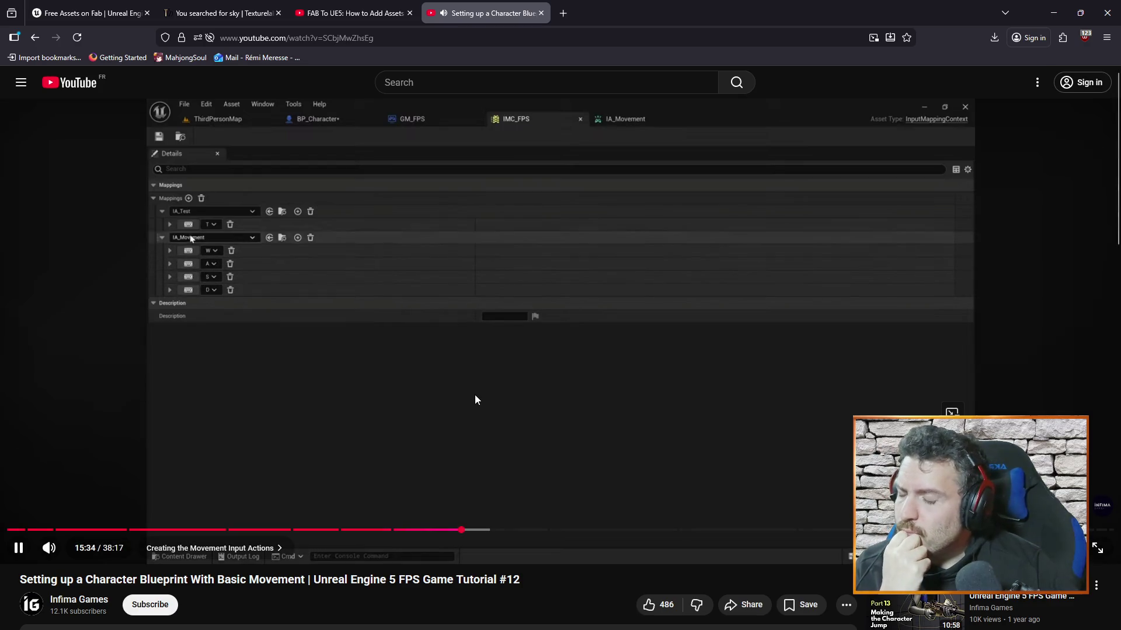
pyautogui.click(419, 396)
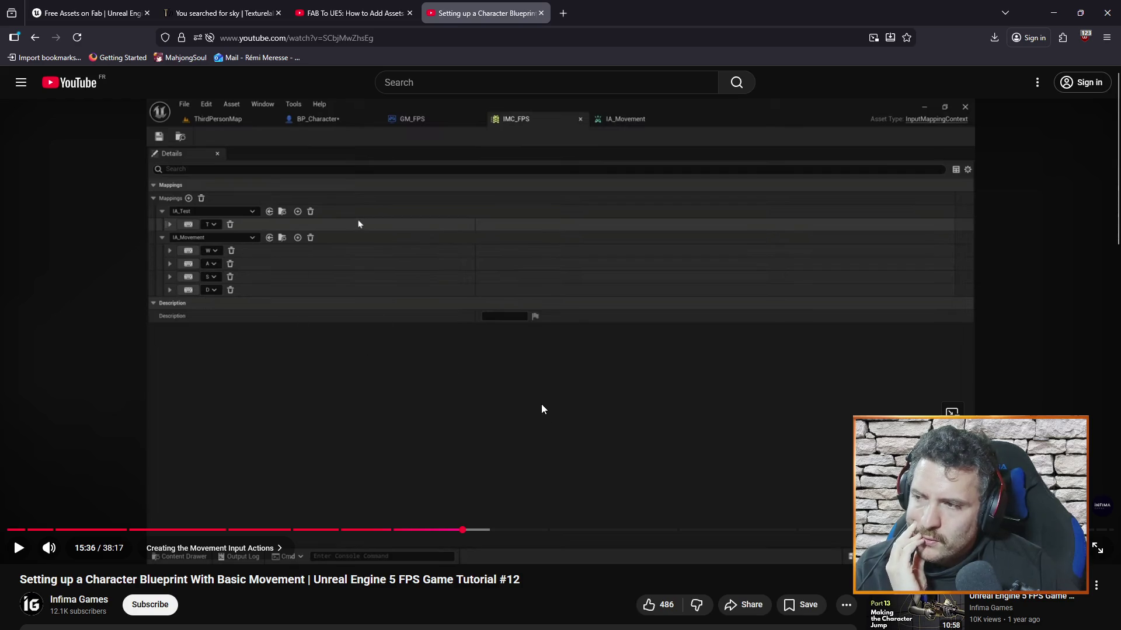
pyautogui.click(530, 391)
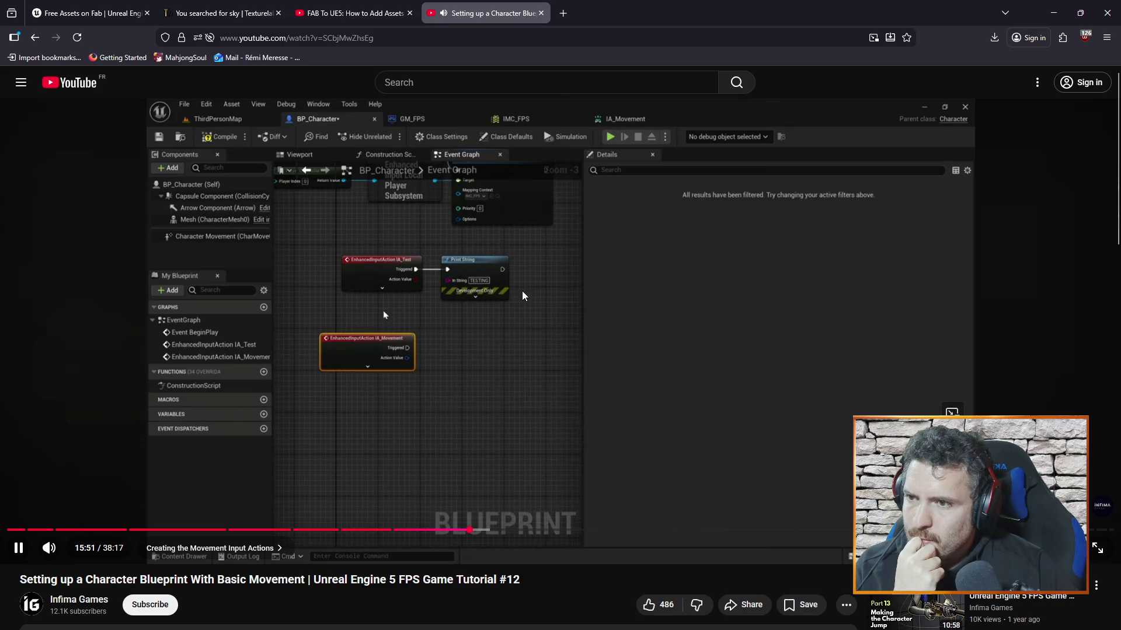
pyautogui.click(486, 349)
# Step: Open the Vaisso pawn blueprint and move the Input_Right event and Print String nodes up-left
pyautogui.hotkey('alt', 'Tab')
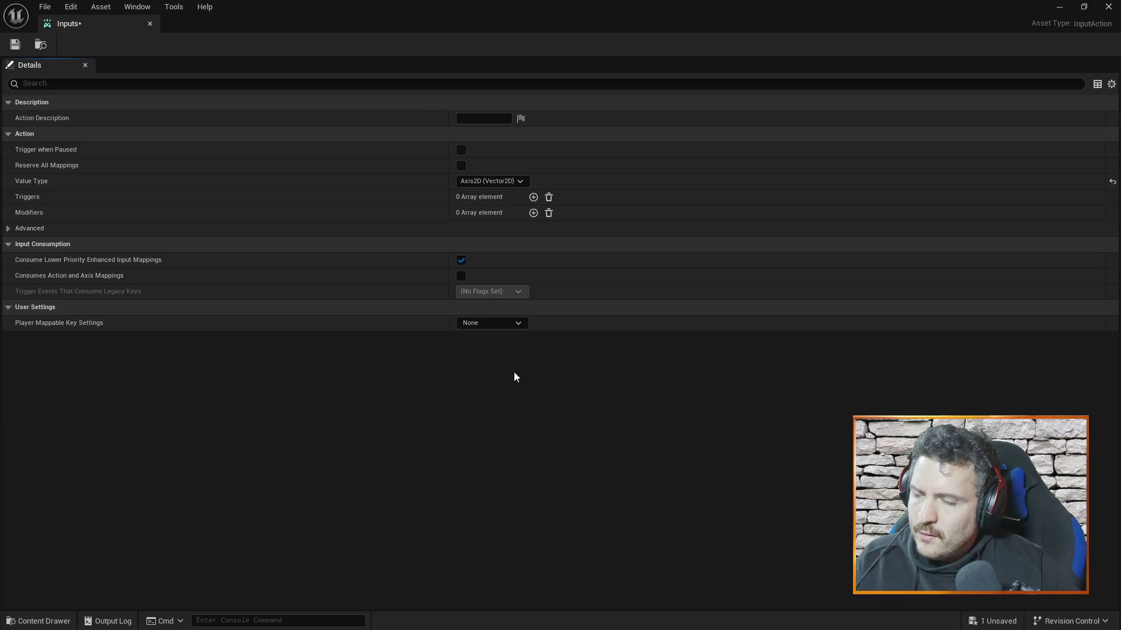
pyautogui.click(150, 23)
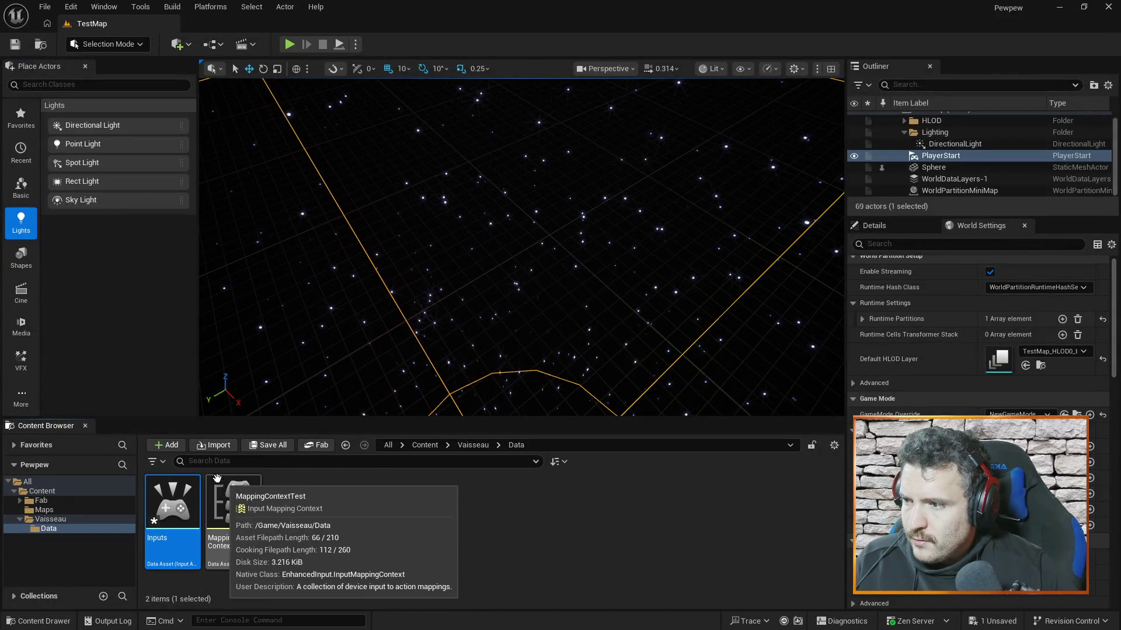
pyautogui.click(51, 519)
pyautogui.doubleClick(341, 510)
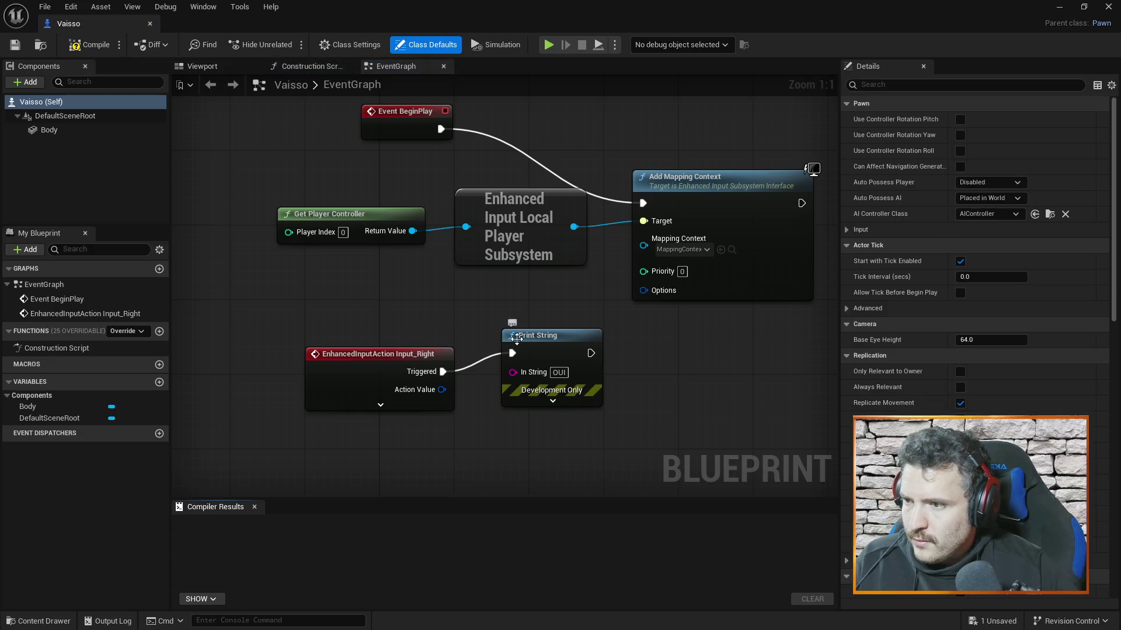
pyautogui.moveTo(401, 357); pyautogui.dragTo(363, 311)
pyautogui.moveTo(523, 330)
pyautogui.mouseDown()
pyautogui.moveTo(498, 297)
pyautogui.moveTo(424, 376)
pyautogui.moveTo(489, 311)
pyautogui.mouseUp()
pyautogui.keyDown('ctrl'); pyautogui.click(338, 307); pyautogui.keyUp('ctrl')
# Step: Search the graph's action list for 'movement', then dismiss it
pyautogui.scroll(-2, 565, 331)
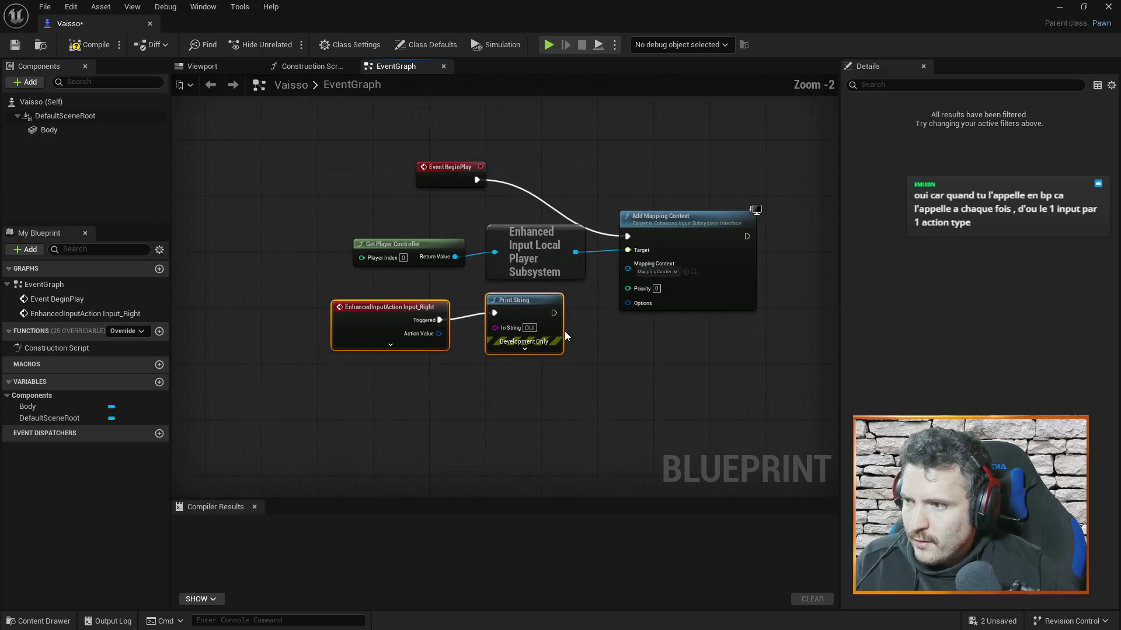
pyautogui.rightClick(372, 417)
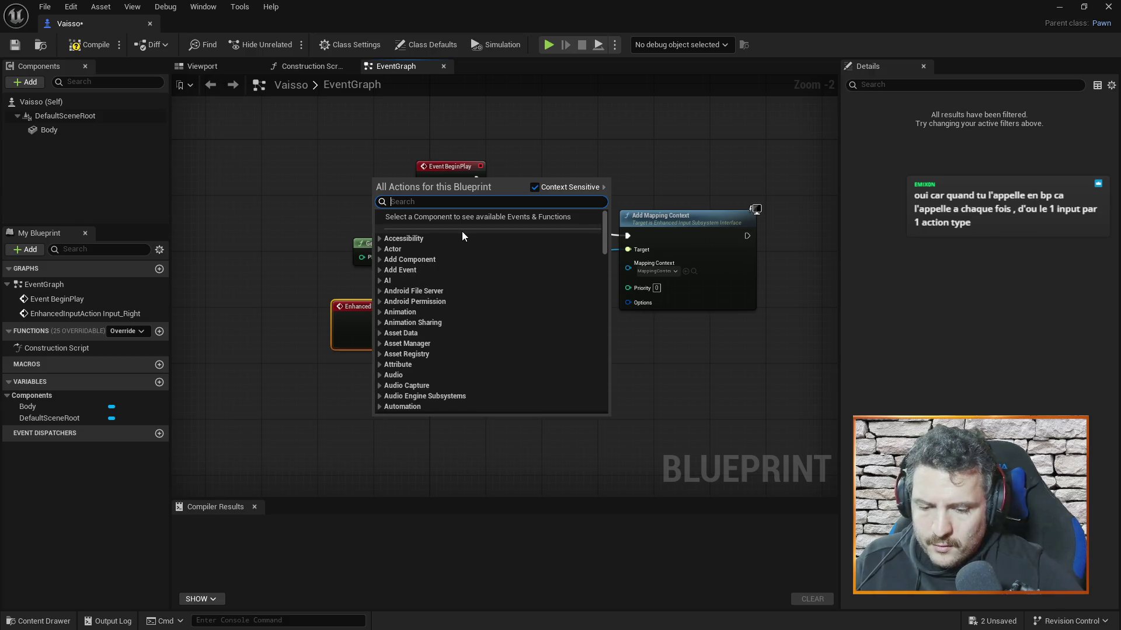
pyautogui.write('movement')
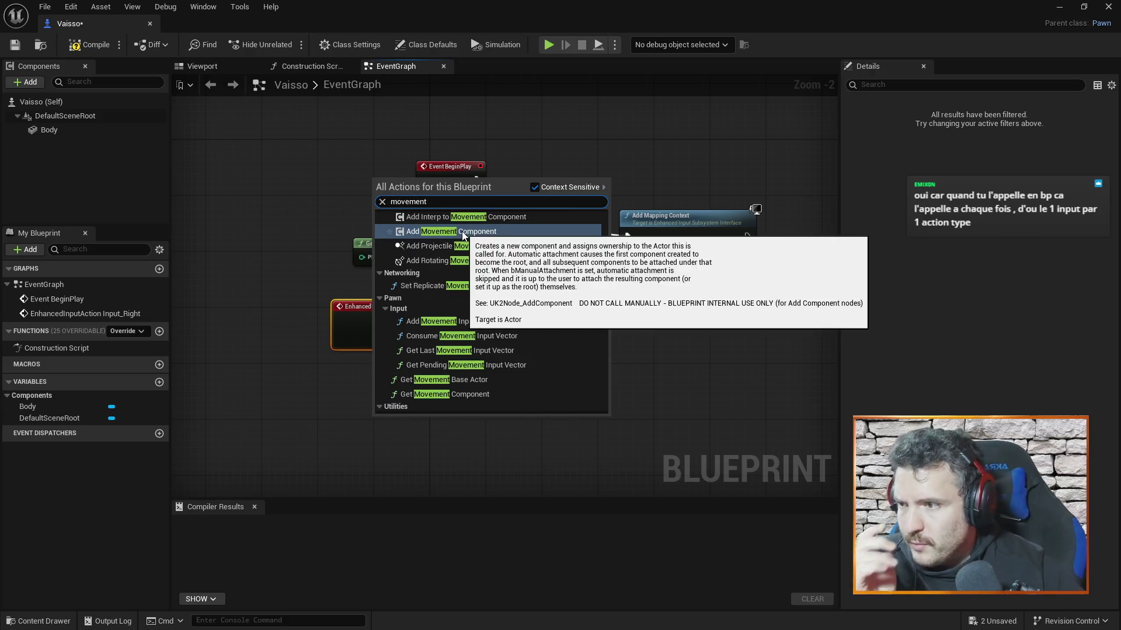
pyautogui.scroll(2, 507, 321)
pyautogui.scroll(2, 507, 340)
pyautogui.scroll(-8, 509, 341)
pyautogui.scroll(-6, 515, 335)
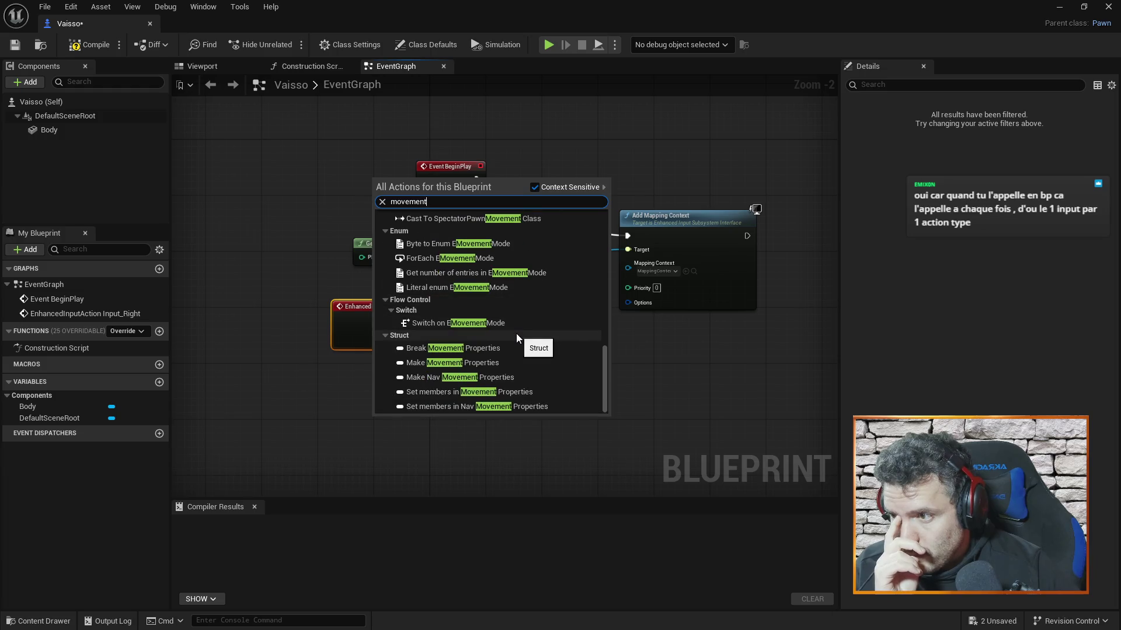
pyautogui.press('Escape')
# Step: Close Vaisso, open and close the Inputs asset in Data, then reopen Vaisso
pyautogui.click(149, 24)
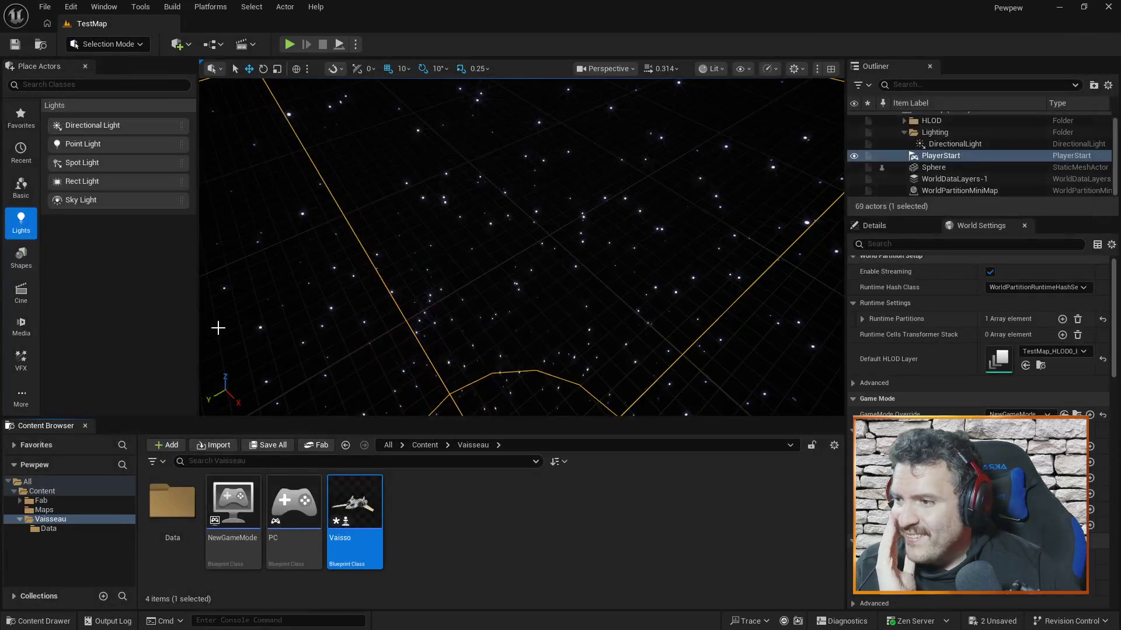
pyautogui.doubleClick(175, 507)
pyautogui.doubleClick(174, 514)
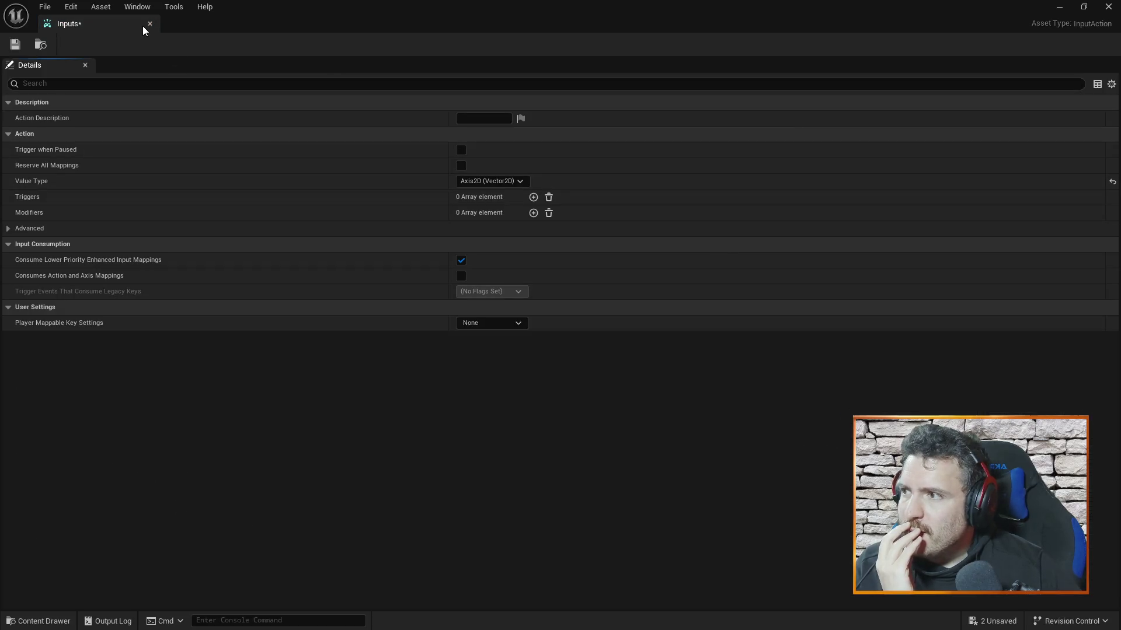
pyautogui.click(150, 24)
pyautogui.click(43, 520)
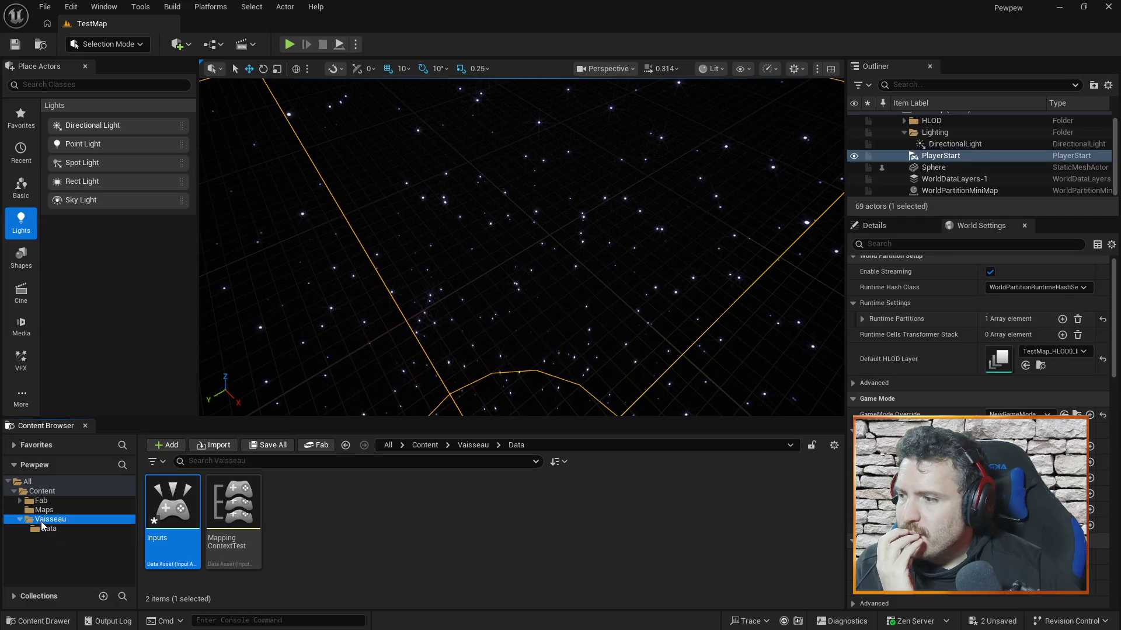
pyautogui.doubleClick(358, 513)
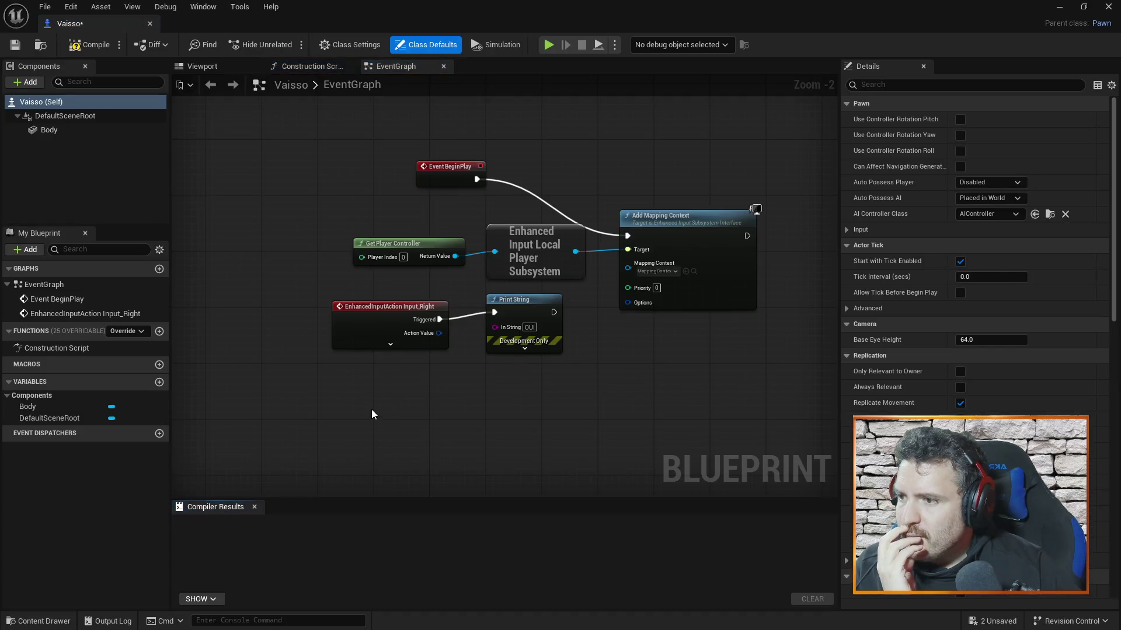
# Step: Add the EnhancedInputAction Inputs event via an 'inputs' search and position it below the others
pyautogui.rightClick(372, 413)
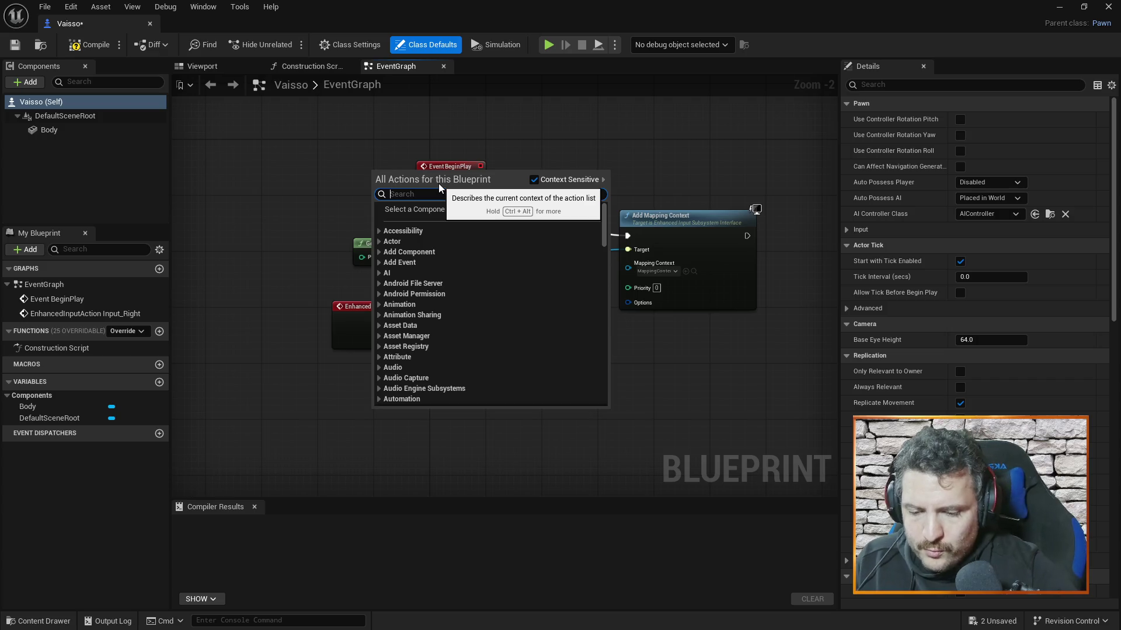
pyautogui.write('inputs')
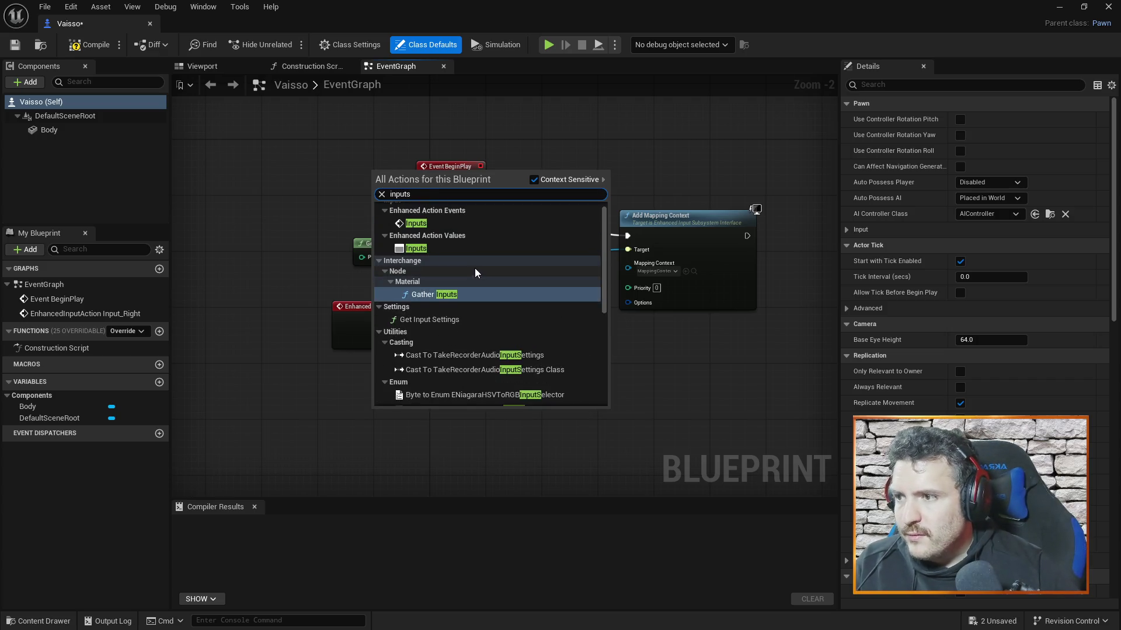
pyautogui.click(416, 223)
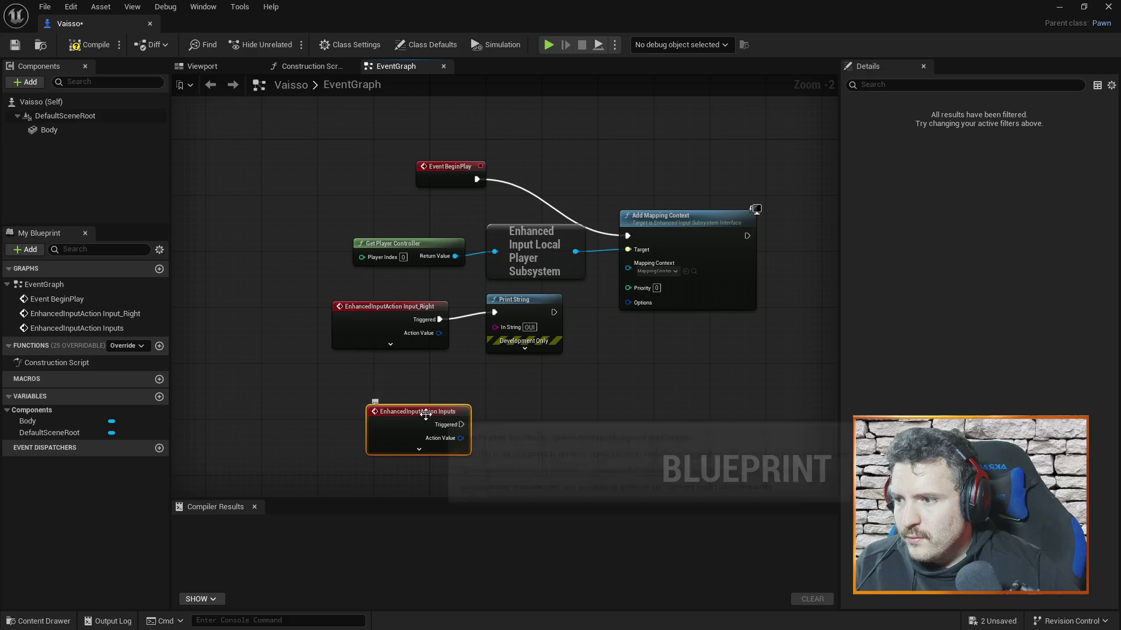
pyautogui.moveTo(425, 415); pyautogui.dragTo(395, 397)
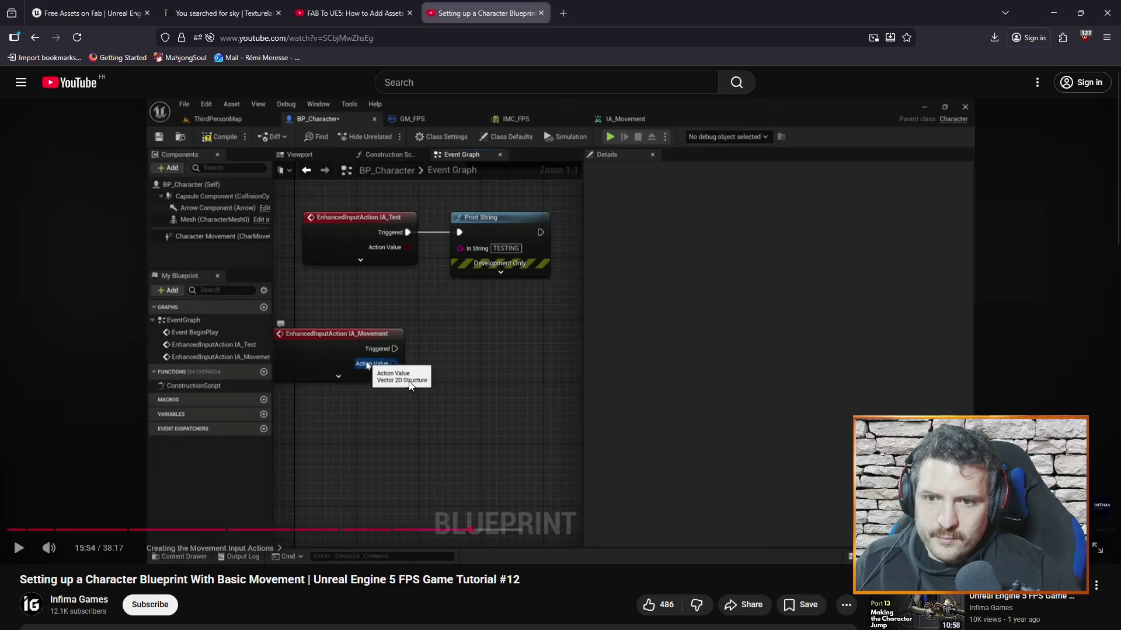
pyautogui.hotkey('alt', 'Tab')
pyautogui.click(490, 277)
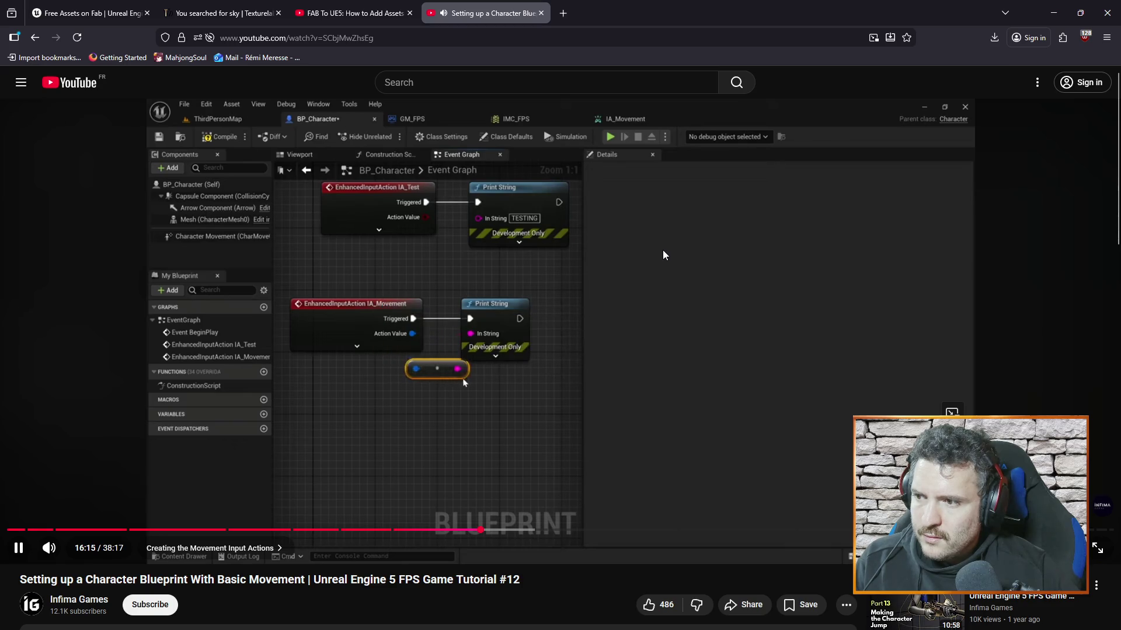
# Step: Select the existing Print String node in Vaisso and rewind the tutorial to rewatch the wiring
pyautogui.click(730, 347)
pyautogui.hotkey('alt', 'Tab')
pyautogui.click(522, 301)
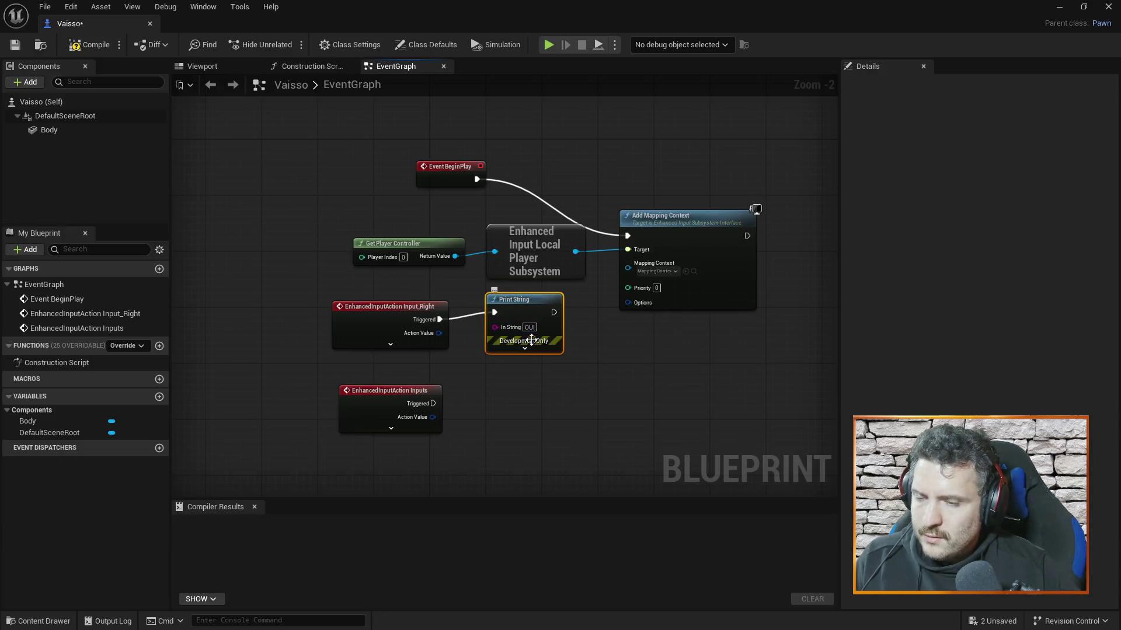
pyautogui.hotkey('alt', 'Tab')
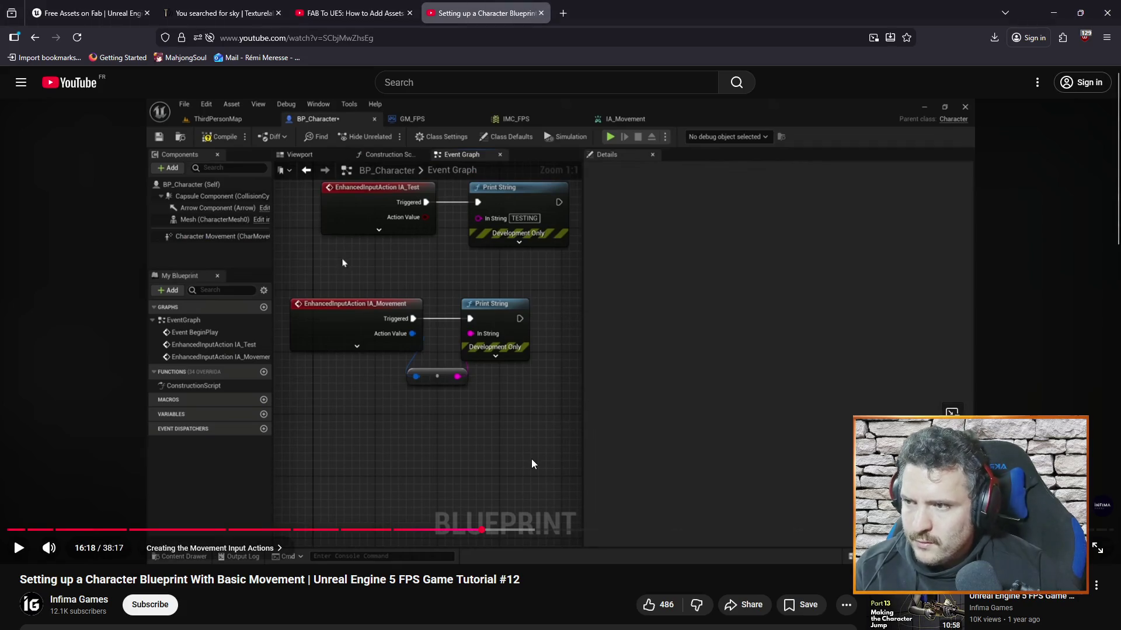
pyautogui.press('space')
pyautogui.press('Left')
pyautogui.press('Left')
pyautogui.press('Left')
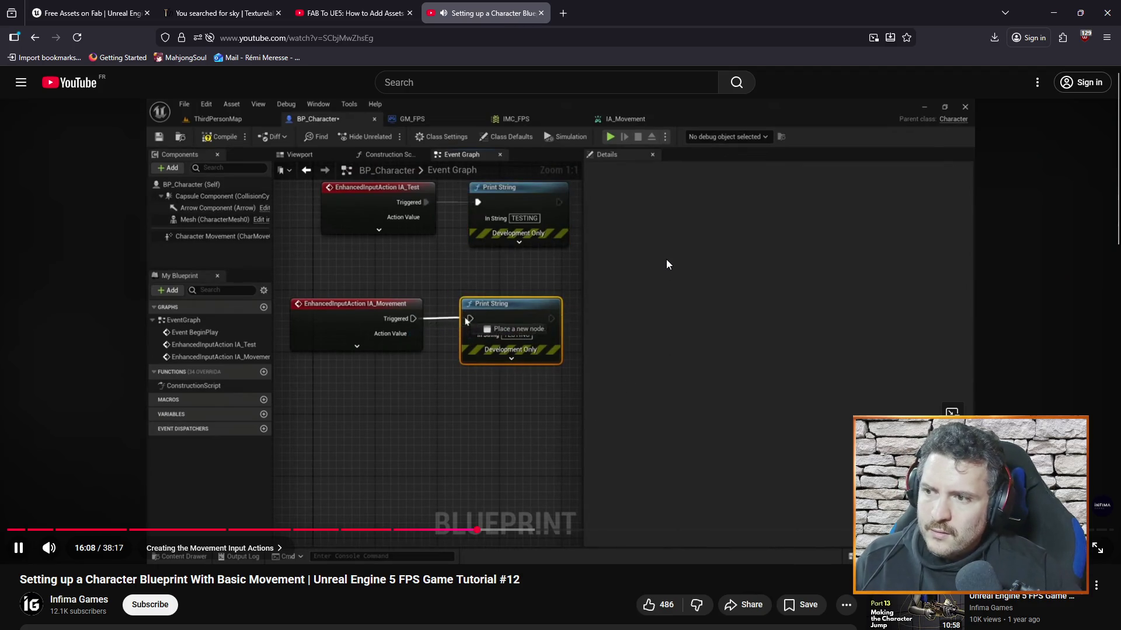
pyautogui.hotkey('alt', 'Tab')
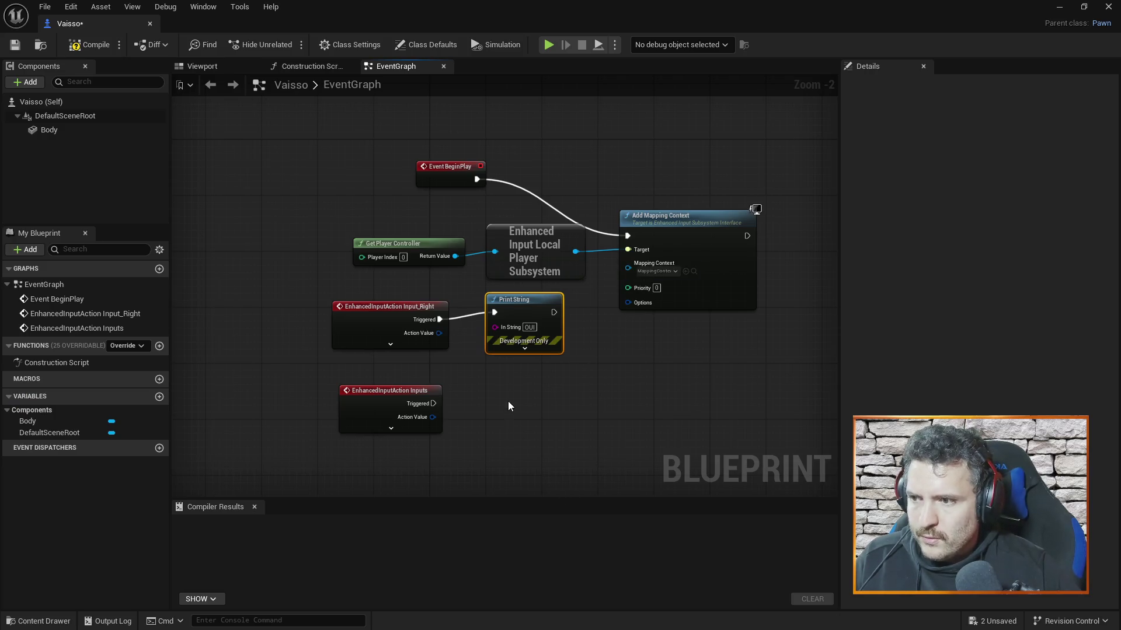
# Step: Duplicate the Print String, wire the Inputs event's Triggered into it, compile Vaisso and close it
pyautogui.hotkey('ctrl', 'c')
pyautogui.hotkey('ctrl', 'v')
pyautogui.moveTo(514, 429)
pyautogui.mouseDown()
pyautogui.moveTo(471, 385)
pyautogui.moveTo(480, 389)
pyautogui.mouseUp()
pyautogui.moveTo(432, 417)
pyautogui.mouseDown()
pyautogui.moveTo(485, 414)
pyautogui.moveTo(480, 403)
pyautogui.moveTo(437, 455)
pyautogui.mouseUp()
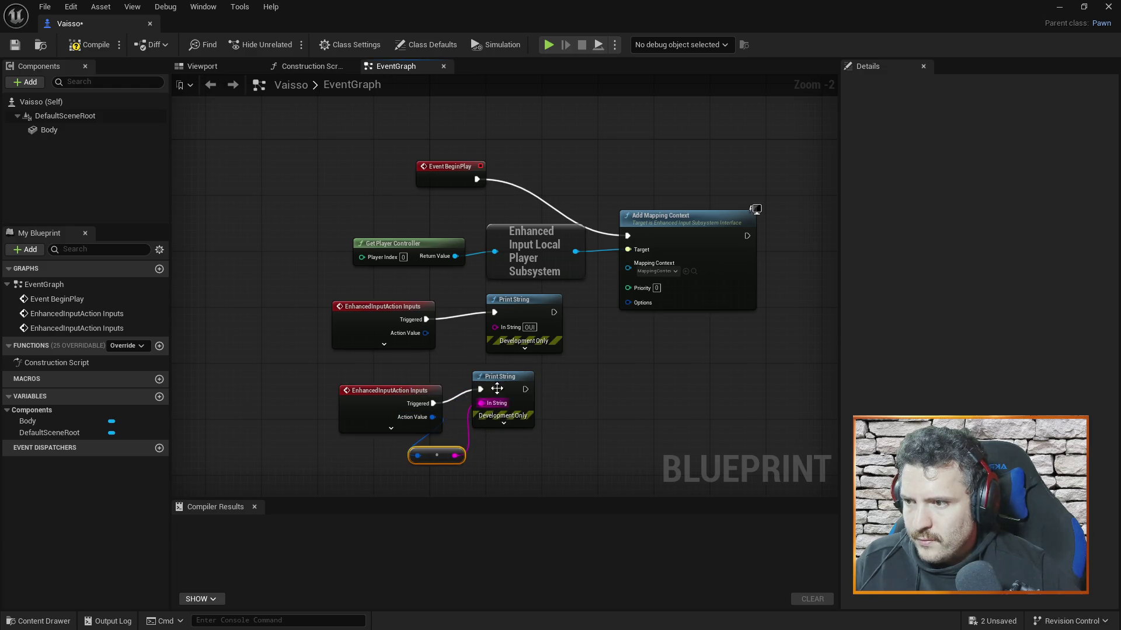
pyautogui.moveTo(497, 388); pyautogui.dragTo(517, 410)
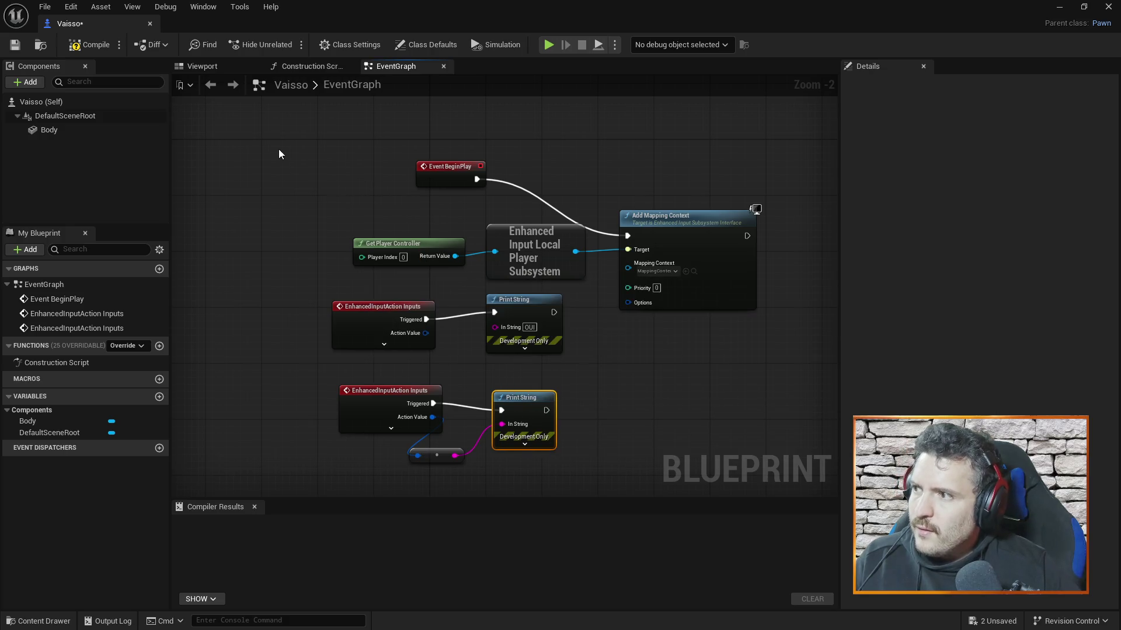
pyautogui.click(89, 44)
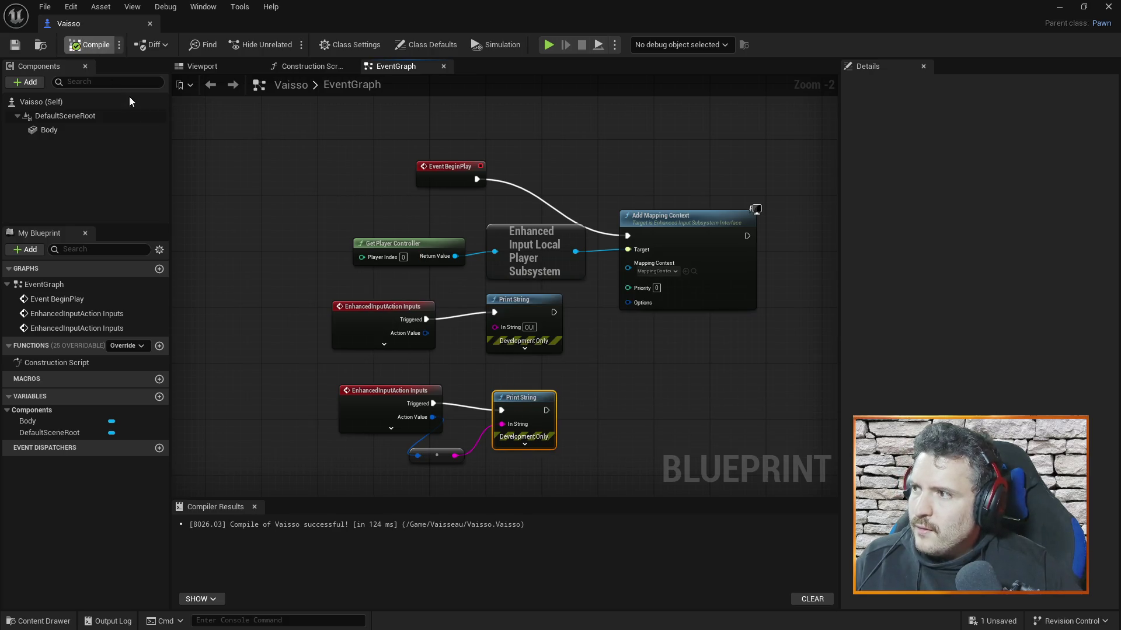
pyautogui.click(151, 24)
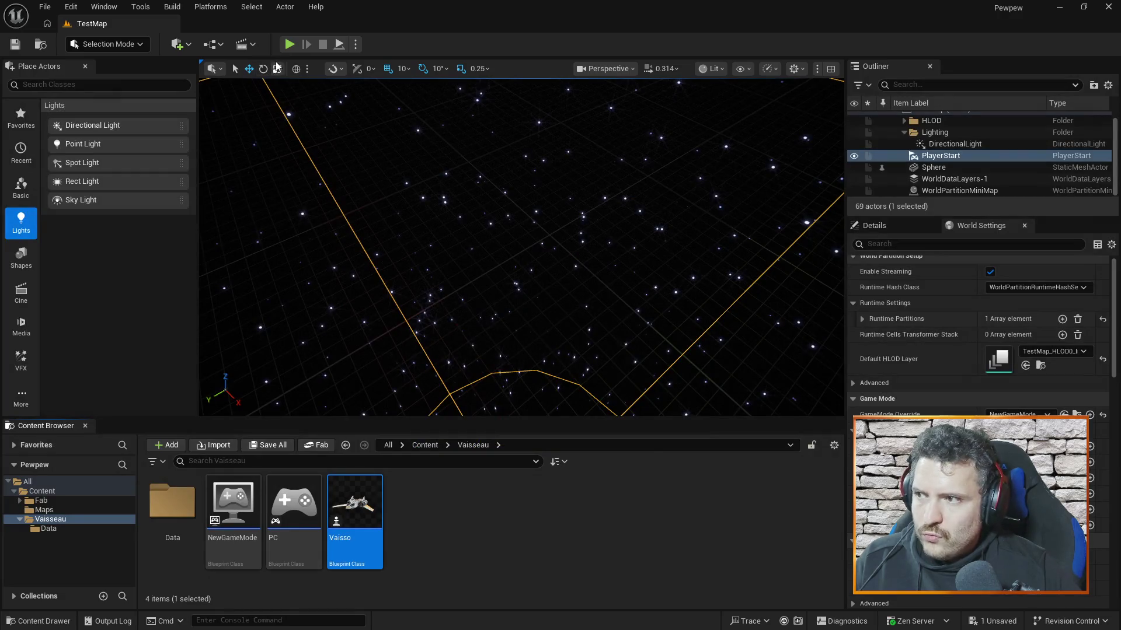
# Step: Play-test the level to check the printed X/Y values, then stop
pyautogui.click(284, 47)
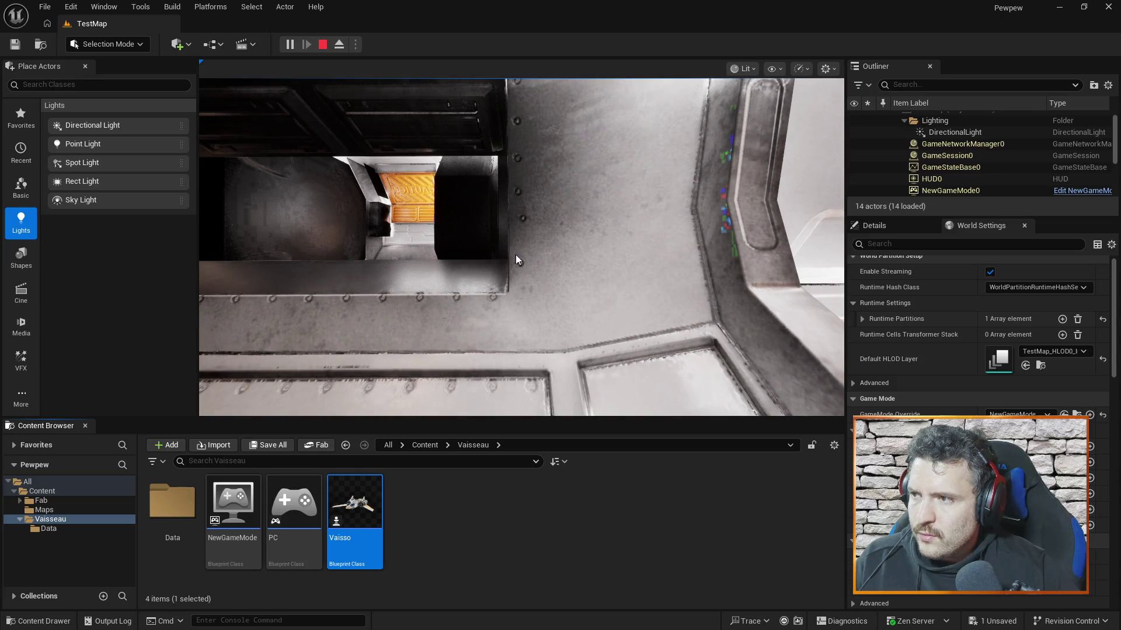
pyautogui.click(503, 237)
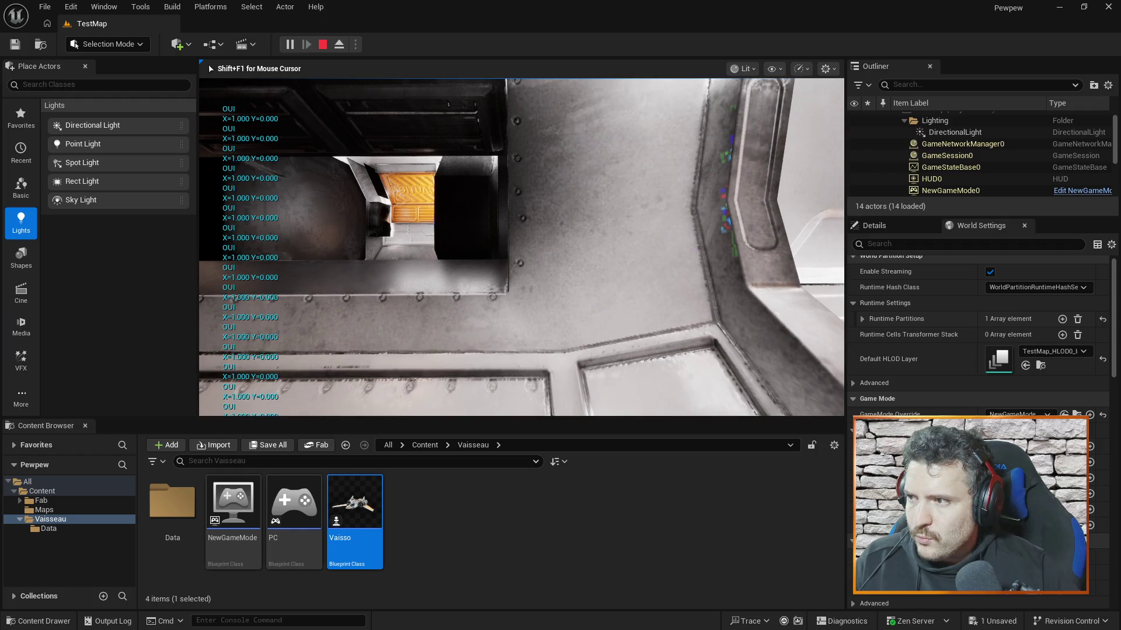
pyautogui.press('Escape')
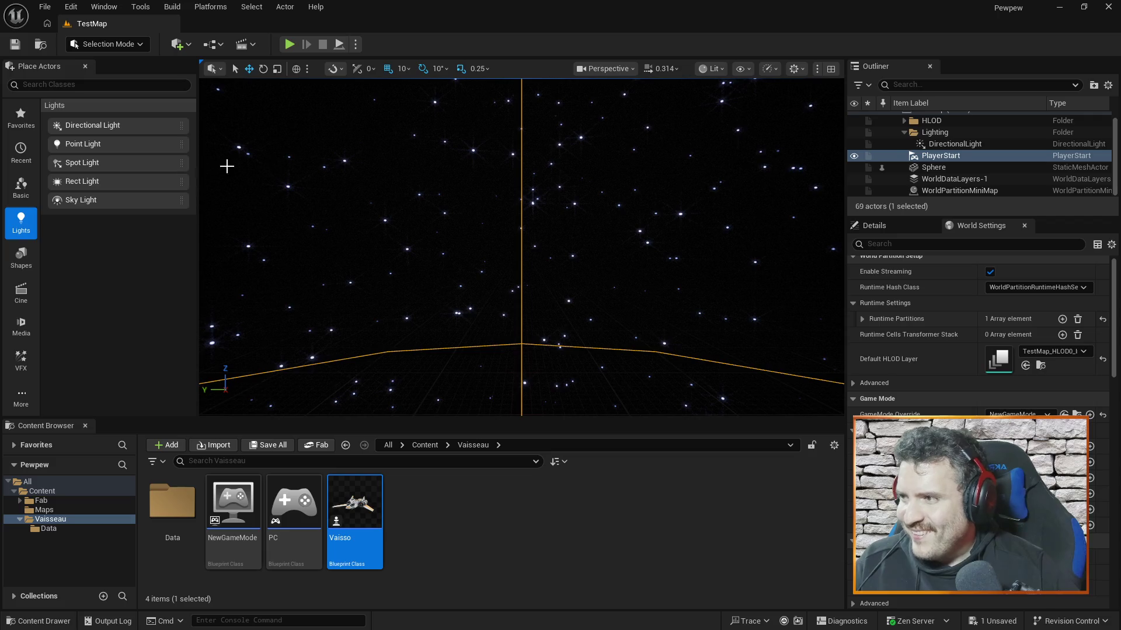
# Step: Delete the older Inputs event and its Print String in Vaisso, recompile, and switch to the browser
pyautogui.doubleClick(354, 505)
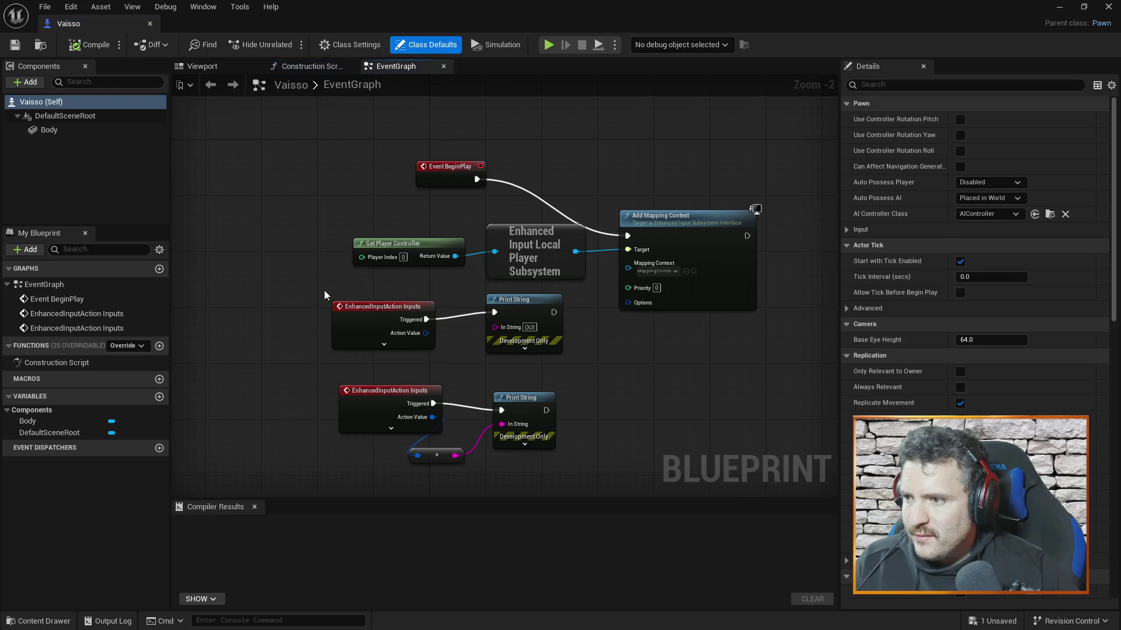
pyautogui.moveTo(324, 289); pyautogui.dragTo(566, 351)
pyautogui.press('Delete')
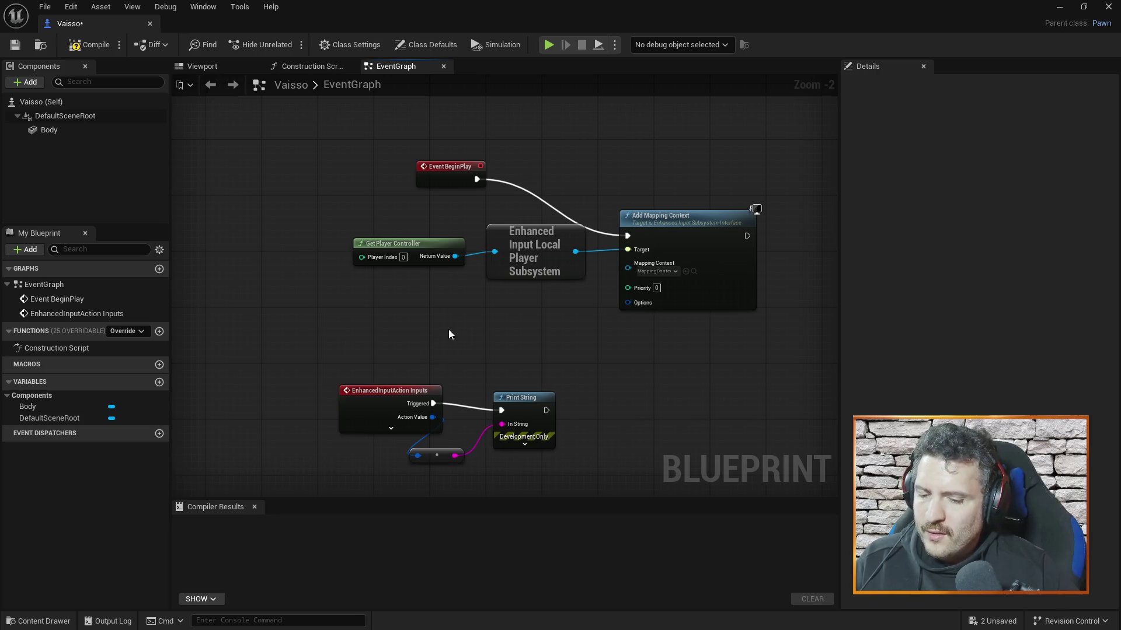
pyautogui.click(89, 44)
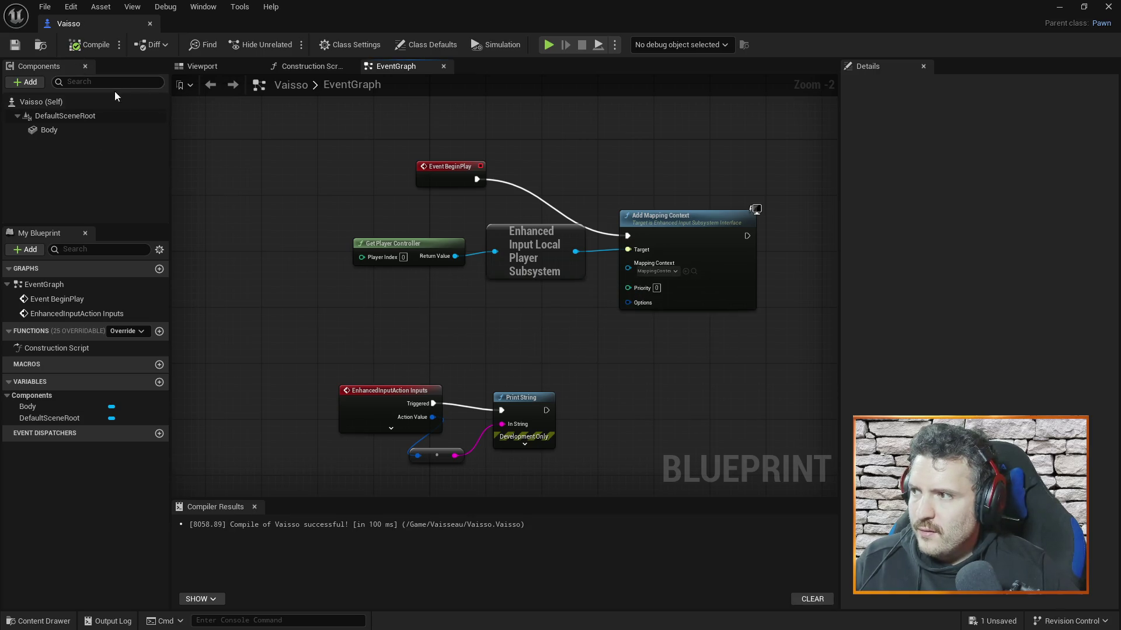
pyautogui.hotkey('alt', 'Tab')
pyautogui.press('Tab')
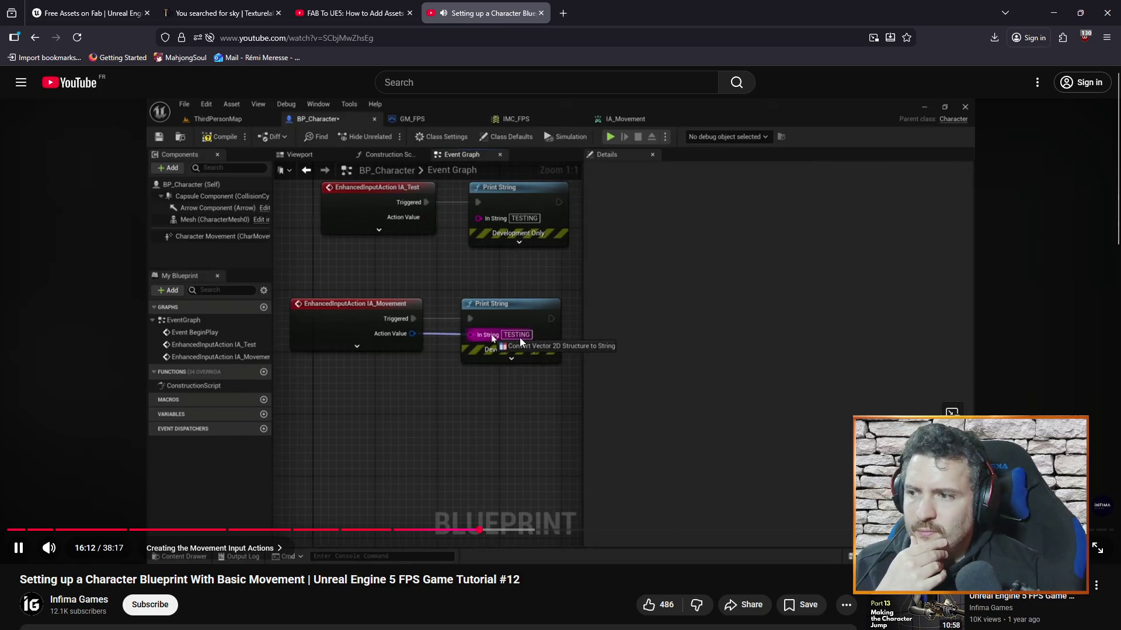
# Step: Jump the YouTube tutorial ahead twice to 16:52, where the character's play test prints X and Y
pyautogui.press('Right')
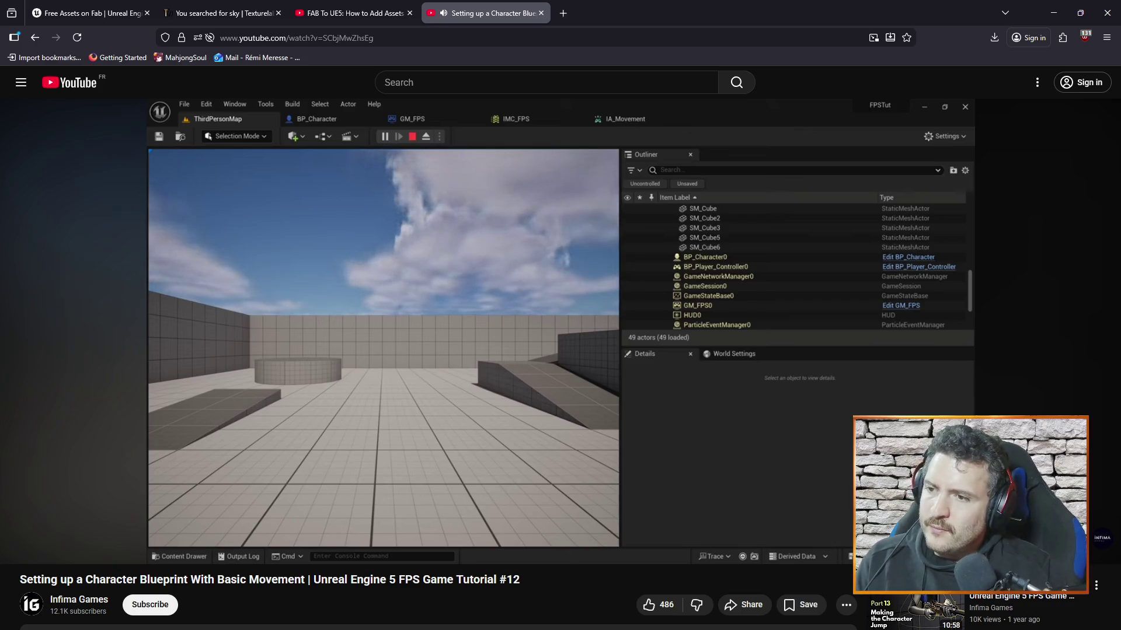
pyautogui.moveTo(517, 338)
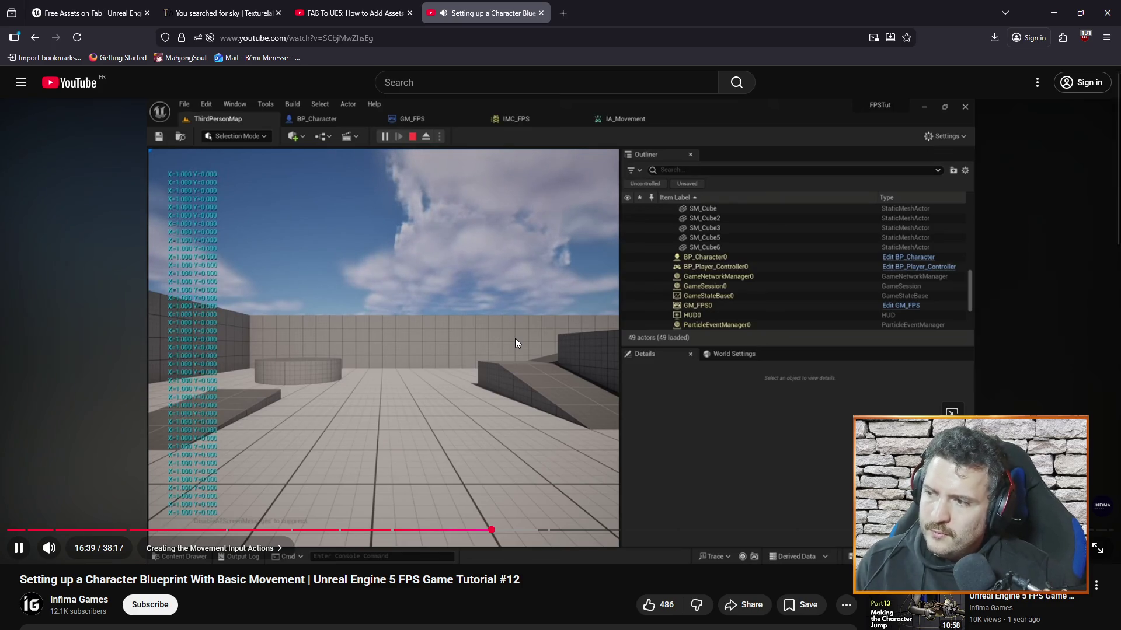
pyautogui.press('Right')
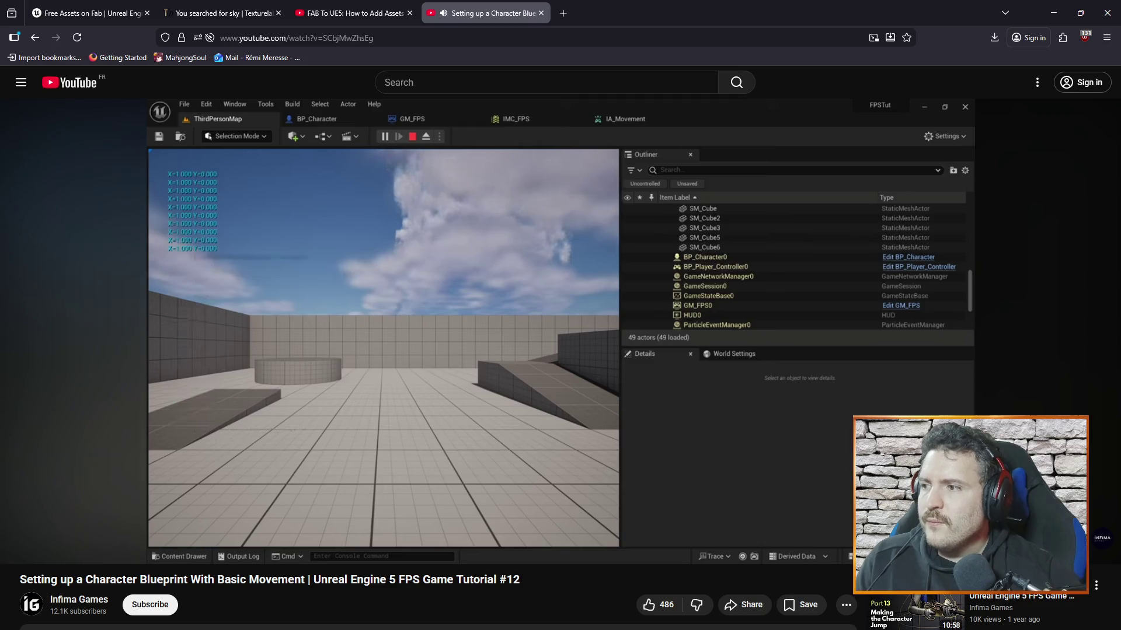
pyautogui.moveTo(440, 322)
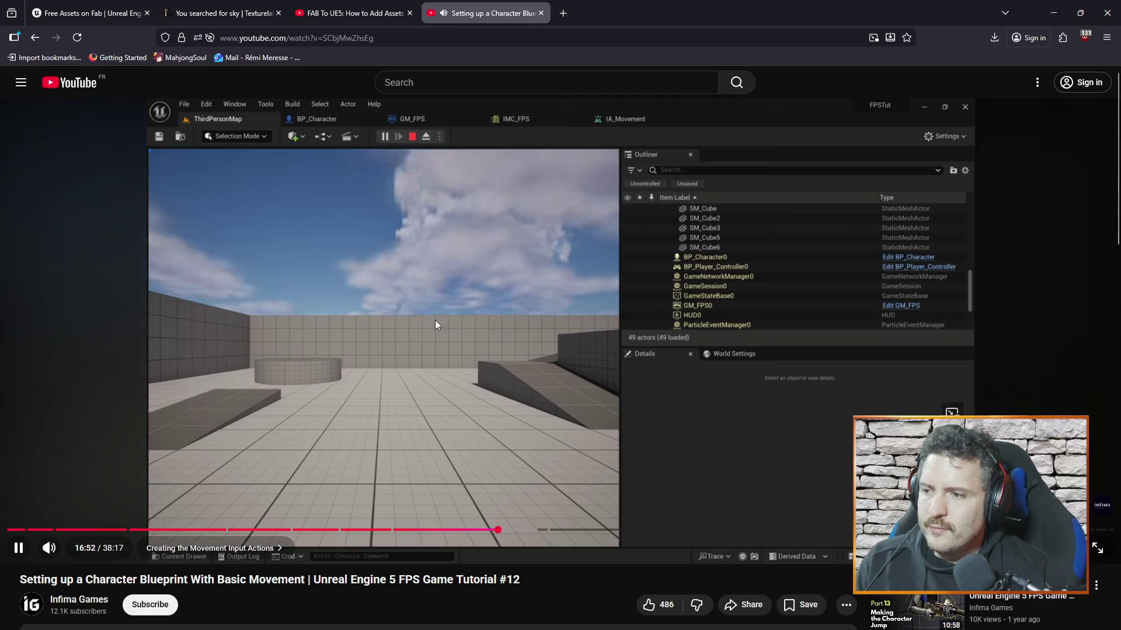